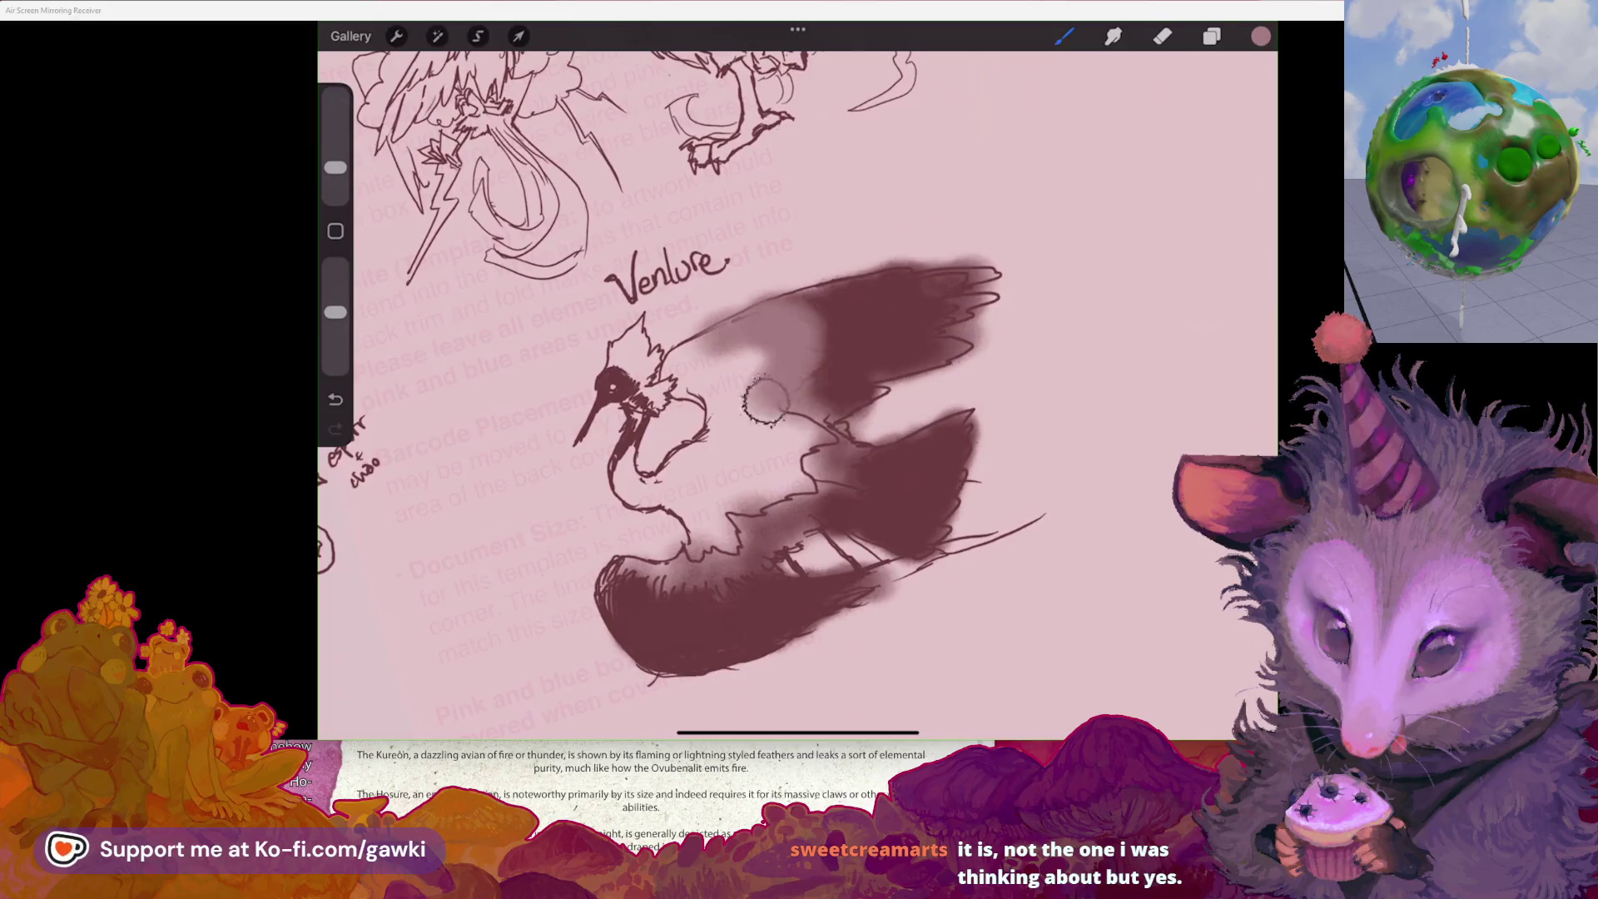
- Airbrush pale pink down the wing and body, with sampled dark maroon over the lower-left body
left_click_drag(820, 416, 774, 508)
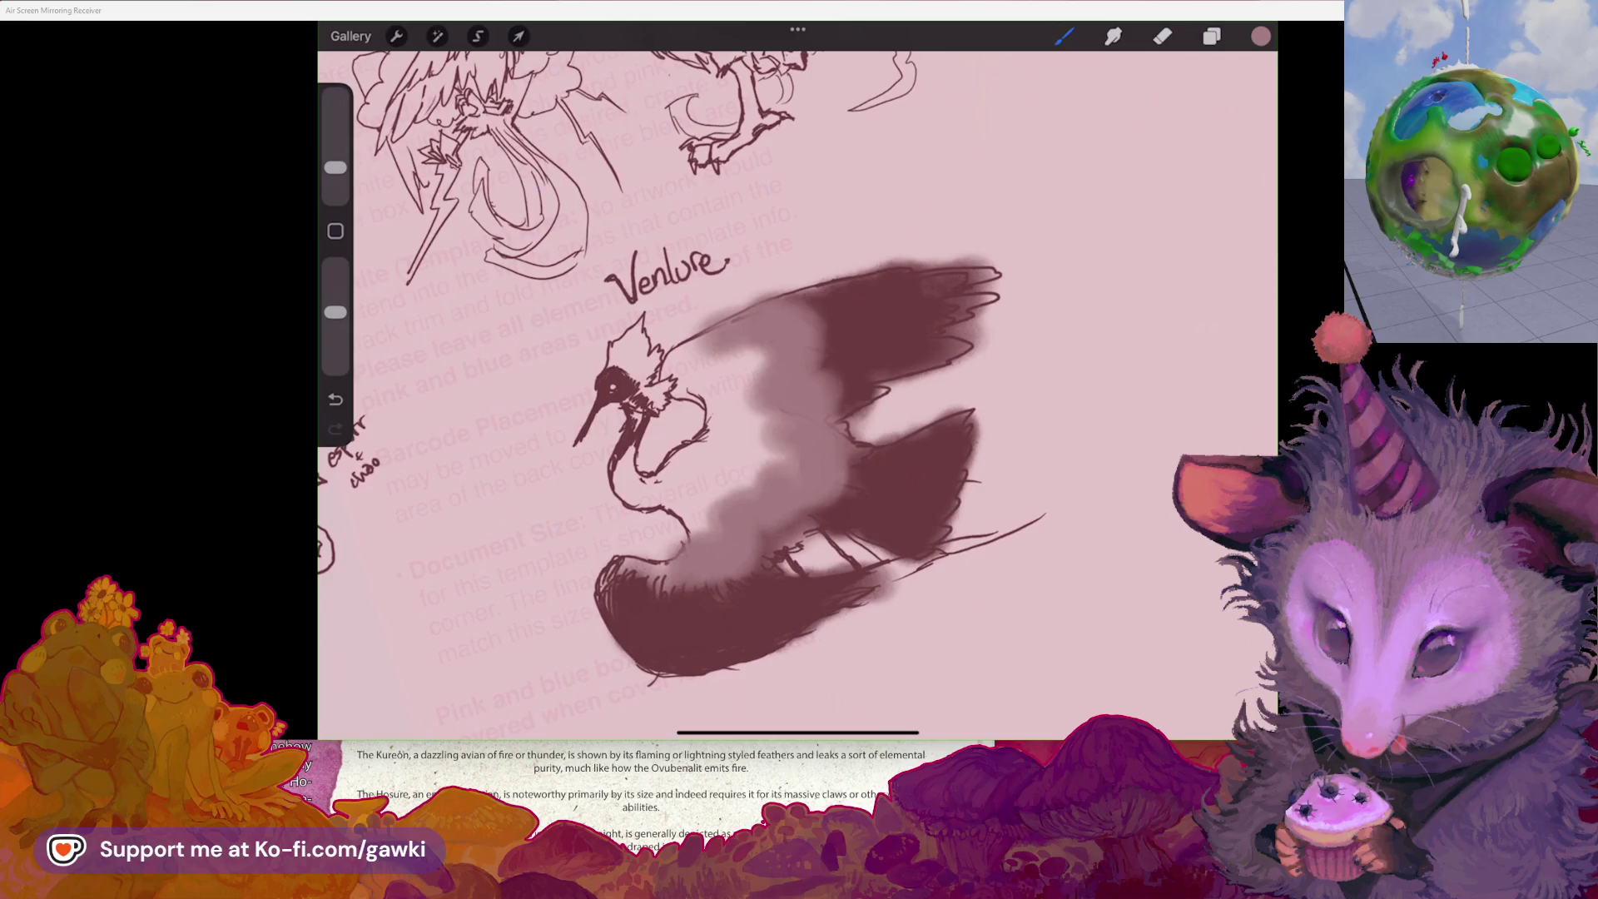
scroll(799, 466, "down", 2)
left_click(892, 482)
scroll(799, 375, "up", 3)
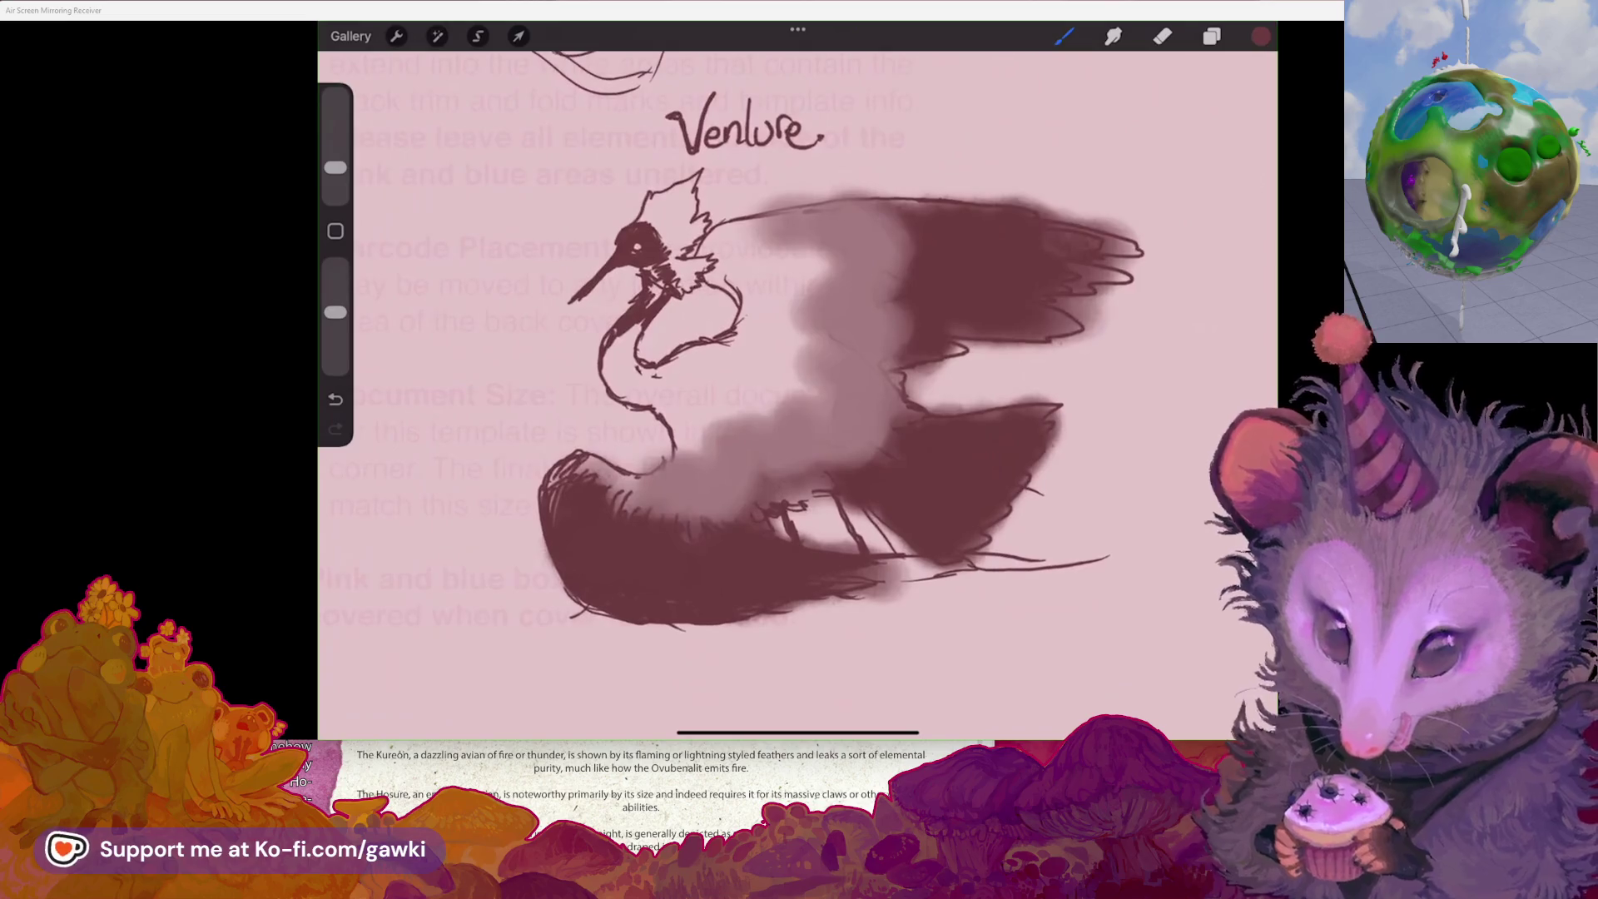
left_click_drag(632, 454, 575, 516)
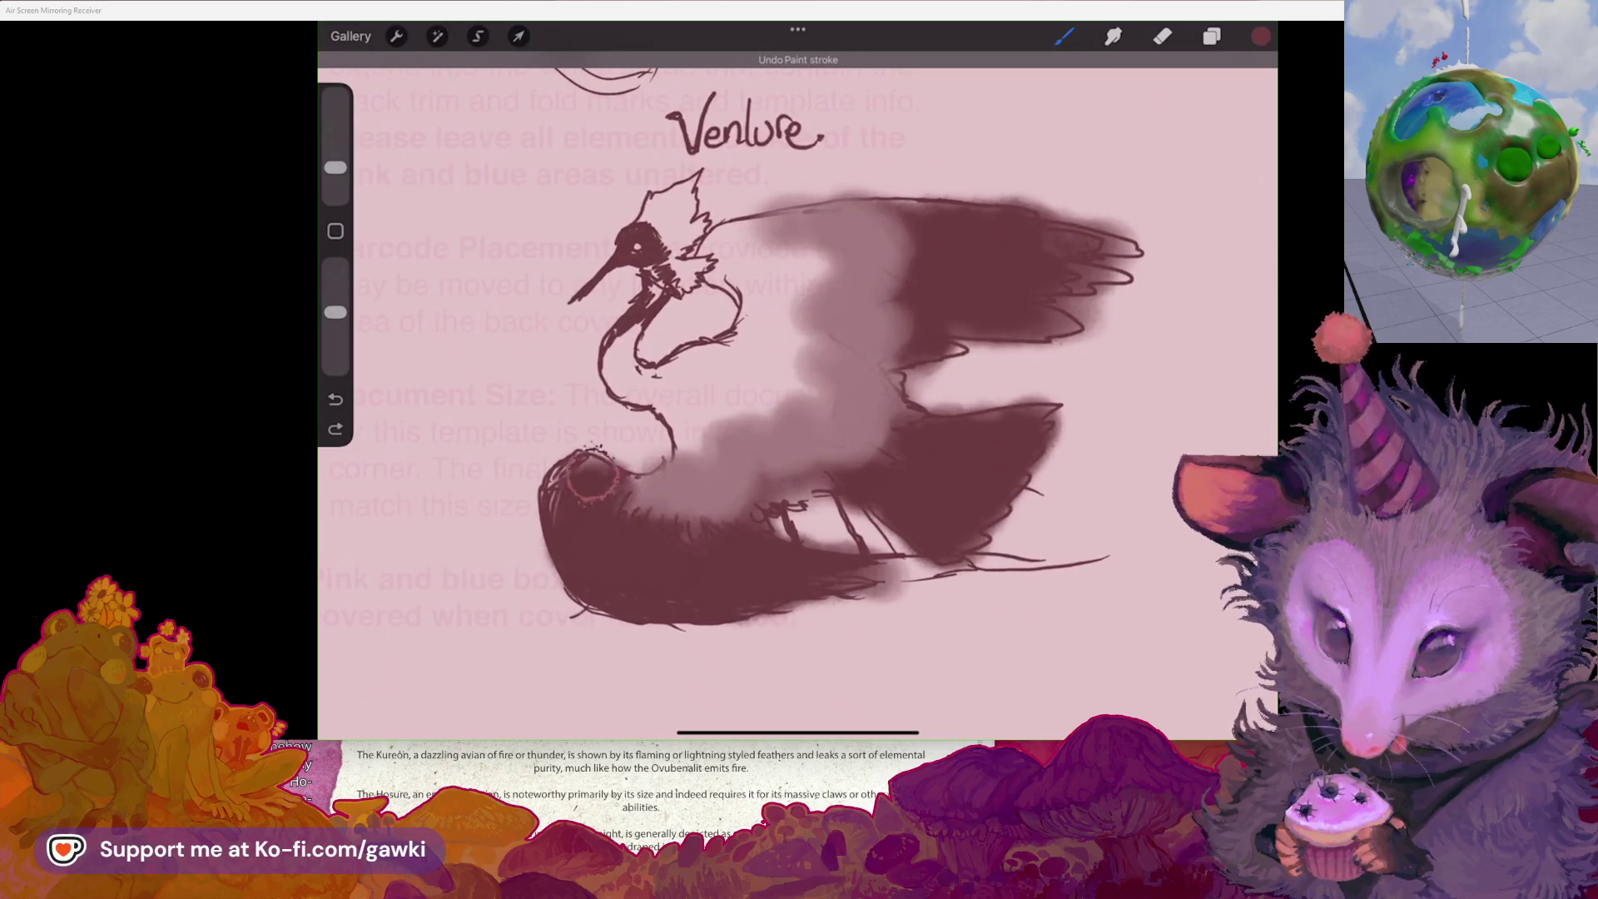
left_click(743, 435)
left_click_drag(670, 470, 624, 509)
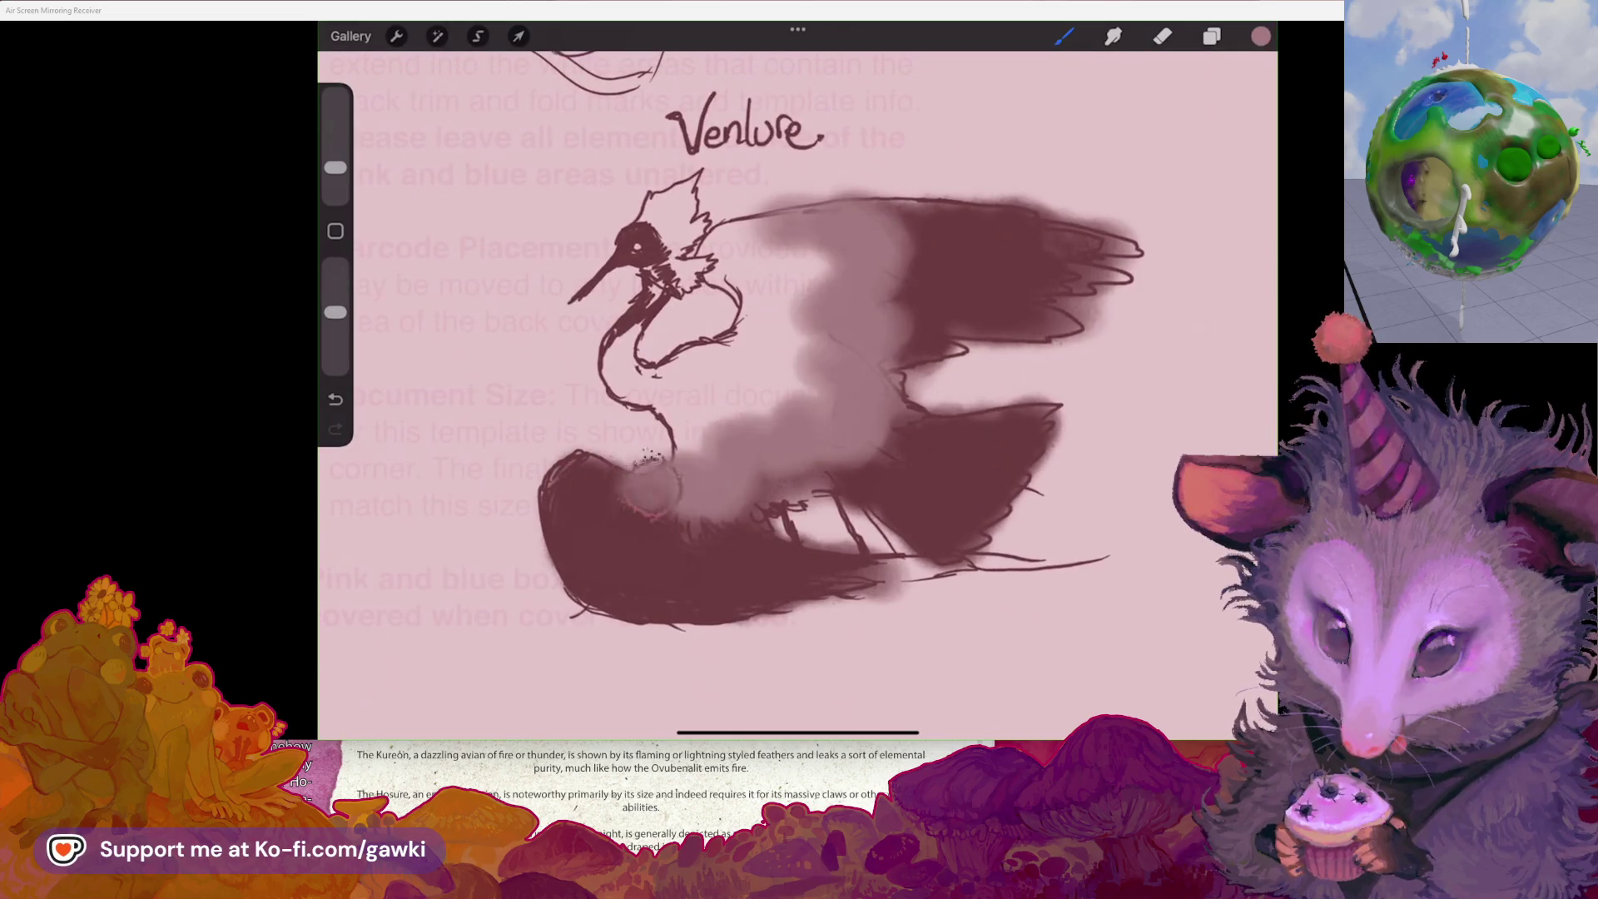
mouse_move(758, 412)
left_mouse_down()
mouse_move(731, 386)
mouse_move(781, 333)
left_mouse_up()
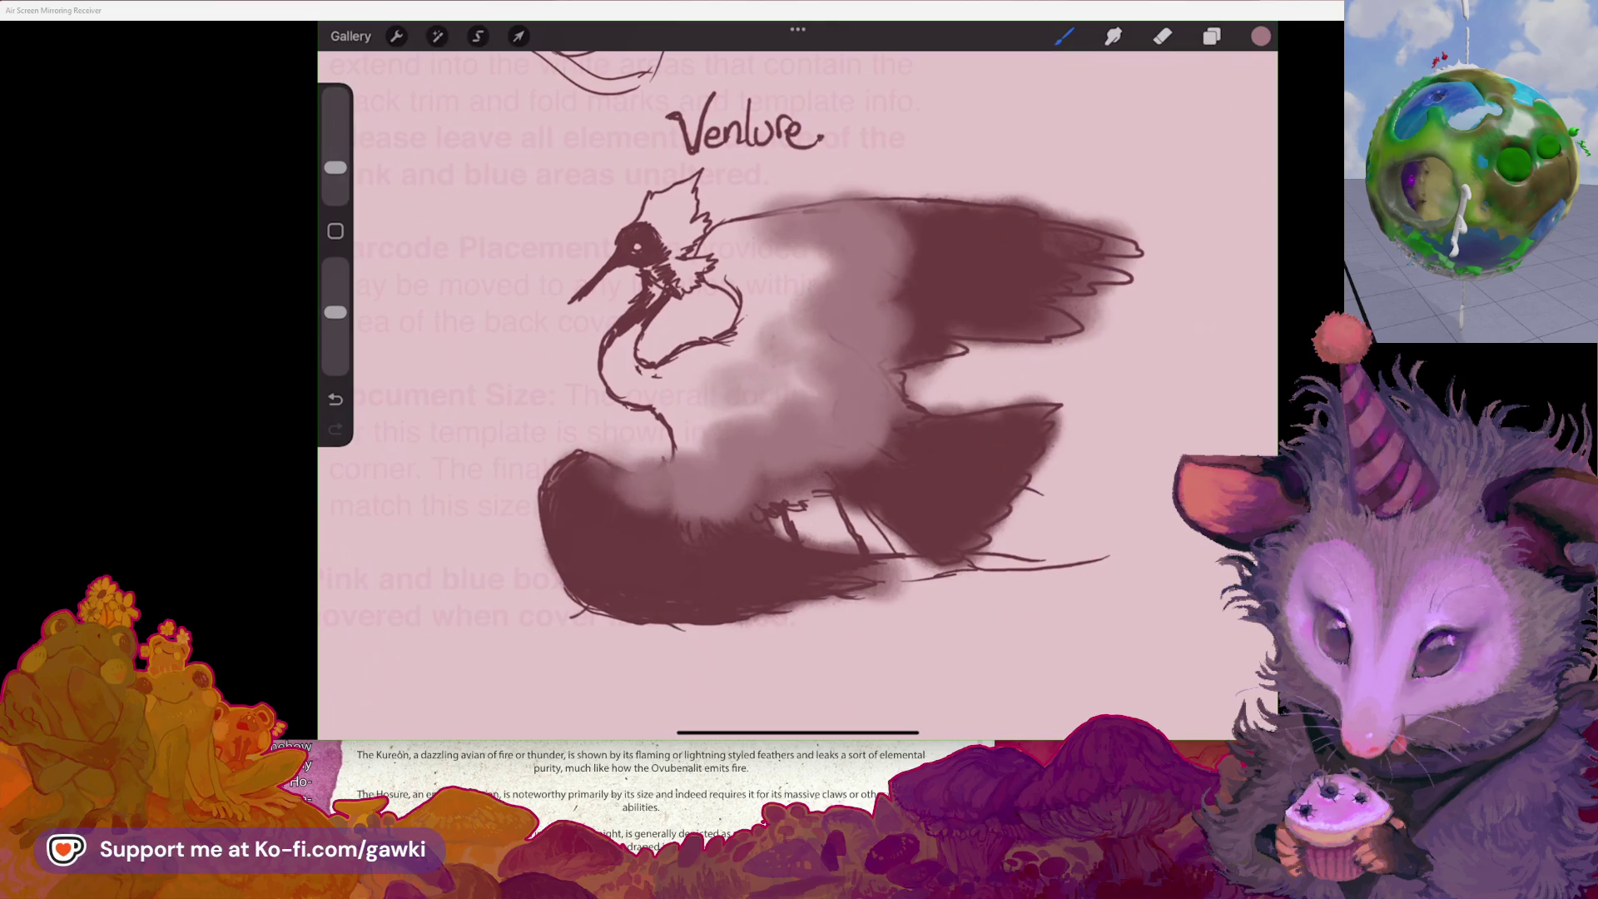
- Fill part of the wing gap with sampled dark maroon, undoing a stray stroke and an erased patch
left_click(983, 242)
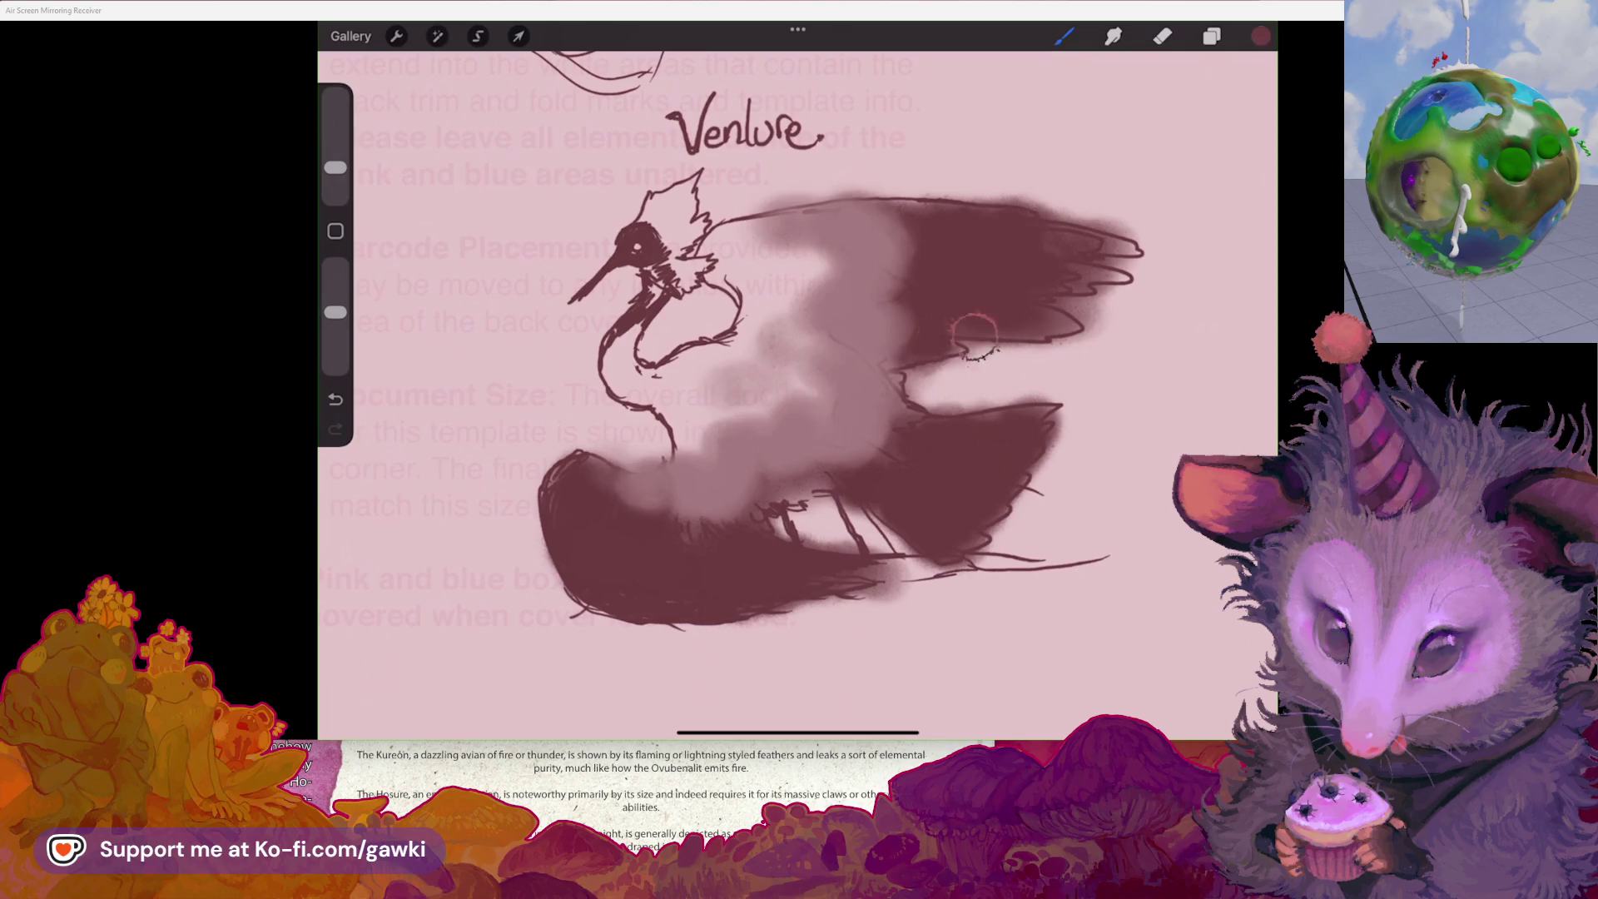
left_click_drag(974, 333, 982, 416)
key("ctrl+z")
mouse_move(915, 316)
left_mouse_down()
mouse_move(1024, 391)
mouse_move(1116, 333)
mouse_move(1132, 258)
left_mouse_up()
scroll(797, 375, "down", 2)
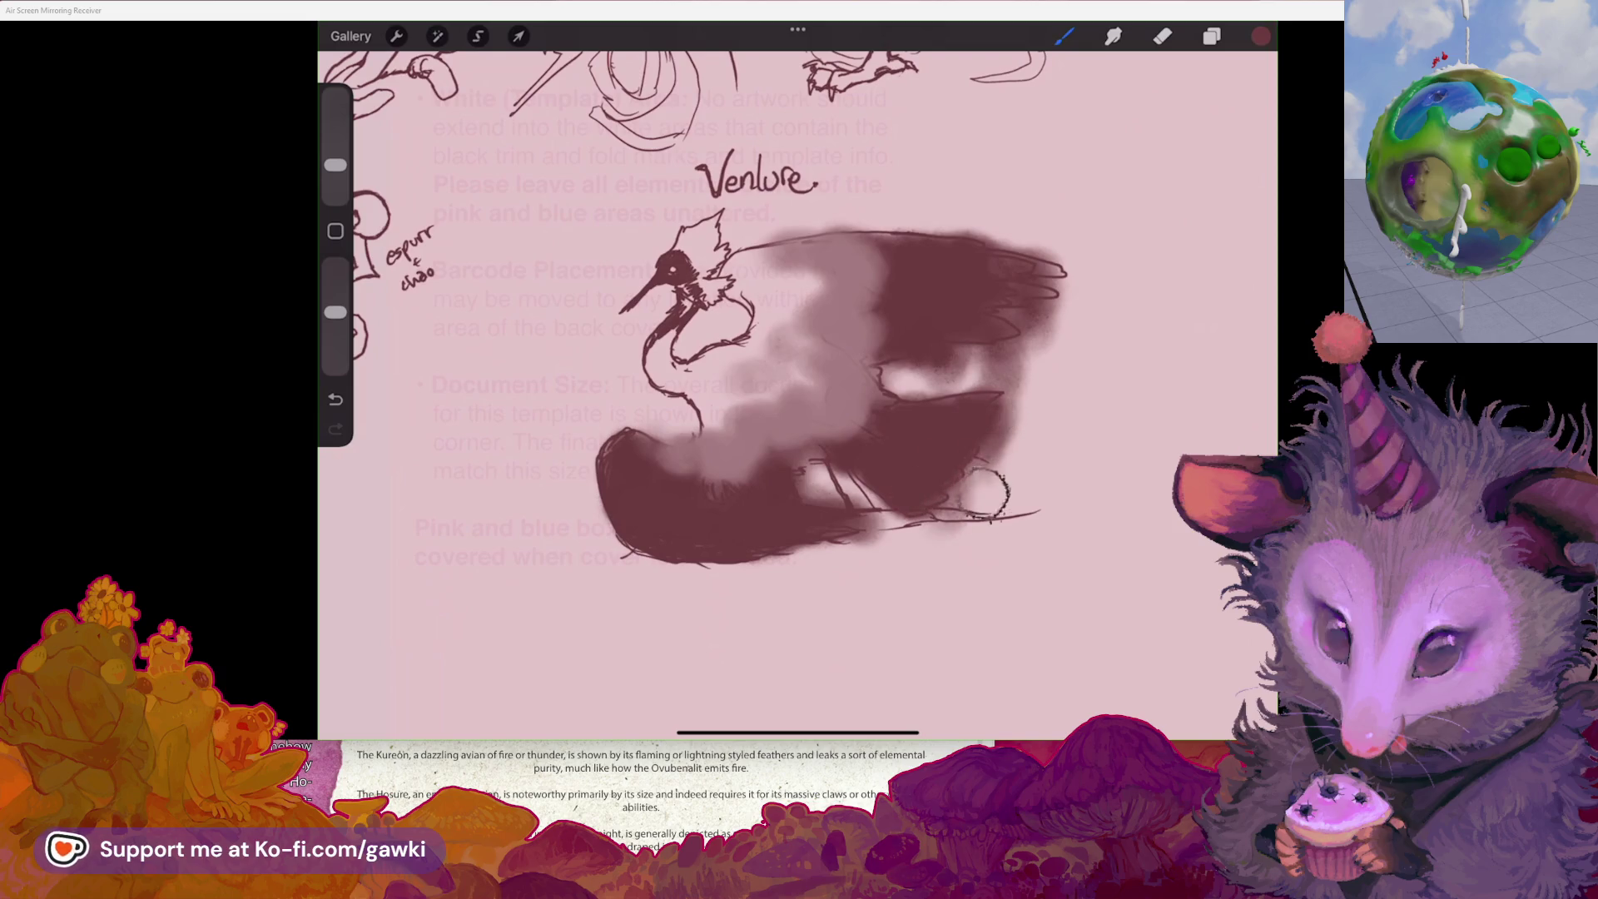
left_click(1162, 36)
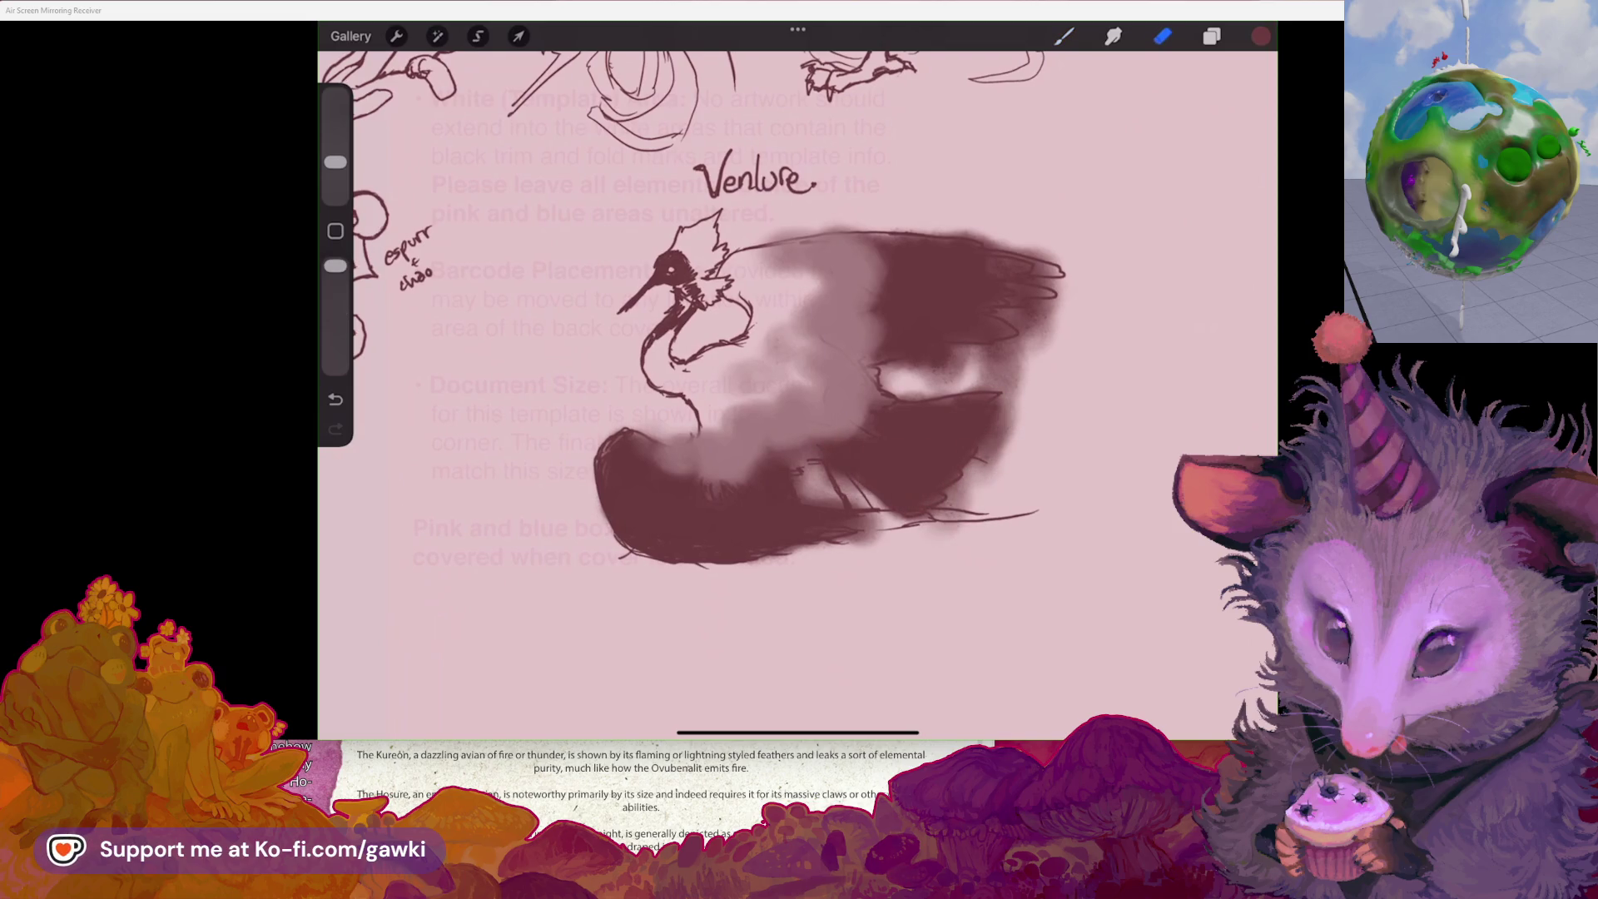
left_click_drag(793, 484, 827, 507)
scroll(799, 391, "up", 2)
left_click(1063, 36)
key("ctrl+z")
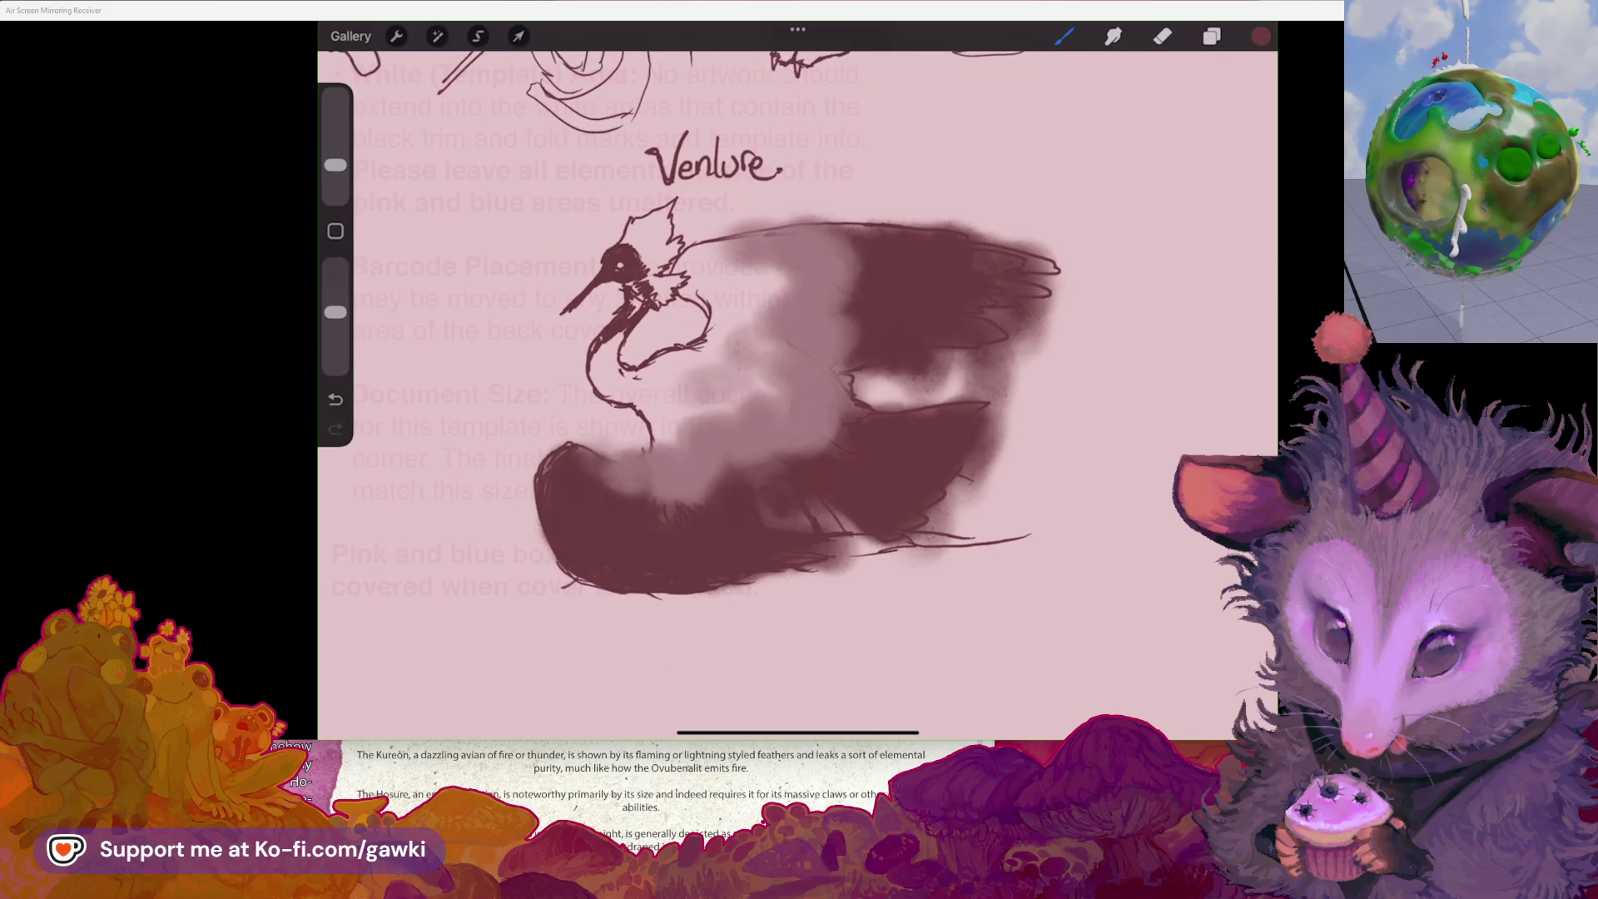
- Darken the bird's lower body and left wing with maroon, undoing the upper-wing stroke
scroll(791, 375, "up", 2)
mouse_move(812, 199)
left_mouse_down()
mouse_move(832, 266)
mouse_move(791, 416)
mouse_move(833, 450)
mouse_move(791, 391)
mouse_move(772, 479)
left_mouse_up()
key("ctrl+z")
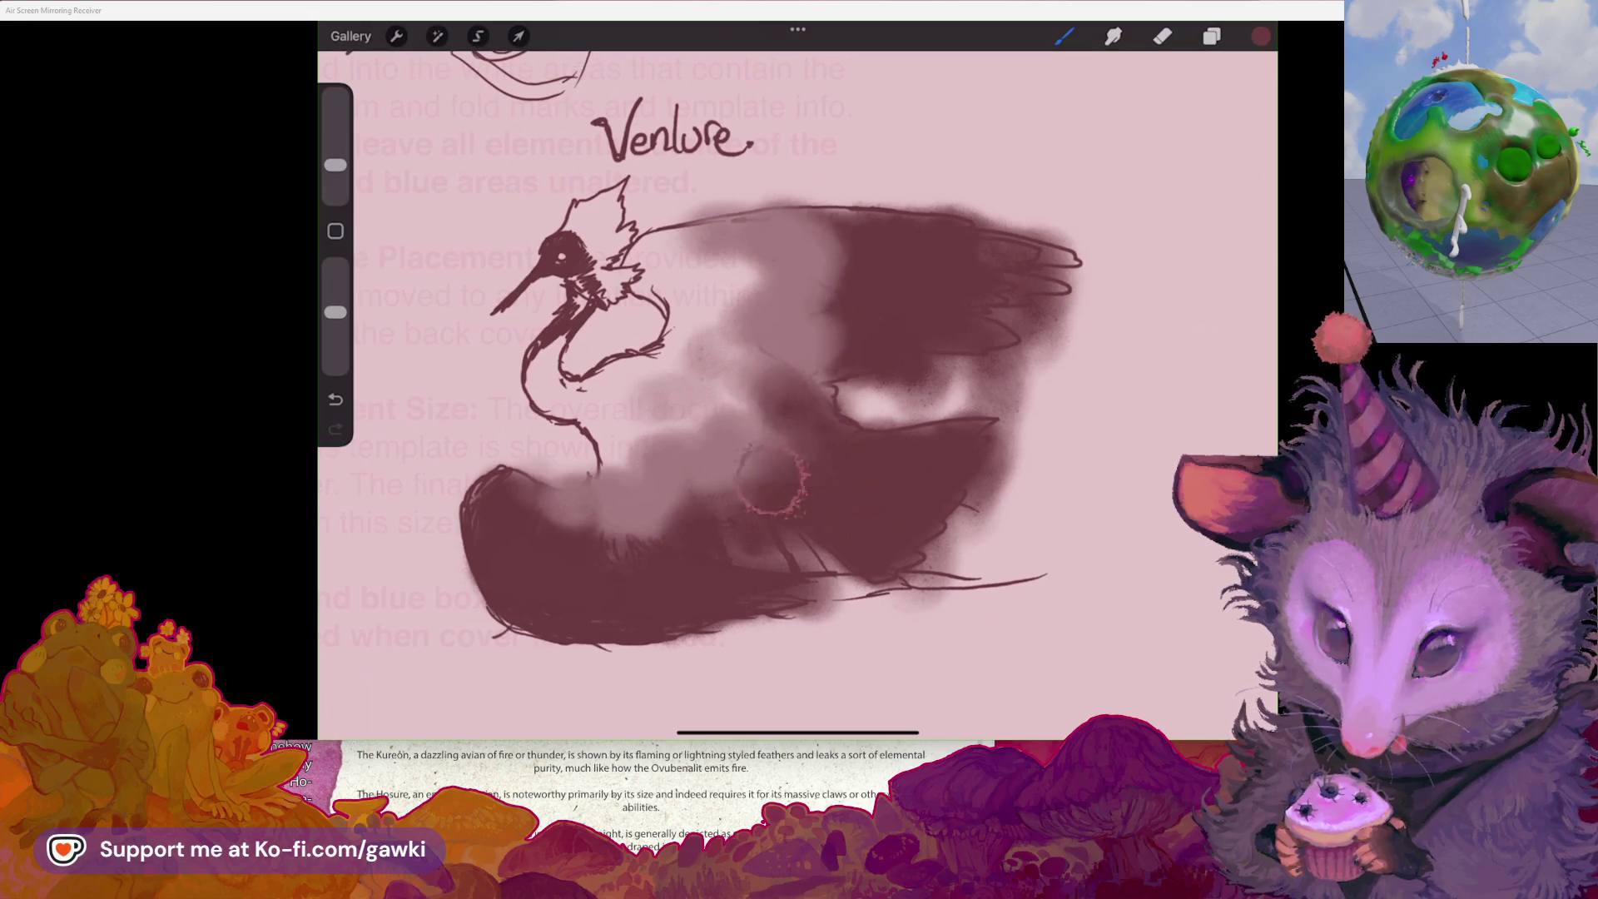
left_click(786, 360)
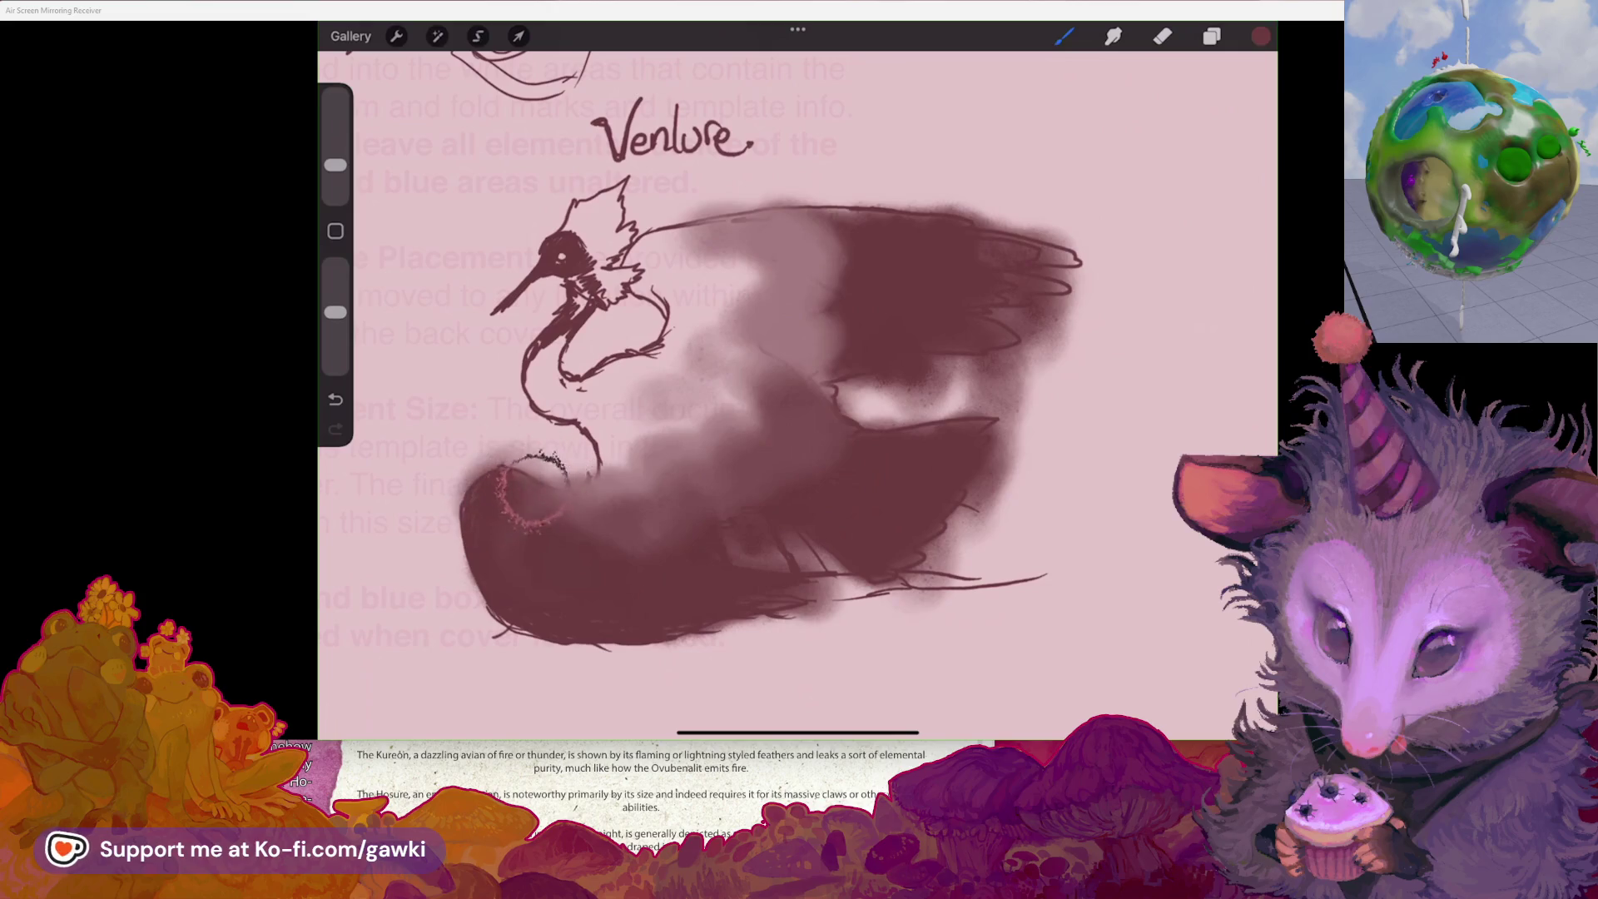
scroll(790, 400, "down", 2)
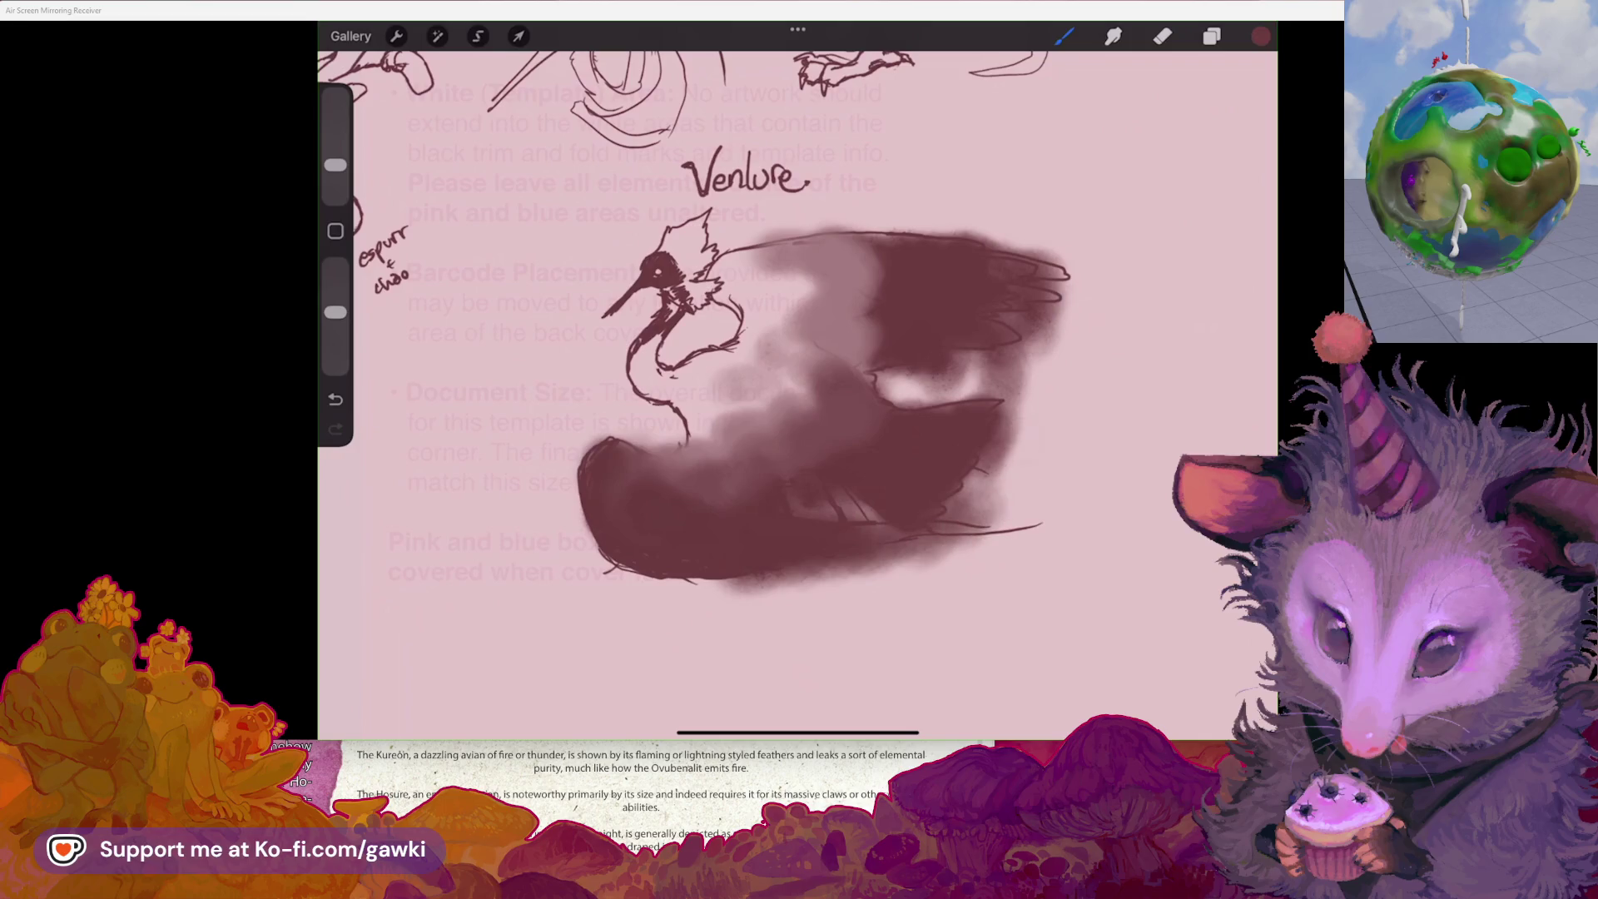
key("ctrl+z")
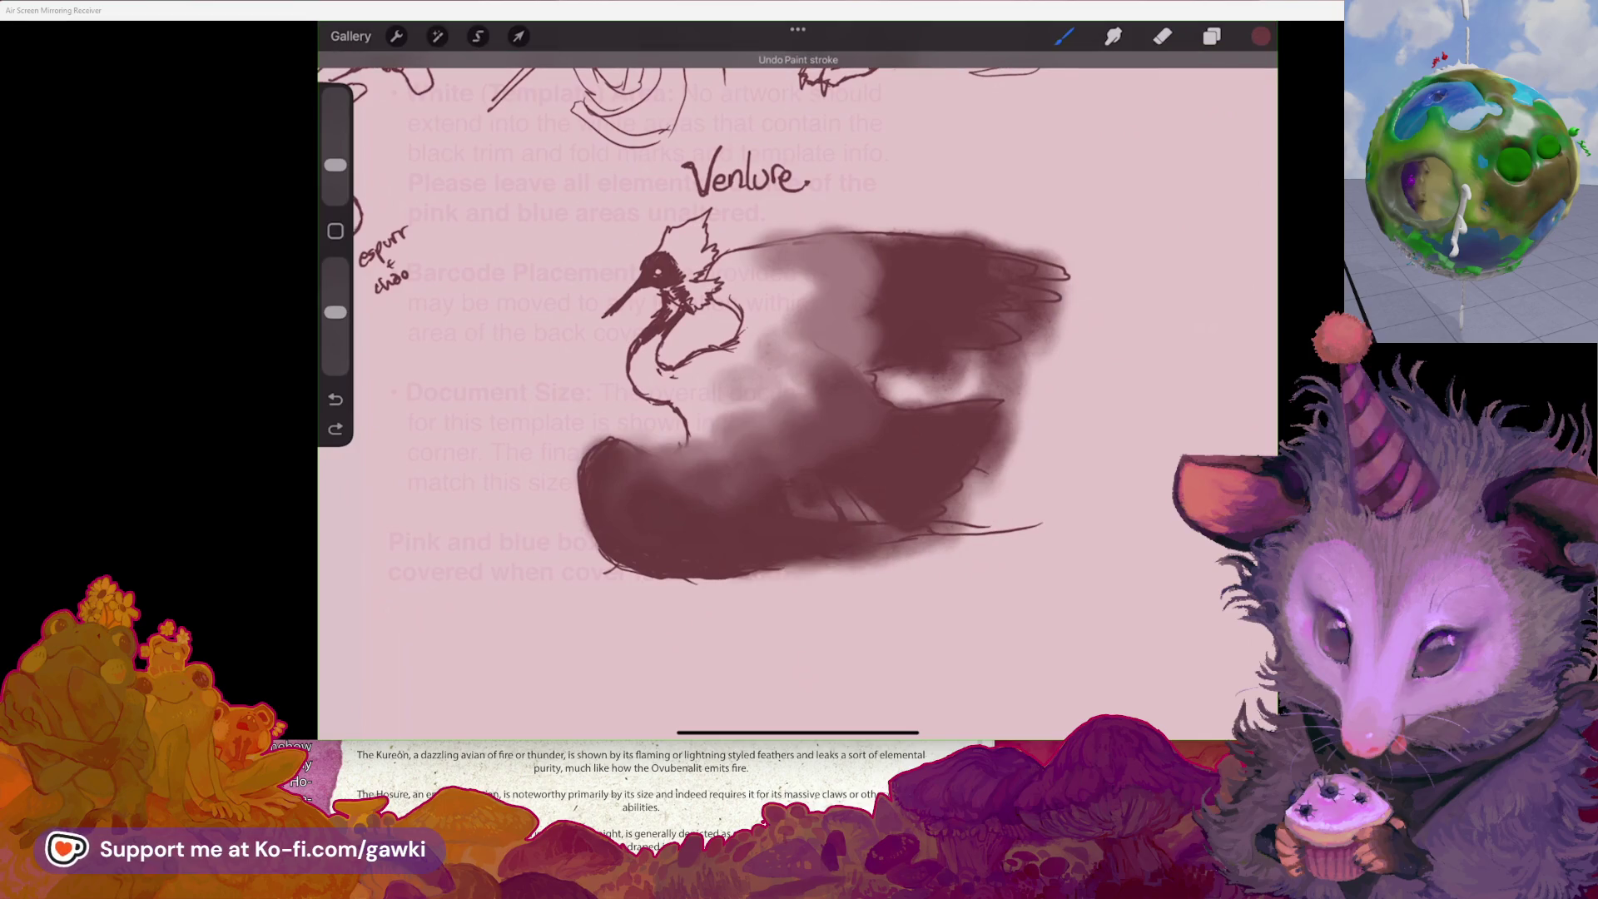
left_click_drag(758, 557, 899, 554)
scroll(779, 400, "up", 1)
mouse_move(837, 225)
left_mouse_down()
mouse_move(824, 267)
mouse_move(853, 341)
left_mouse_up()
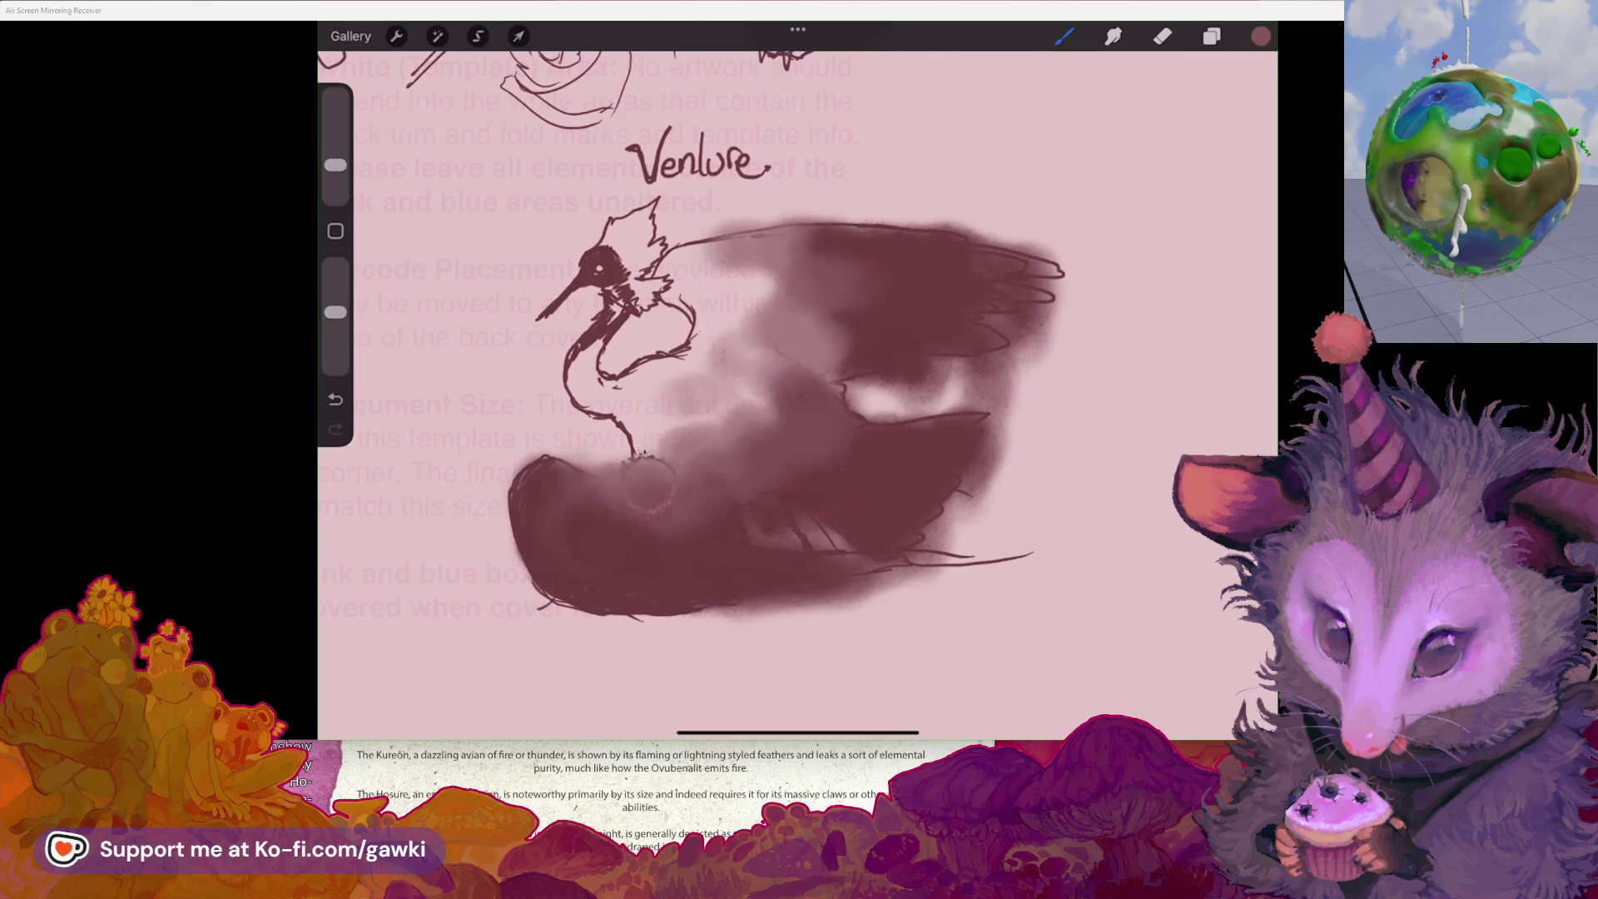
scroll(807, 417, "down", 2)
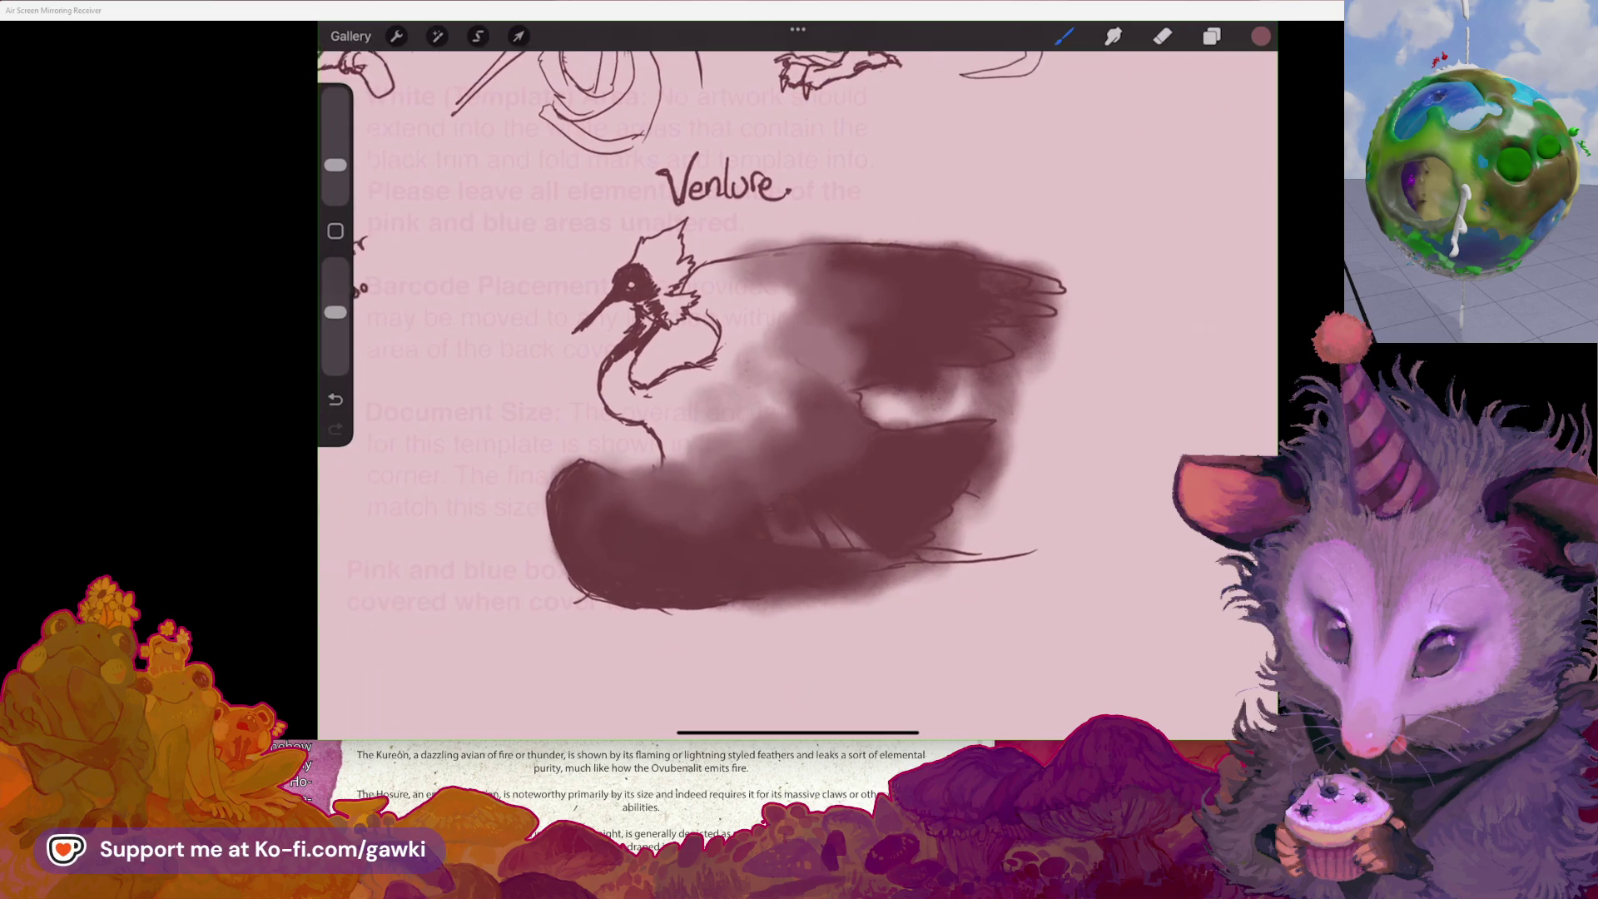
- Lasso the Venlure bird with a Freehand selection and scale it down slightly with Transform
scroll(799, 400, "down", 5)
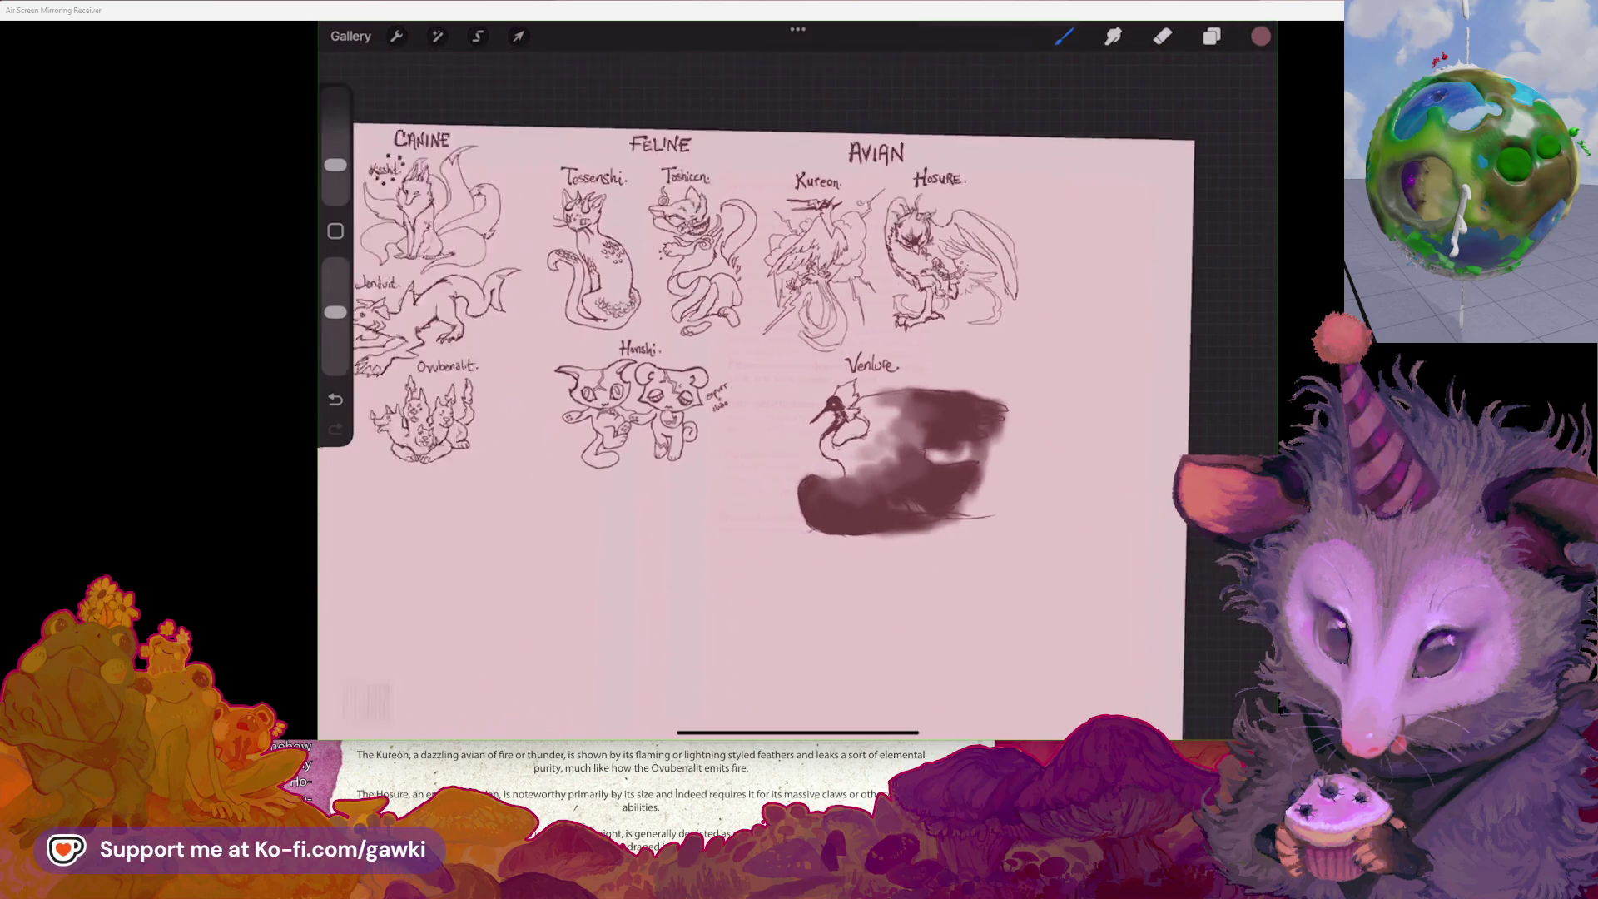
scroll(865, 416, "up", 5)
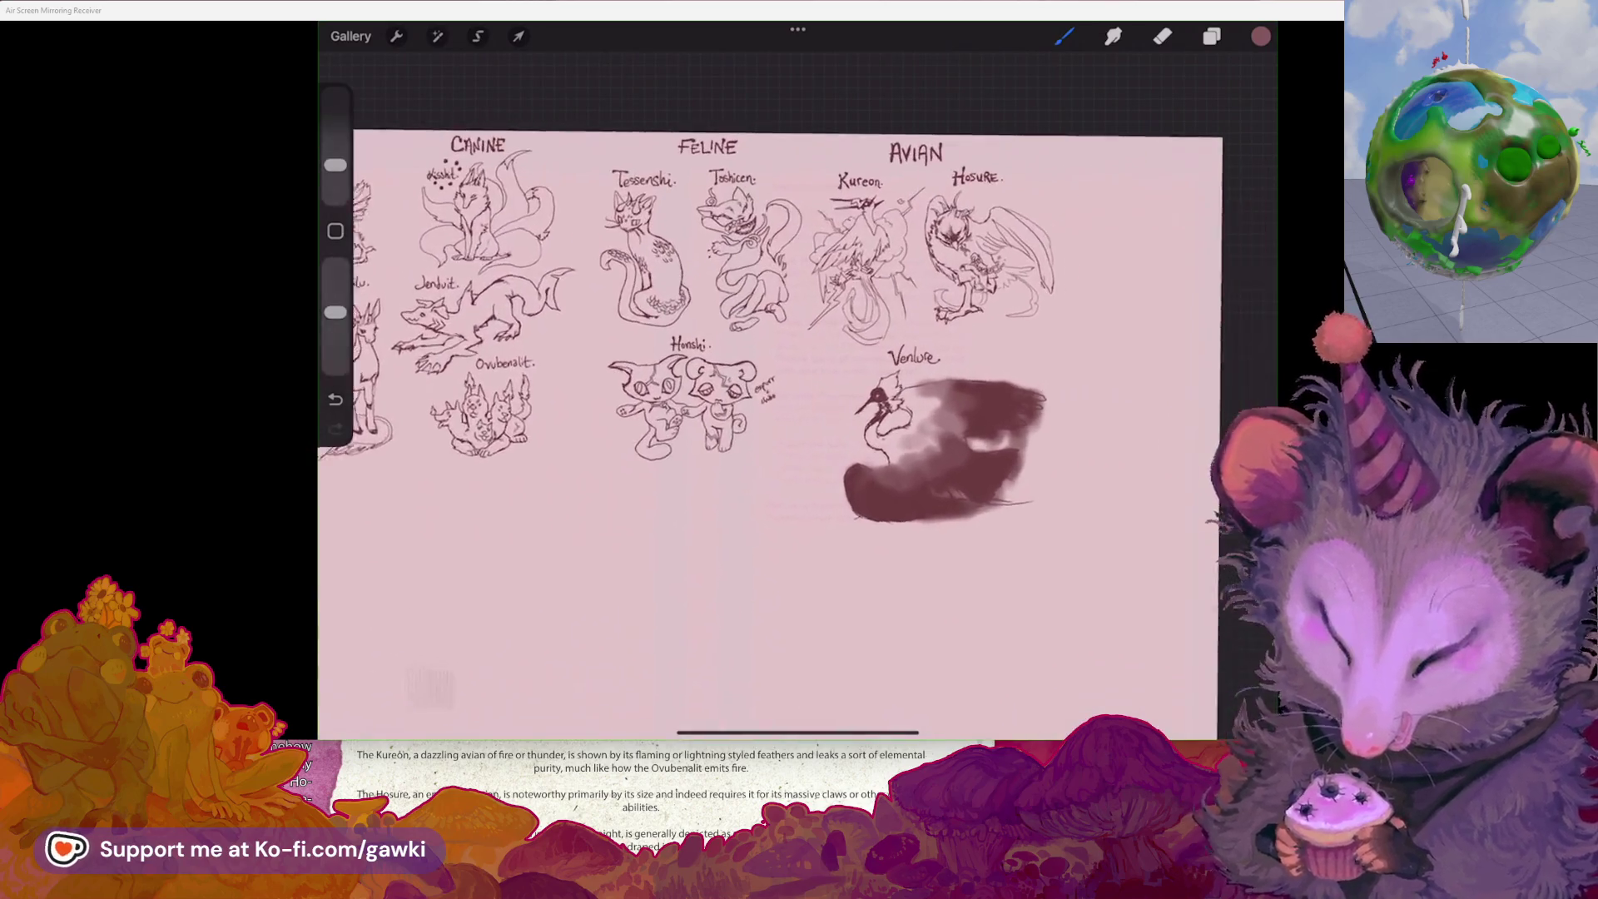
scroll(799, 400, "up", 3)
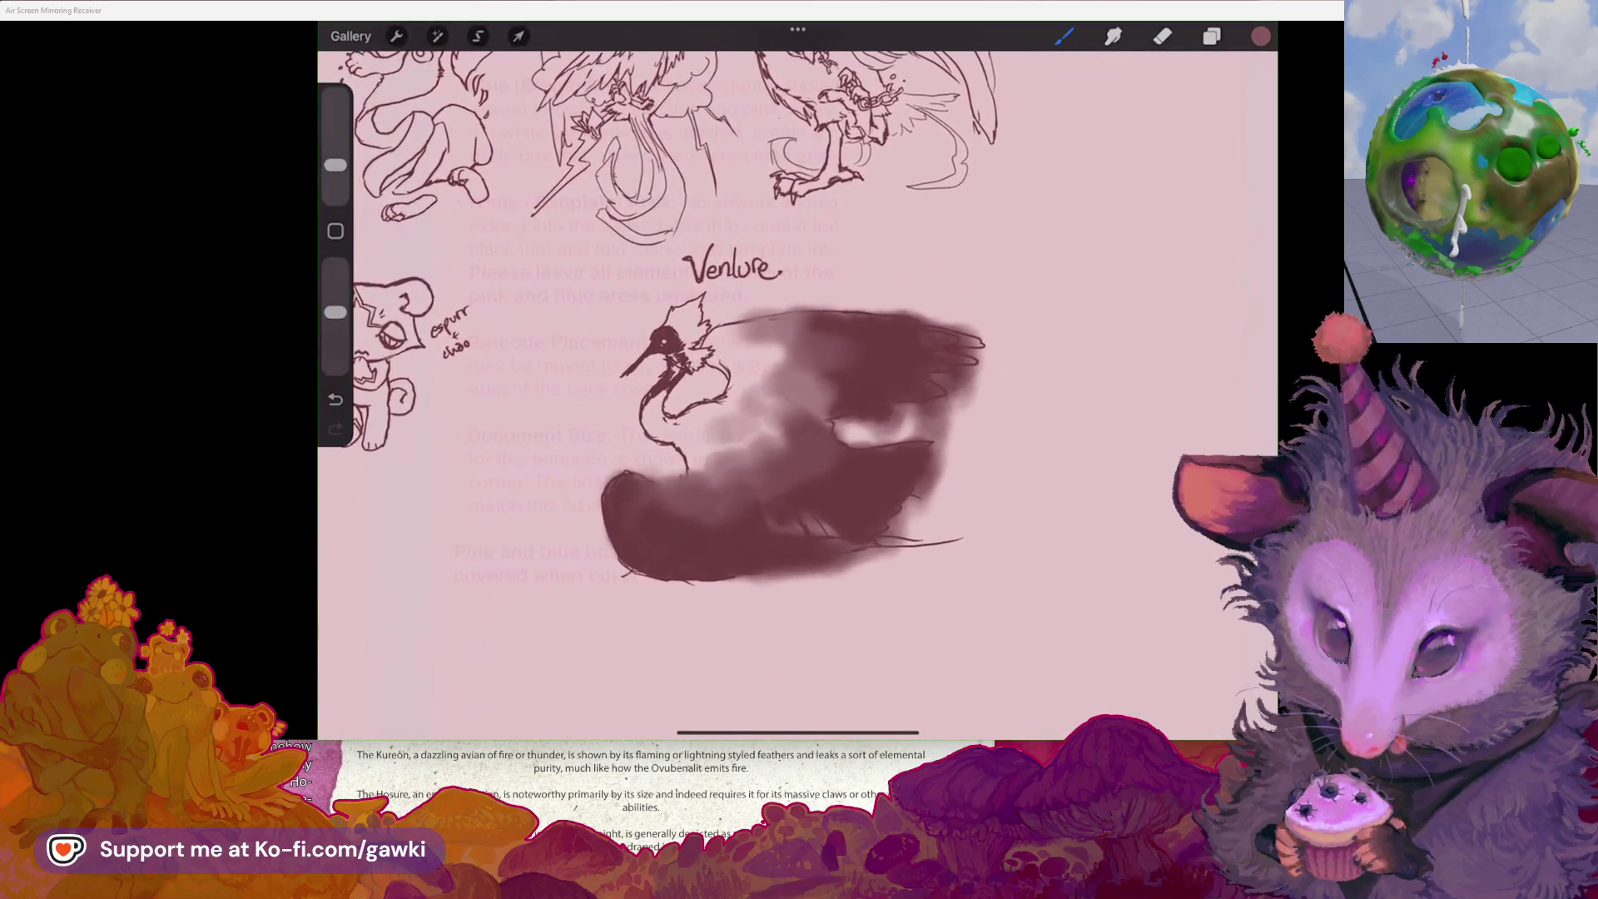
left_click(478, 36)
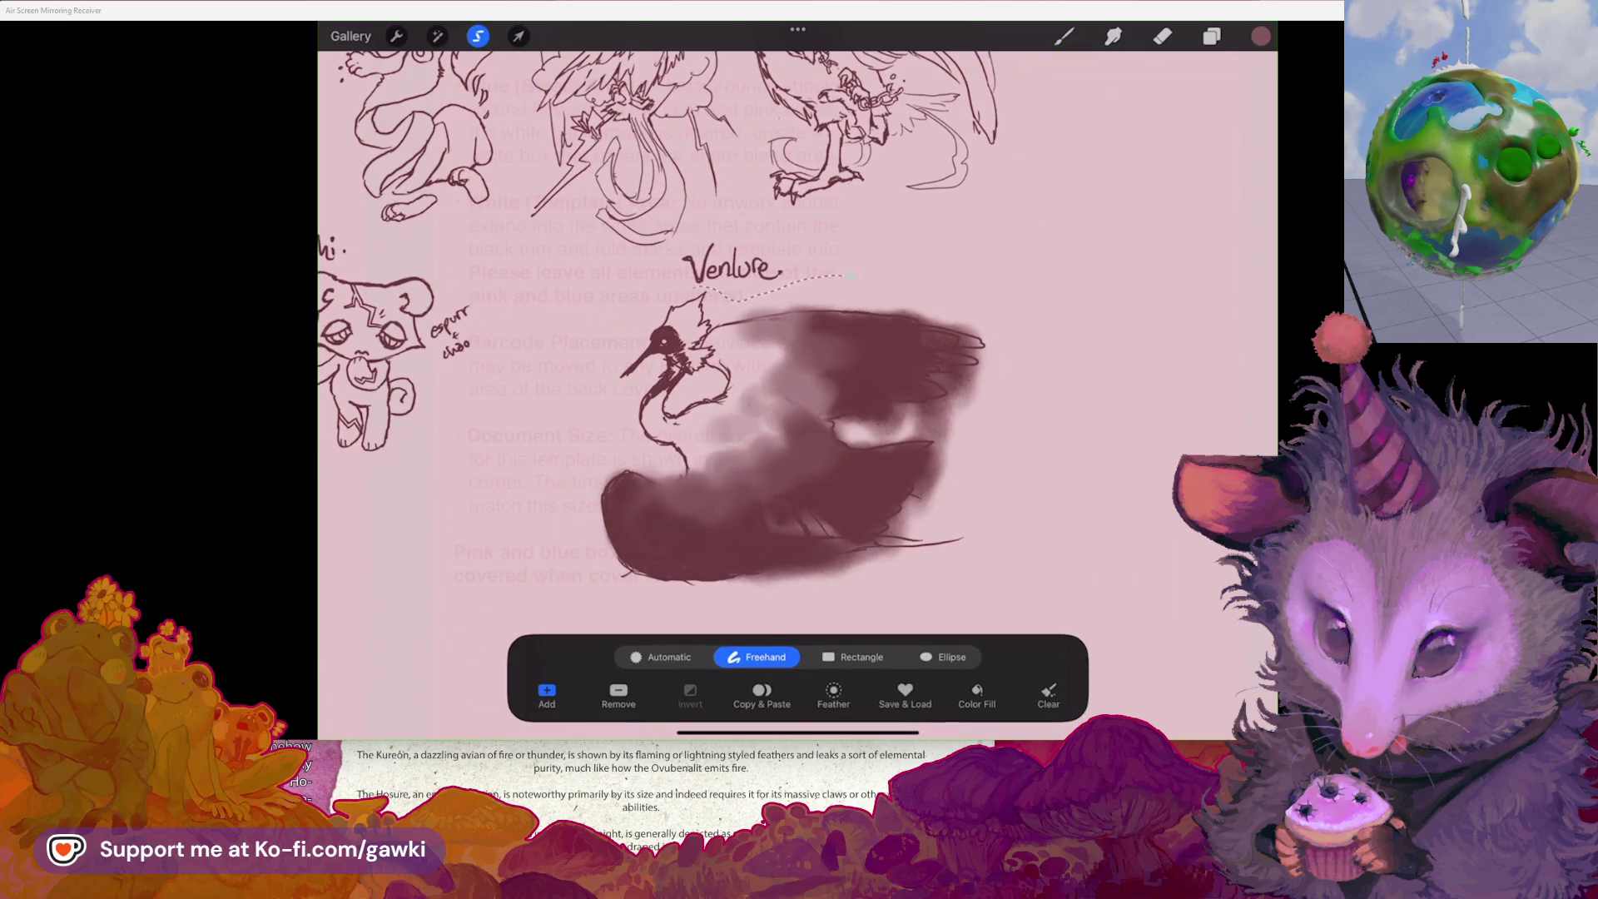
left_click_drag(745, 614, 847, 280)
left_click(851, 275)
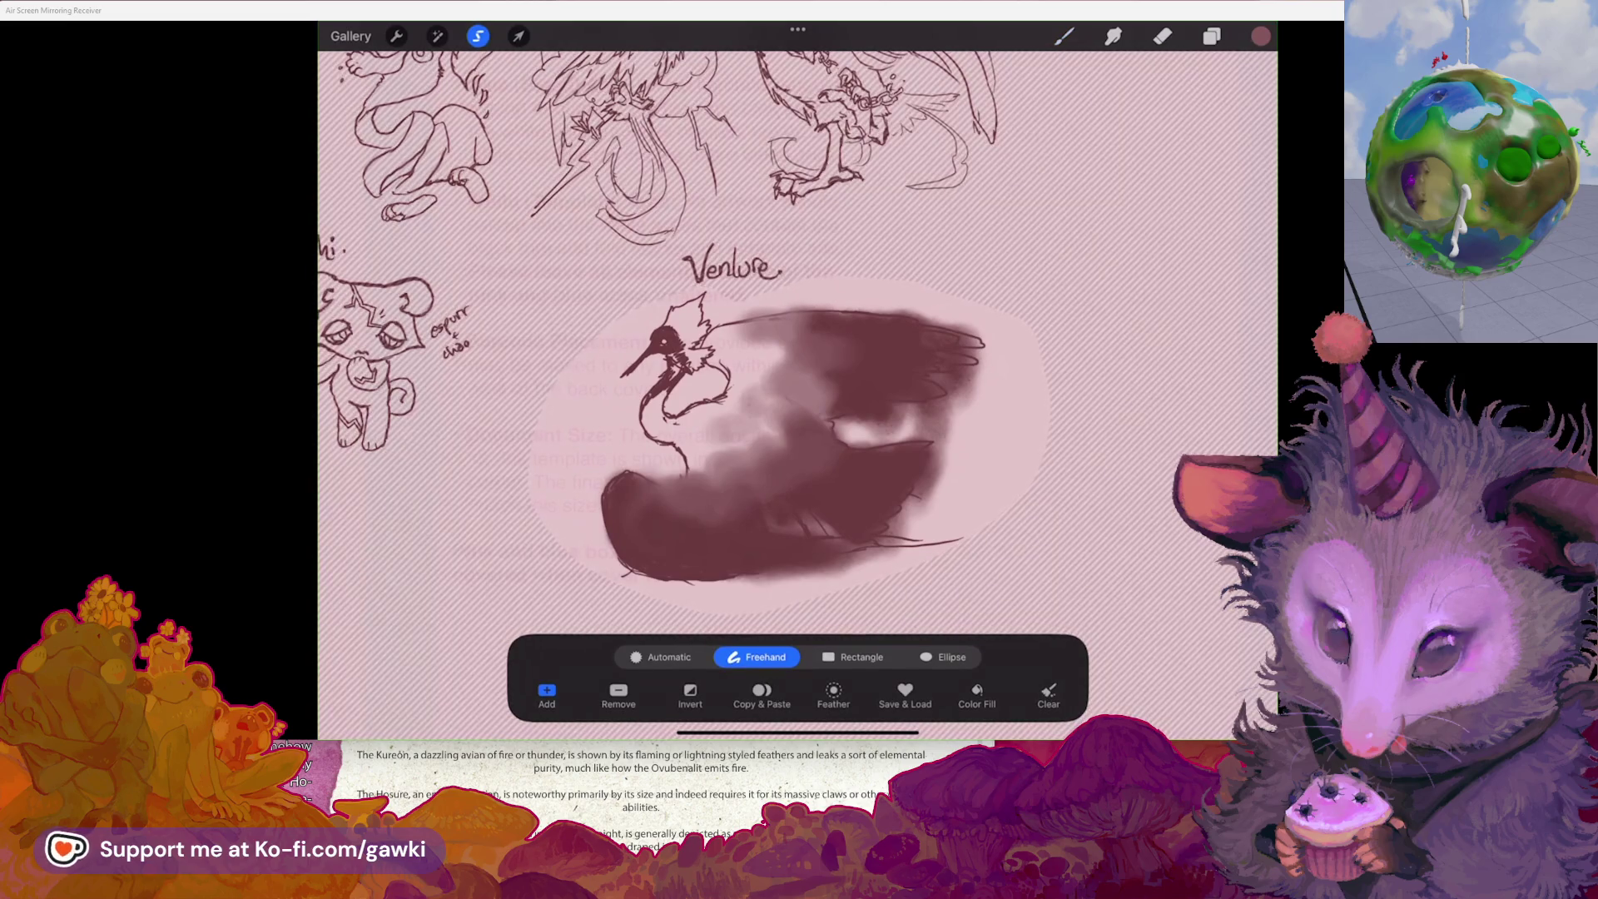
left_click(518, 36)
left_click_drag(999, 607, 933, 546)
scroll(757, 417, "down", 2)
scroll(758, 417, "up", 3)
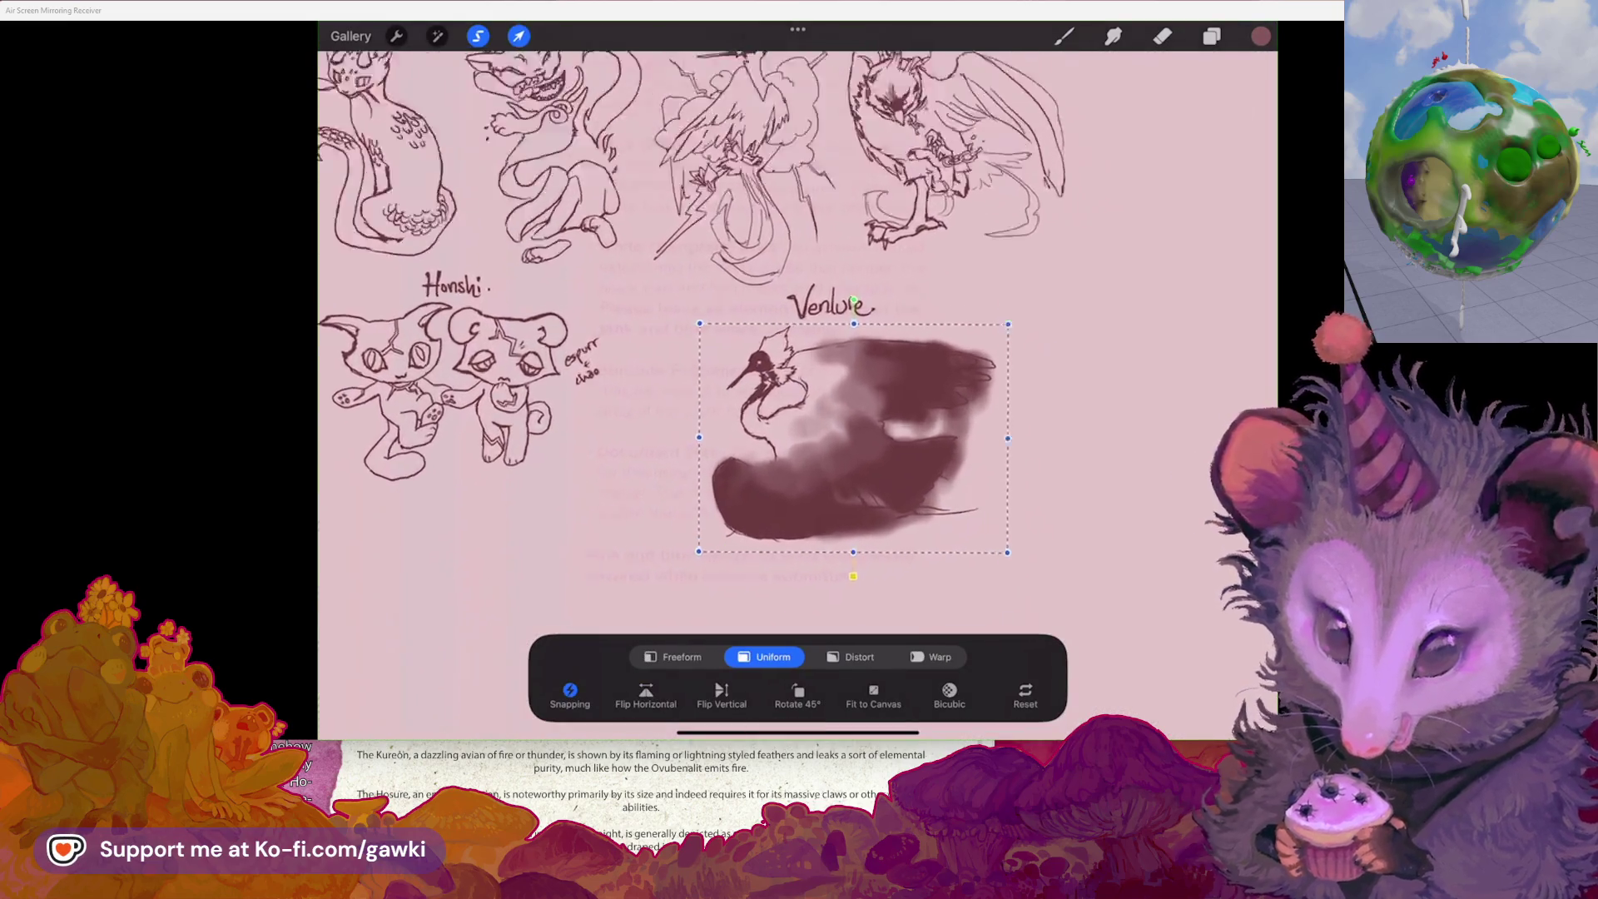
left_click(519, 36)
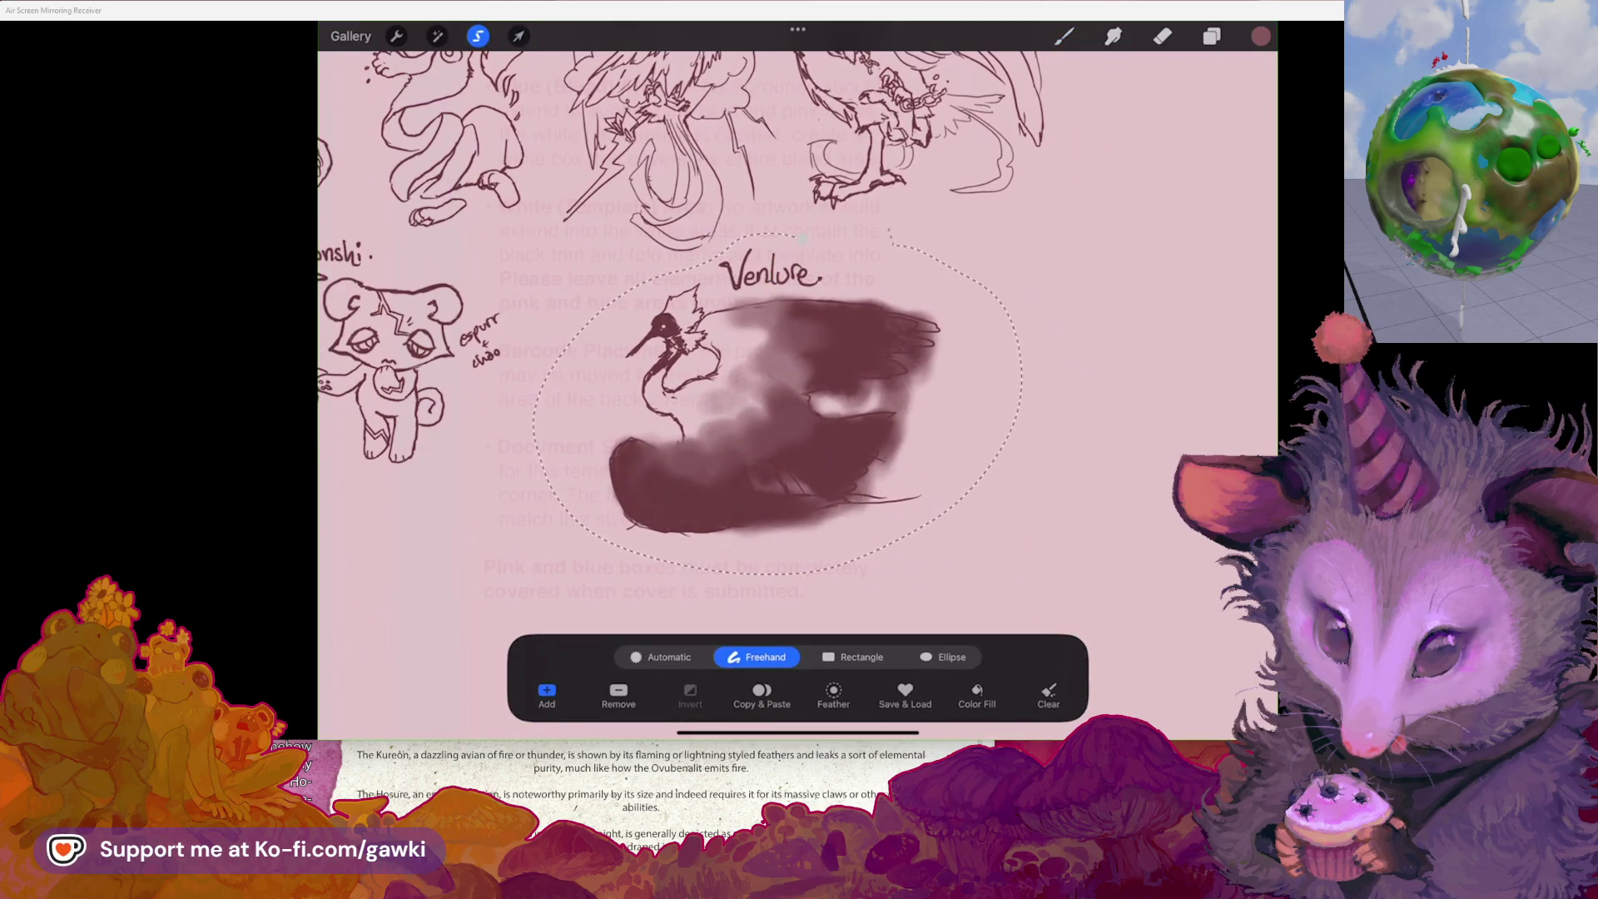
- Nudge the selected bird slightly up and to the right and commit the transform
left_click(518, 36)
left_click_drag(774, 400, 790, 370)
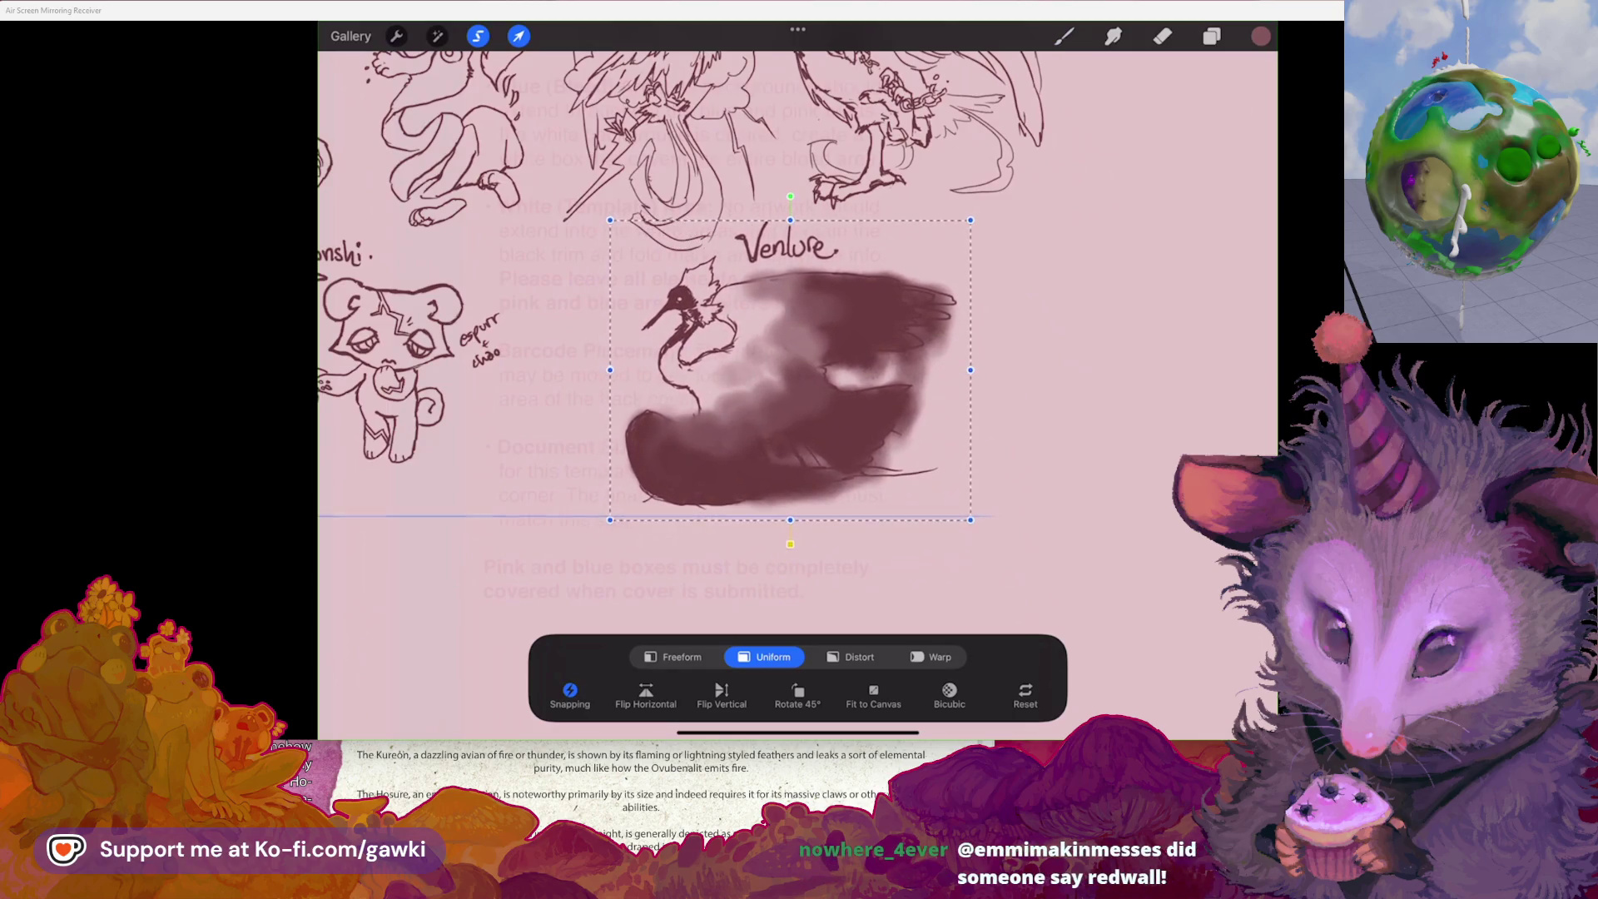
key("b")
scroll(799, 375, "up", 3)
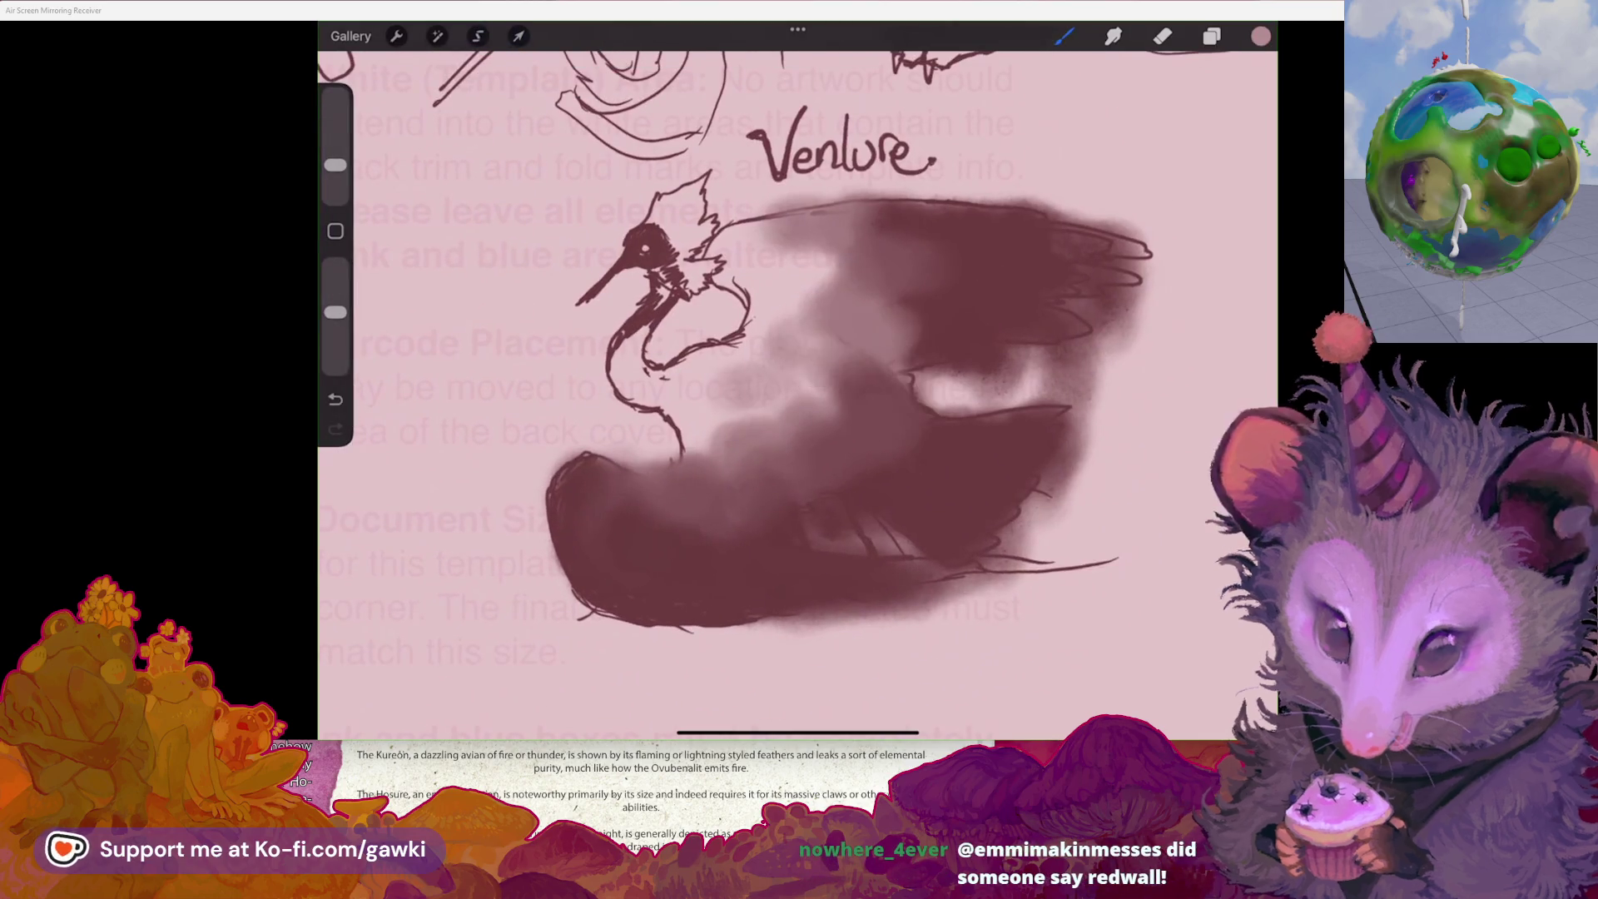
- Try light dabs and reddish speckles on the lower body with a smaller brush, undoing the speckles
scroll(799, 391, "up", 2)
left_click_drag(833, 495, 920, 408)
key("ctrl+z")
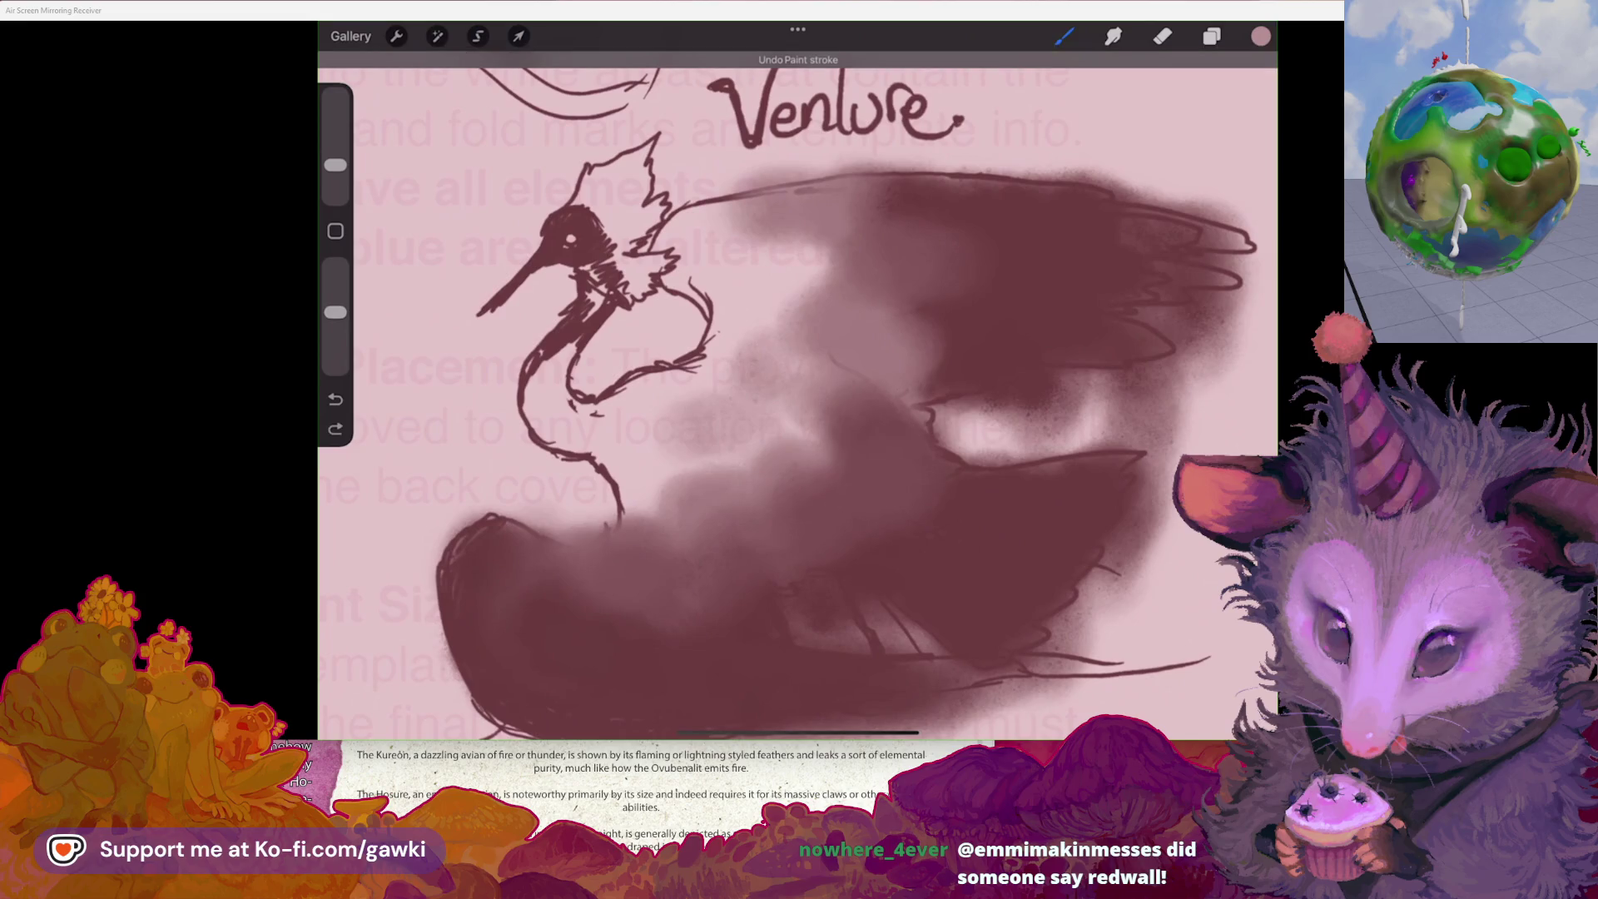
mouse_move(946, 537)
left_mouse_down()
mouse_move(903, 533)
mouse_move(999, 533)
left_mouse_up()
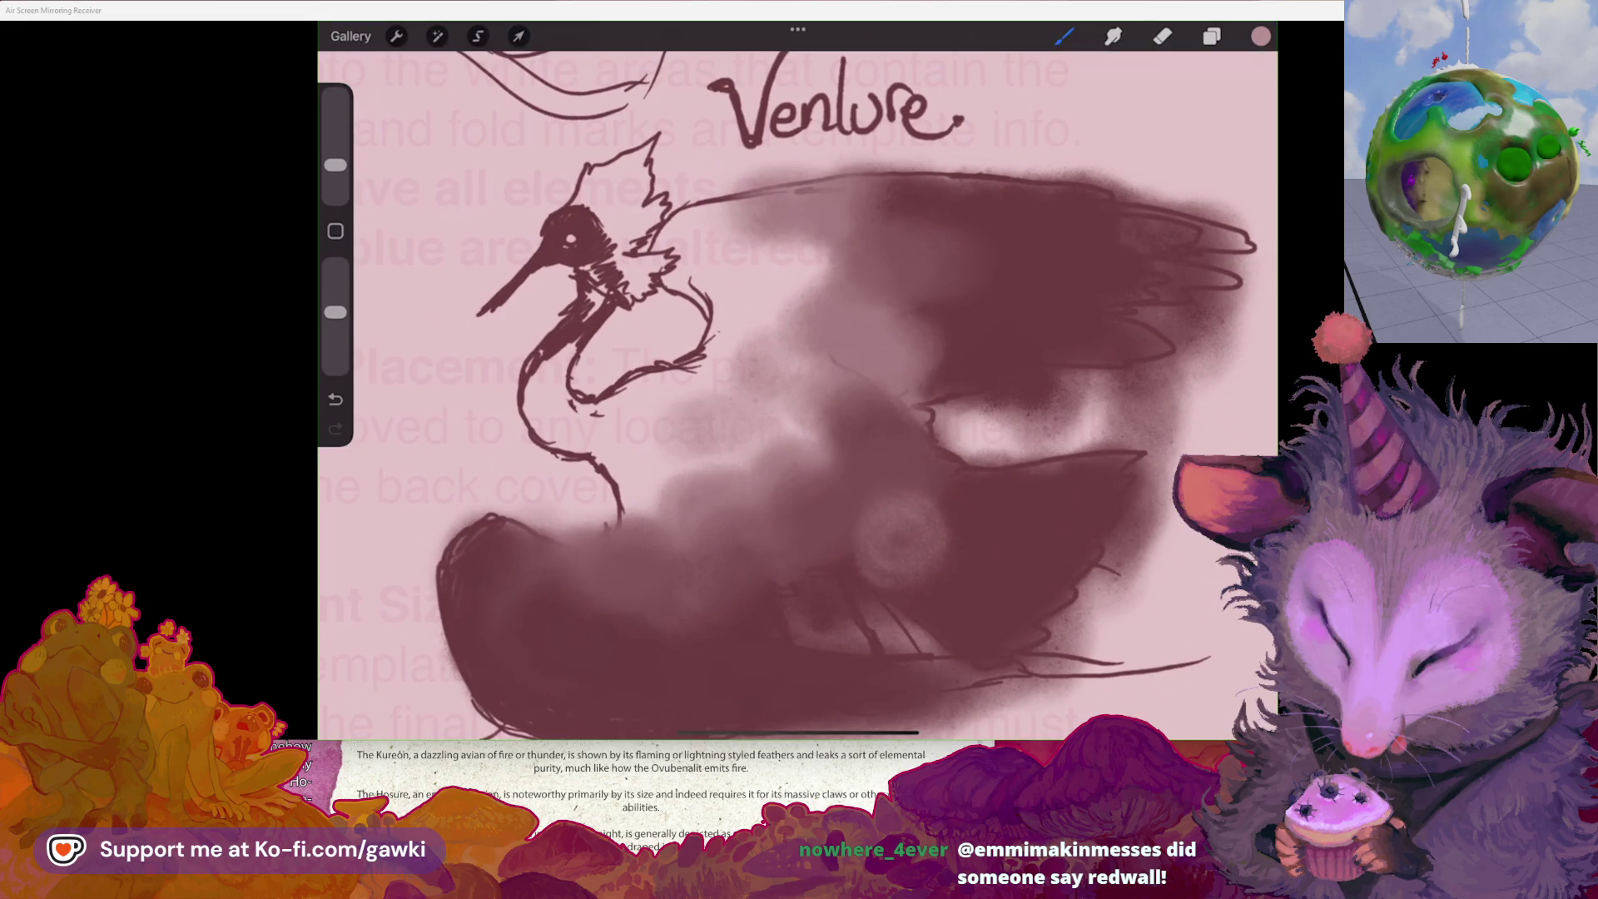
scroll(800, 392, "down", 2)
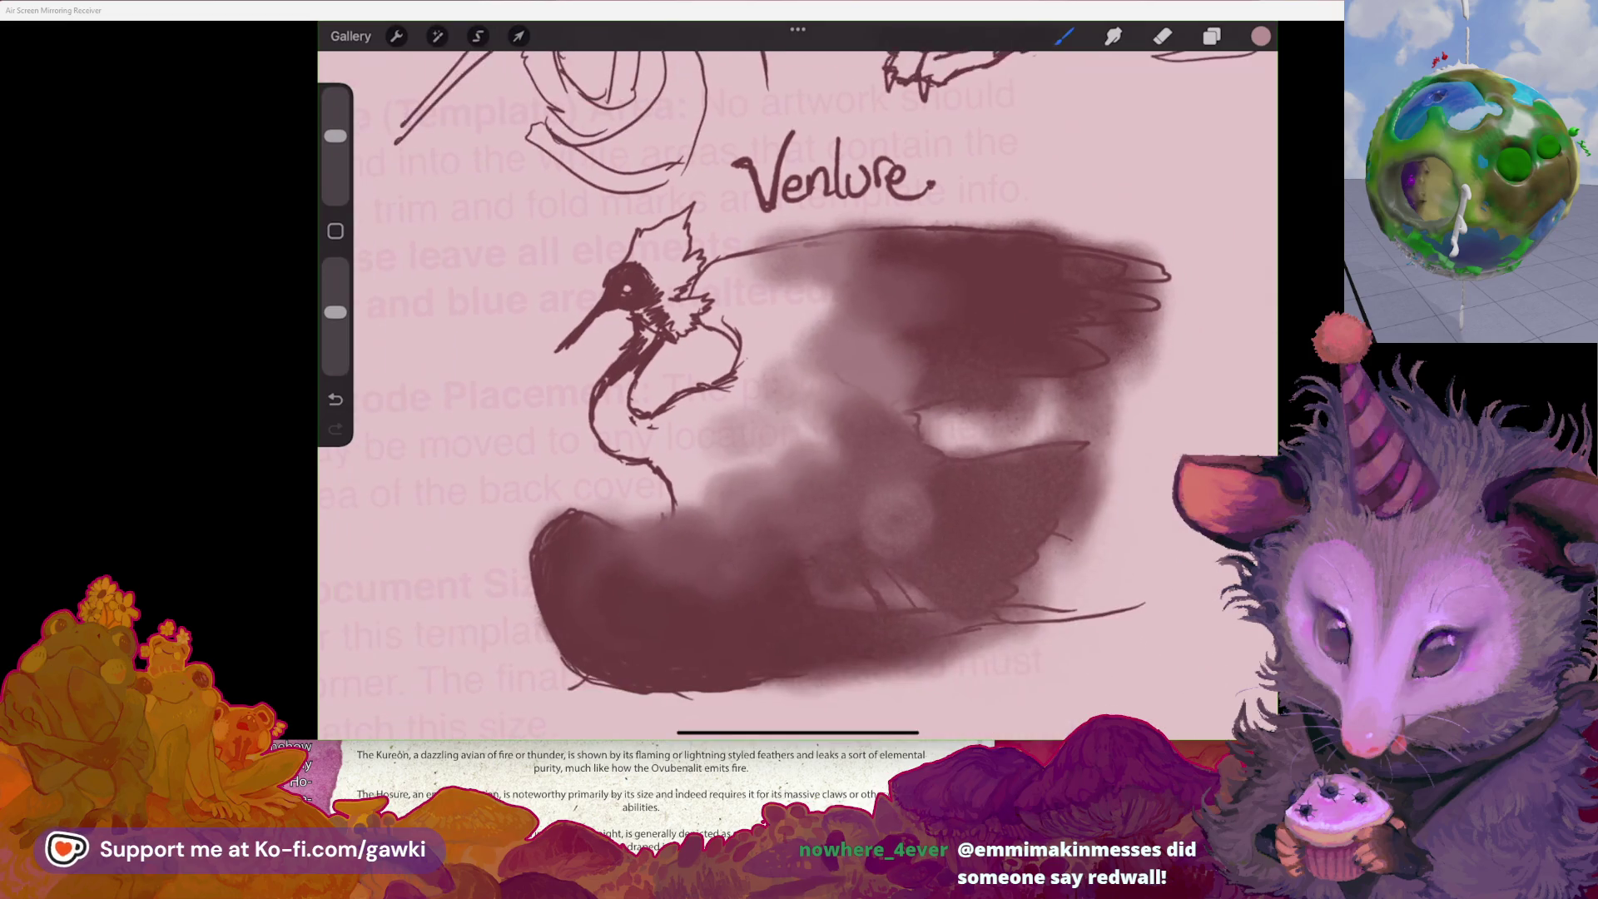
left_click_drag(336, 136, 336, 150)
left_click_drag(933, 387, 883, 574)
left_click_drag(1058, 450, 941, 582)
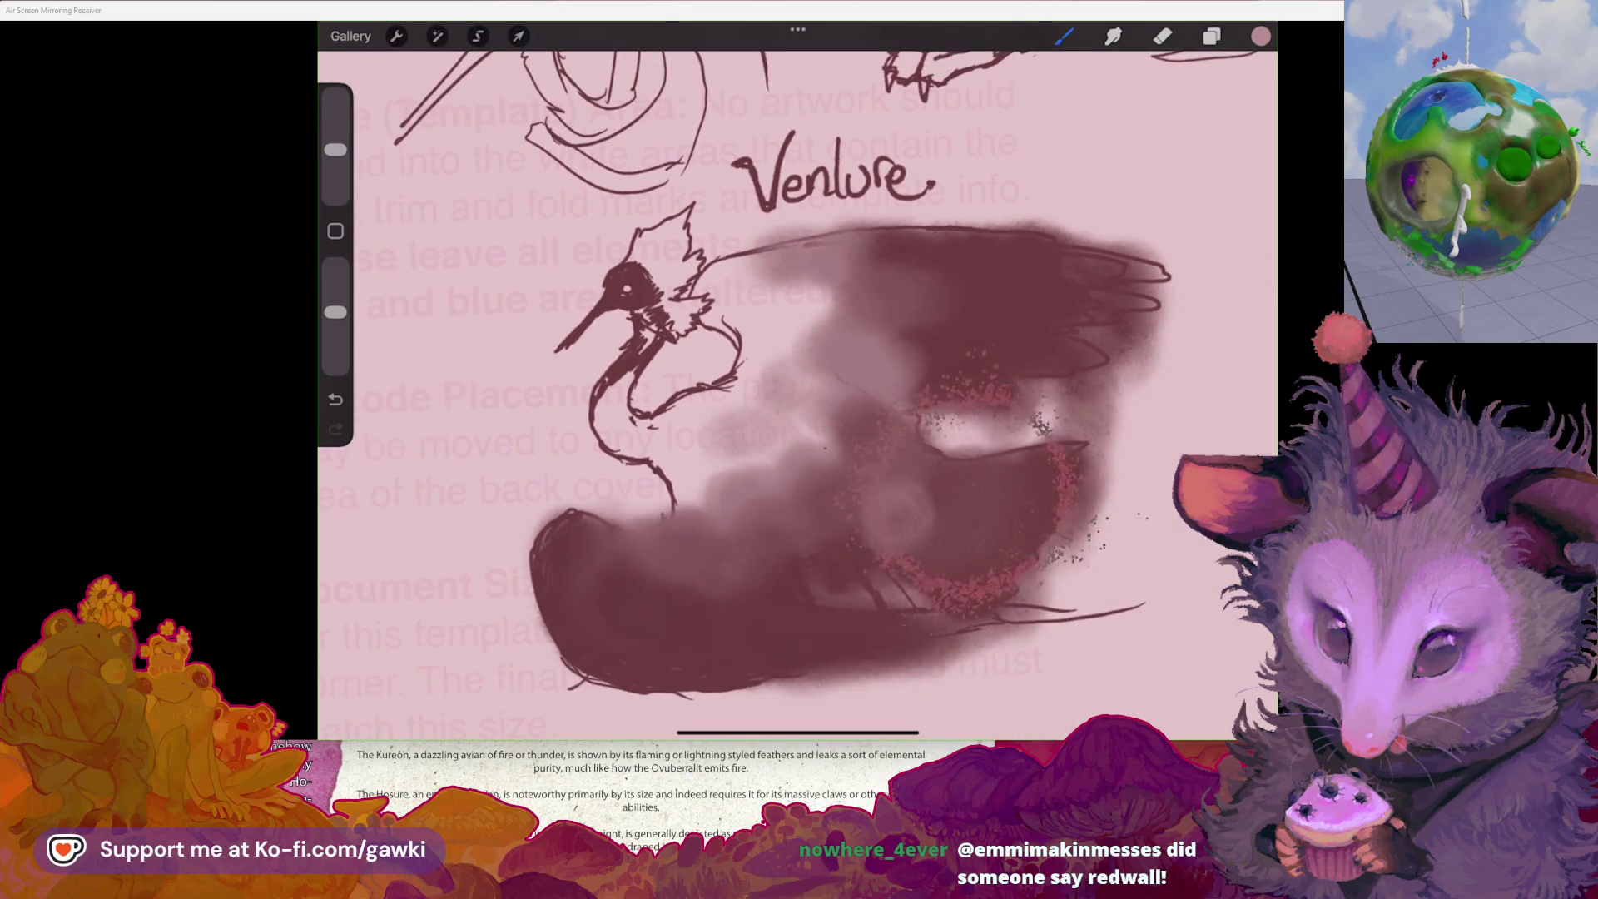
key("ctrl+z")
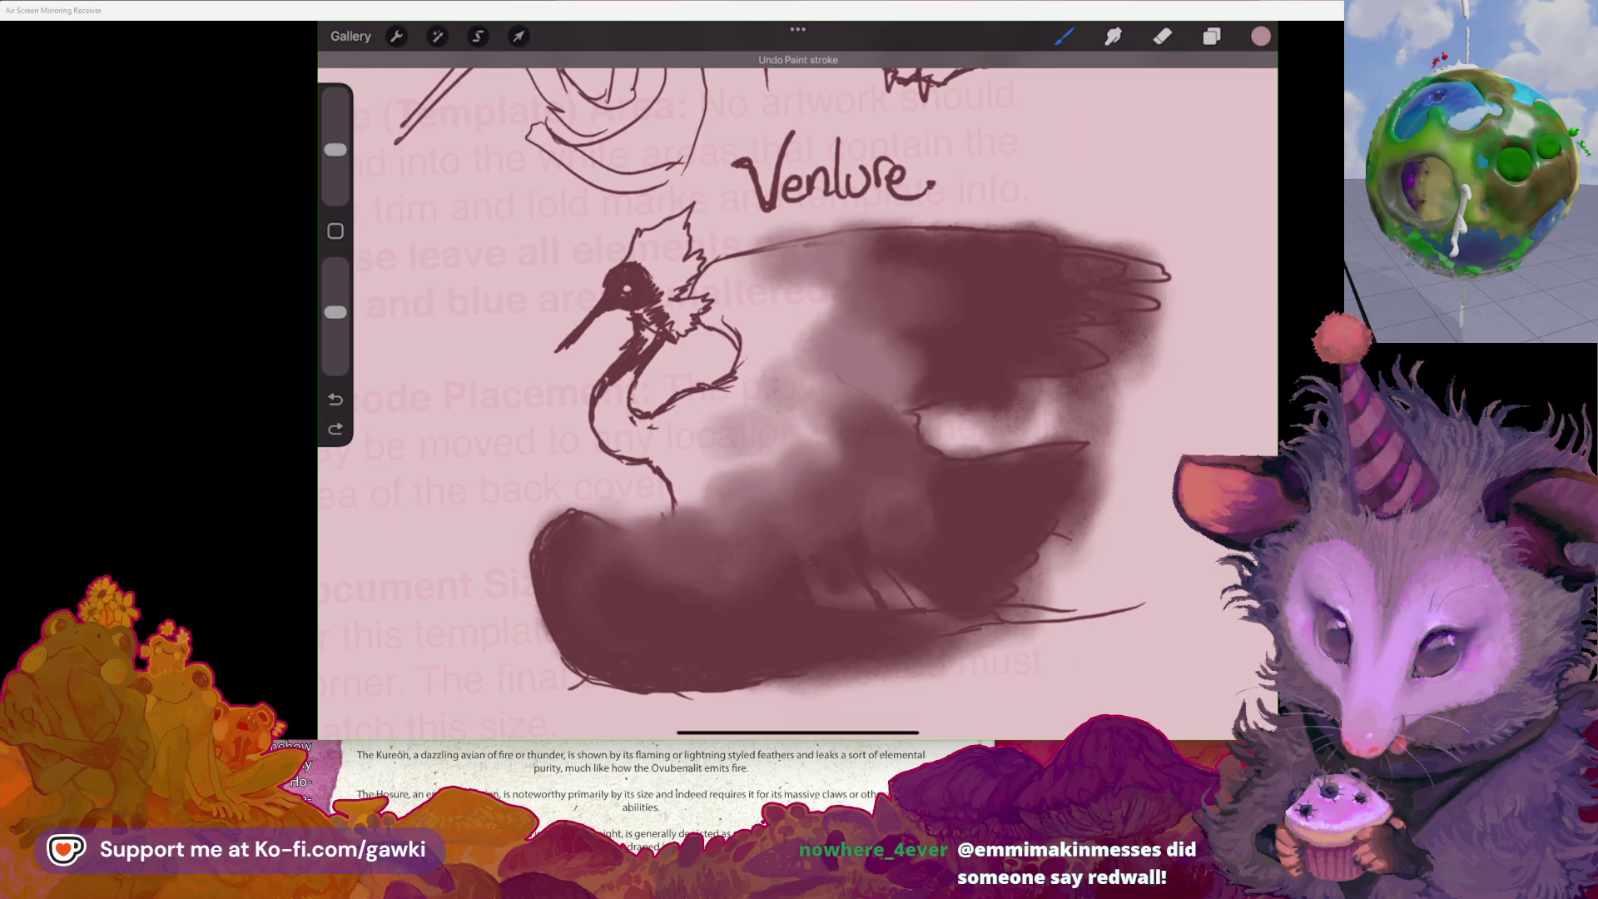
- Test small rings and dabs on the wing at adjusted brush sizes, undoing each one
left_click_drag(335, 150, 336, 159)
mouse_move(949, 478)
left_mouse_down()
mouse_move(903, 574)
mouse_move(958, 479)
left_mouse_up()
key("ctrl+z")
left_click_drag(336, 159, 335, 175)
left_click_drag(941, 357, 972, 369)
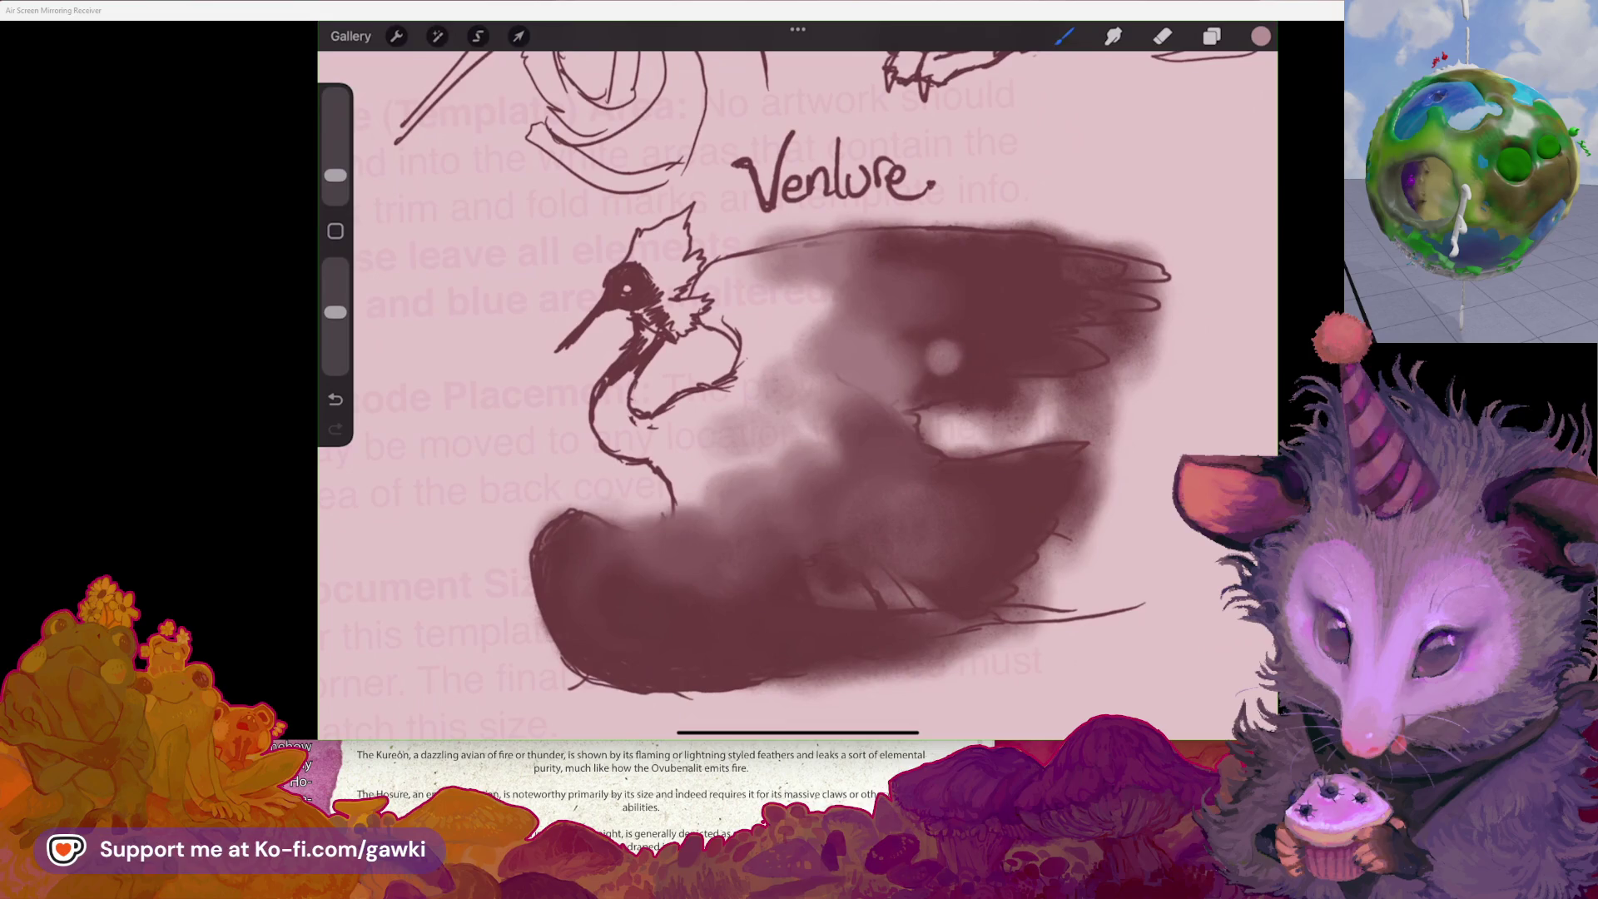
key("ctrl+z")
left_click_drag(335, 175, 336, 155)
mouse_move(1066, 283)
left_mouse_down()
mouse_move(1070, 383)
mouse_move(940, 275)
left_mouse_up()
key("ctrl+z")
left_click_drag(336, 155, 335, 165)
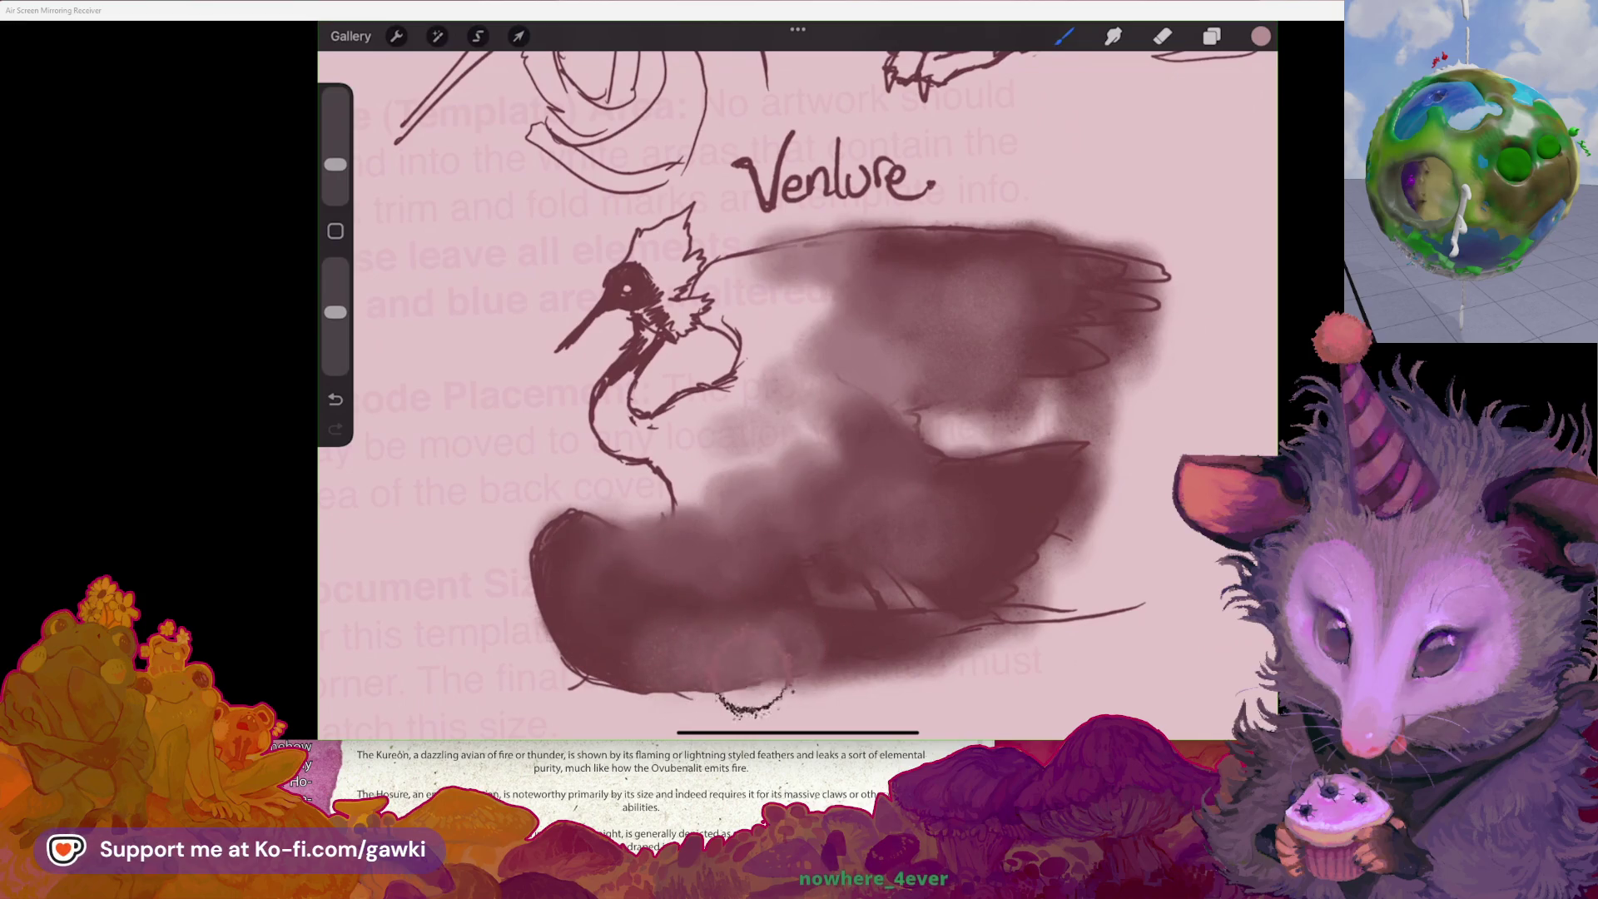
- Airbrush dark maroon across the bird's lower body
left_click_drag(995, 481, 995, 480)
mouse_move(731, 650)
left_mouse_down()
mouse_move(802, 642)
mouse_move(766, 667)
mouse_move(924, 666)
left_mouse_up()
scroll(799, 383, "down", 5)
scroll(799, 383, "up", 4)
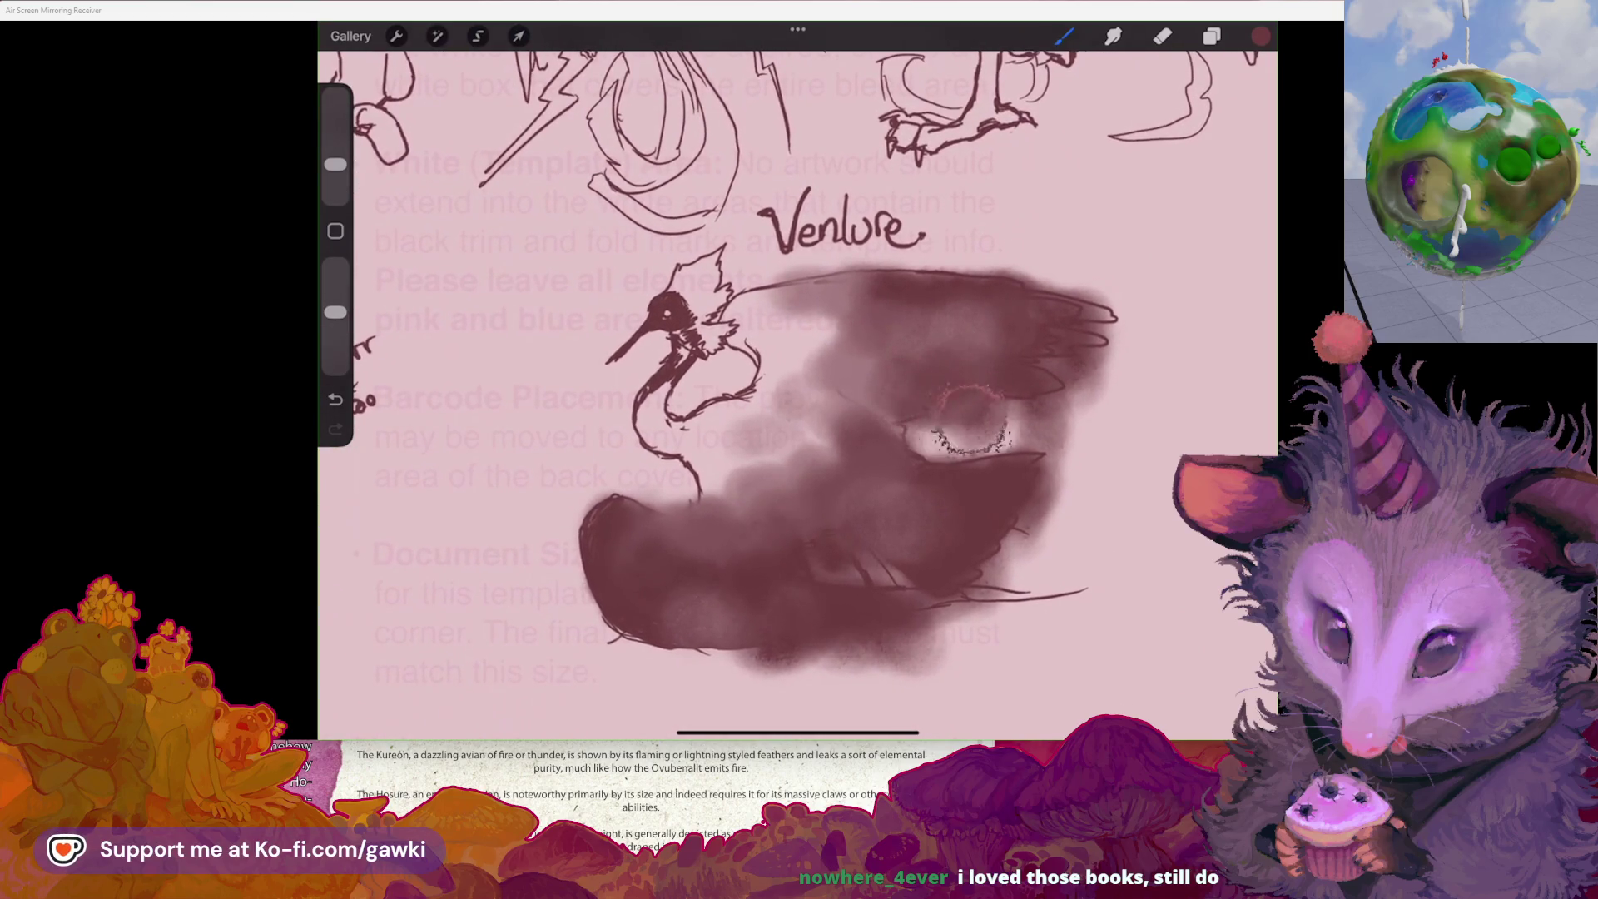
scroll(799, 383, "down", 2)
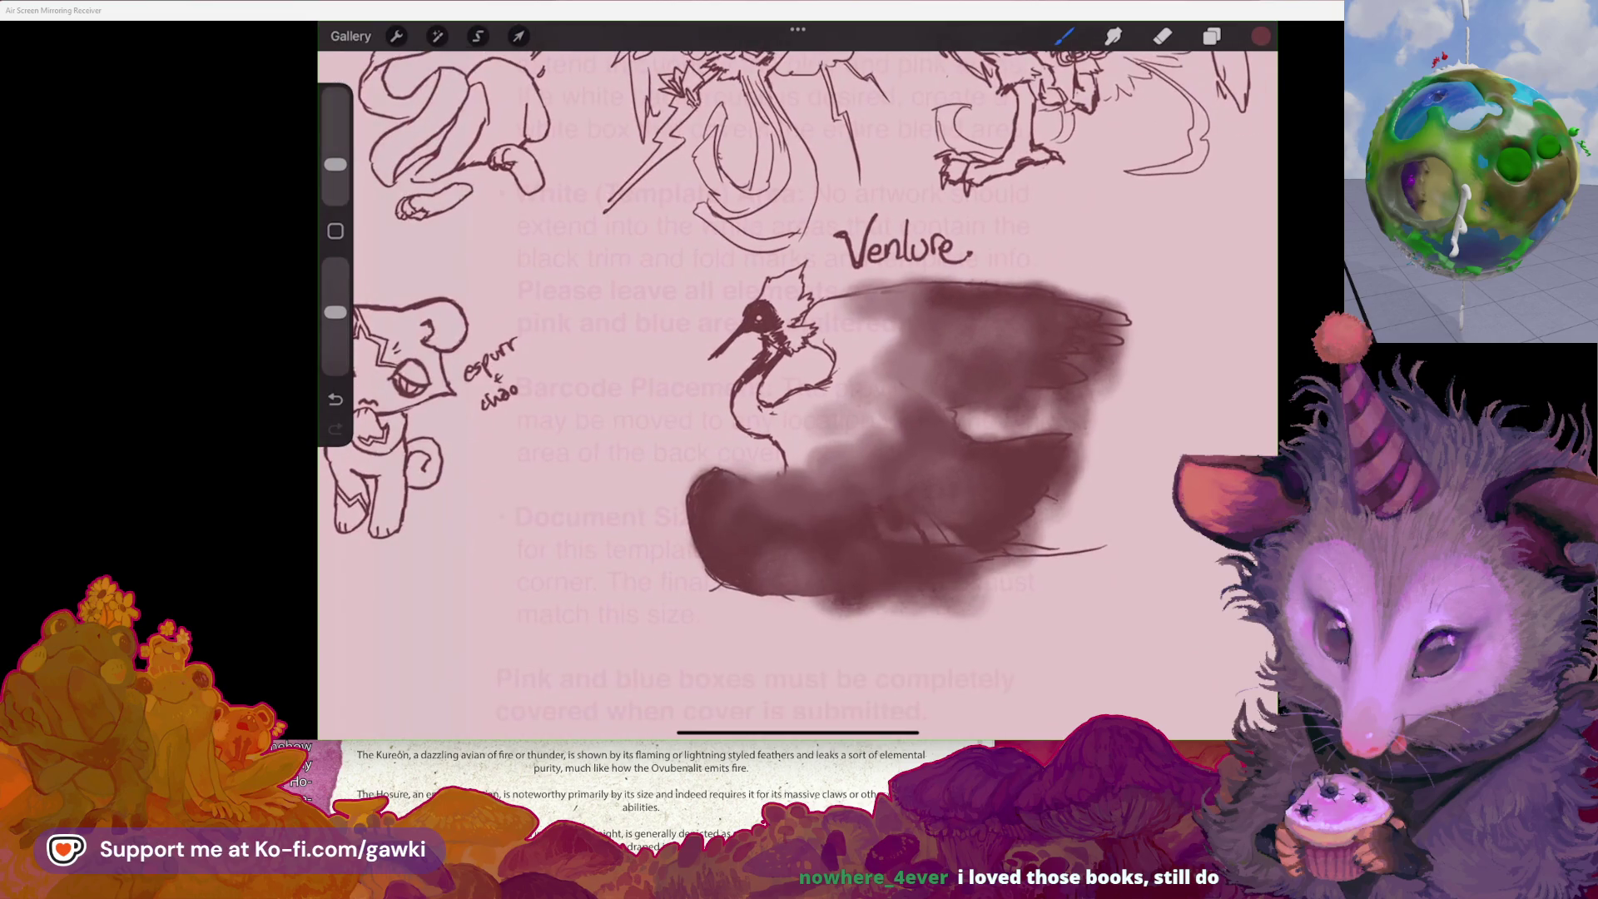
scroll(799, 383, "up", 2)
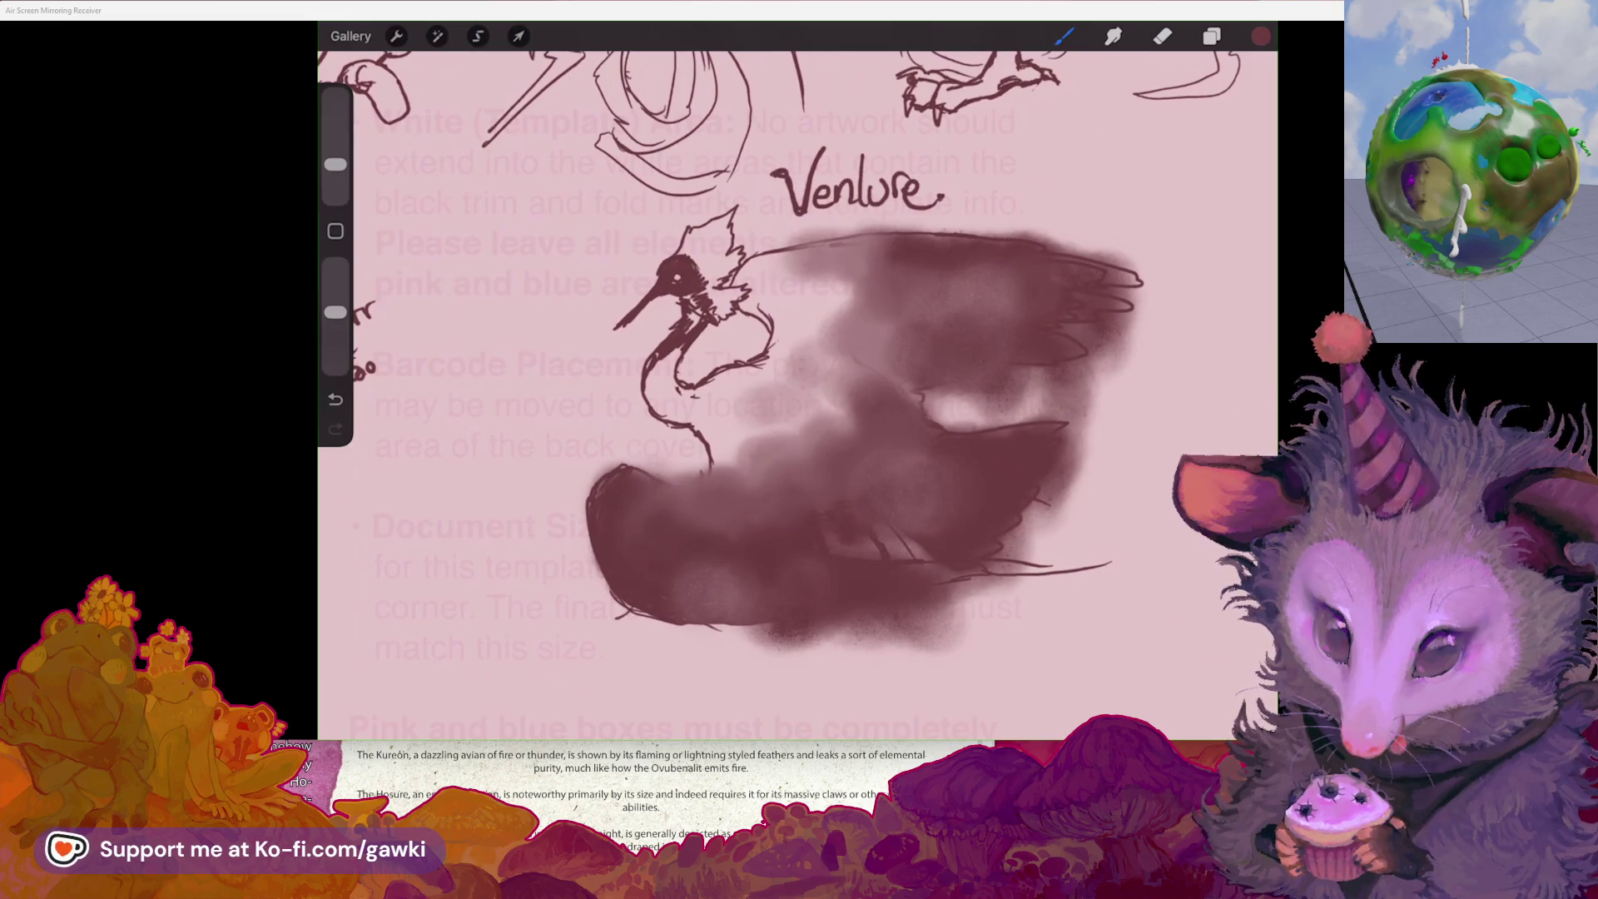
scroll(815, 367, "up", 2)
- Sample light pink and dot tiny specks across the dark lower body, undoing misplaced ones
left_click(769, 297)
scroll(799, 391, "up", 2)
left_click_drag(335, 165, 335, 191)
left_click(555, 529)
key("ctrl+z")
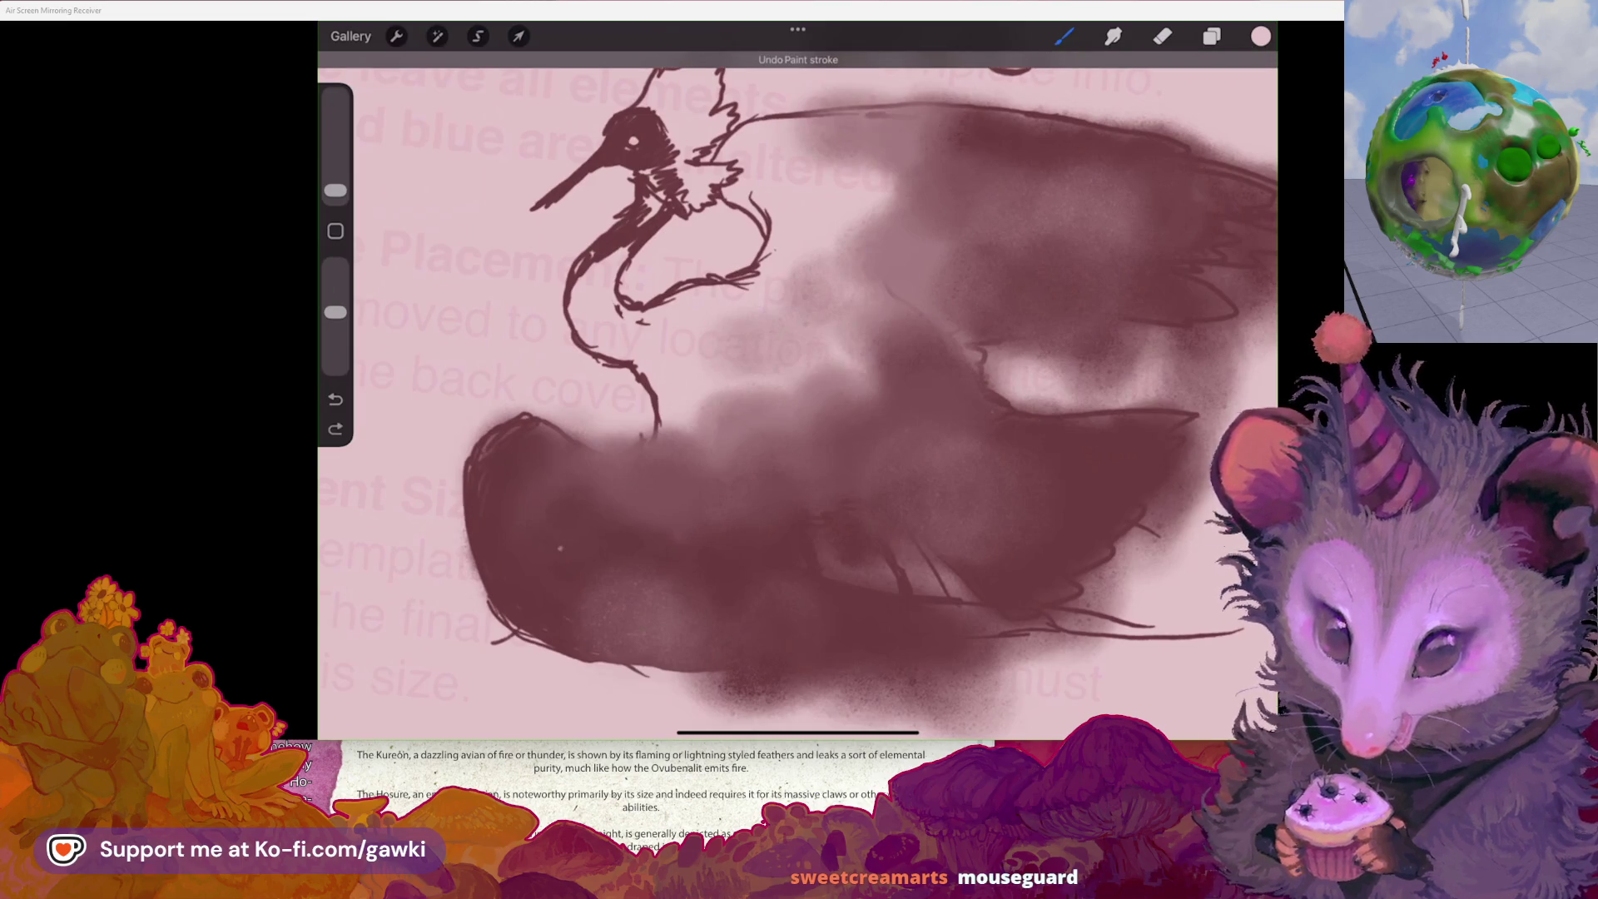
left_click(583, 558)
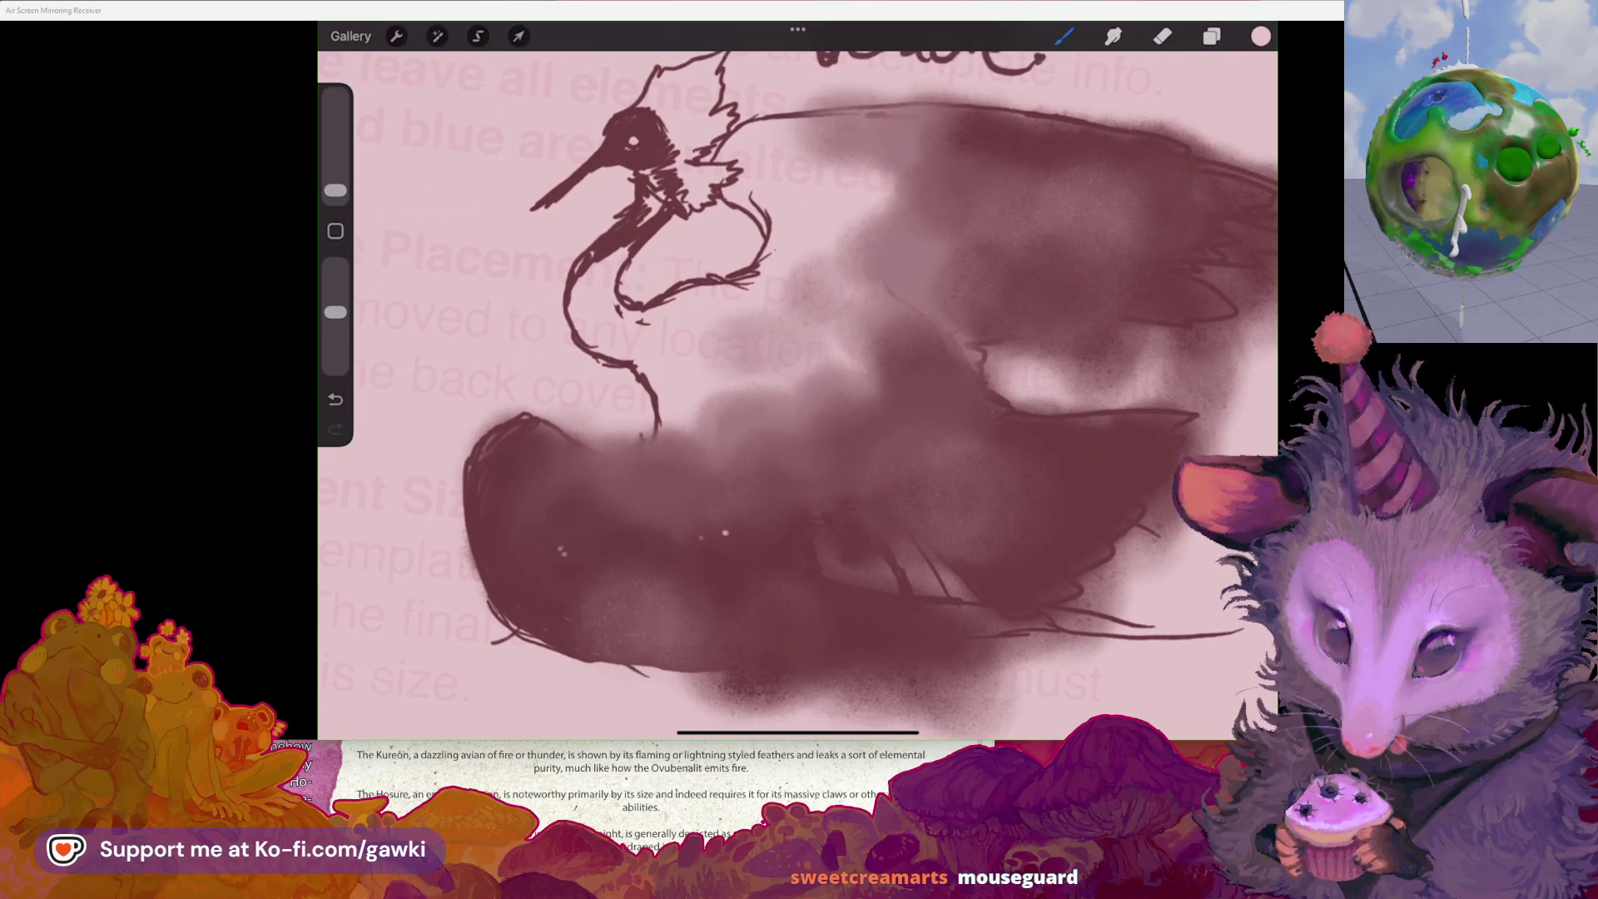
left_click_drag(336, 190, 336, 182)
left_click(617, 526)
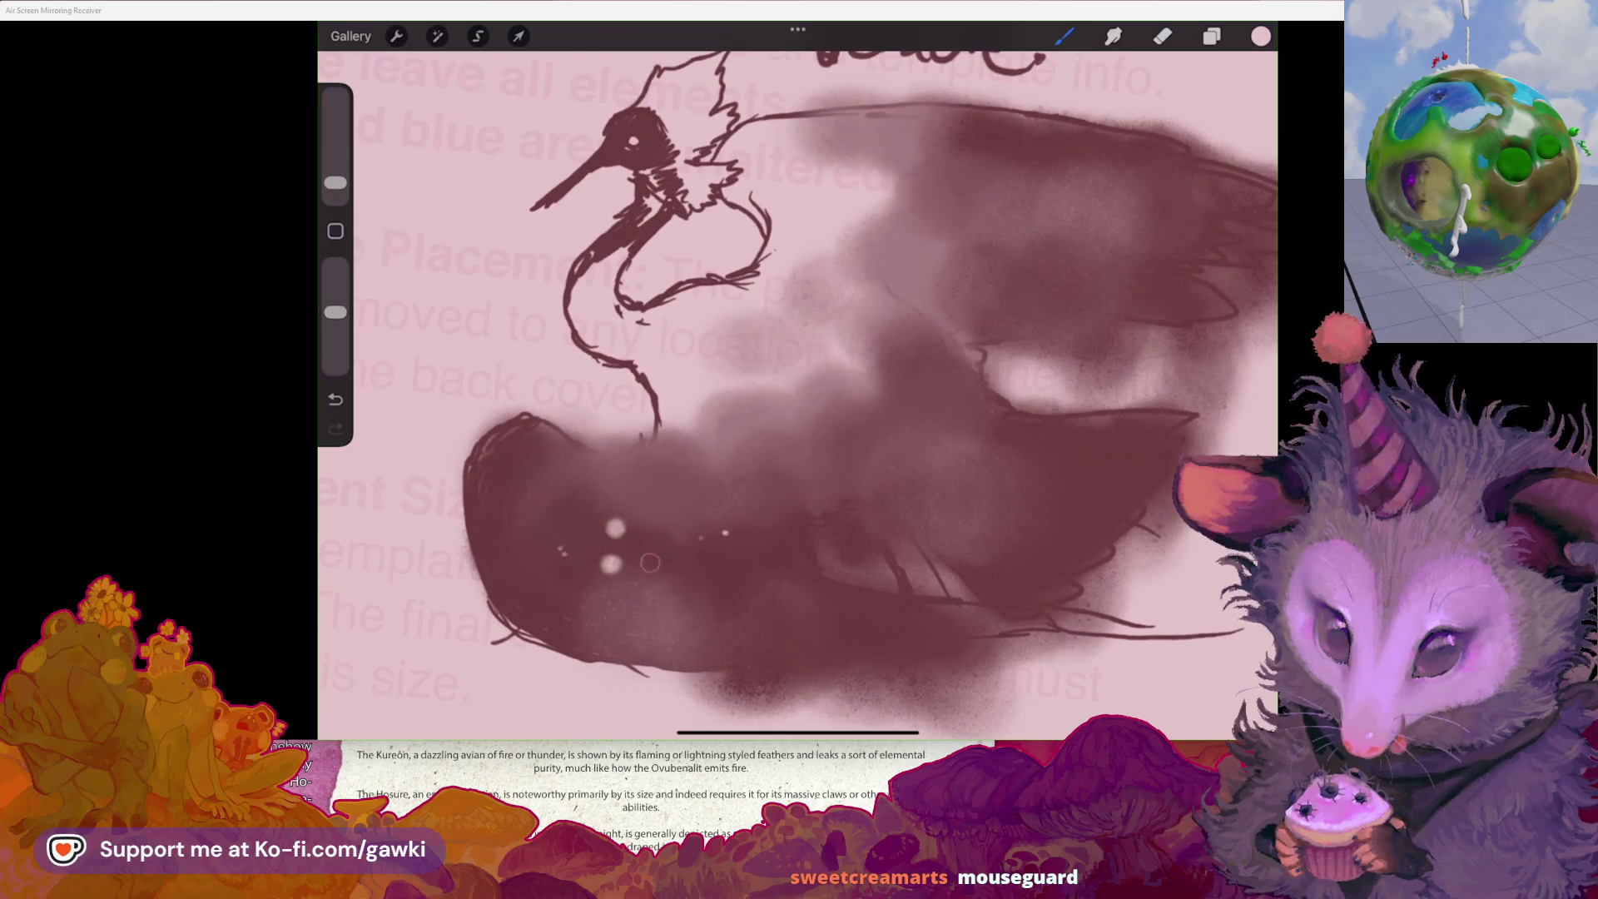
key("ctrl+z")
left_click(601, 599)
left_click(572, 588)
left_click(728, 617)
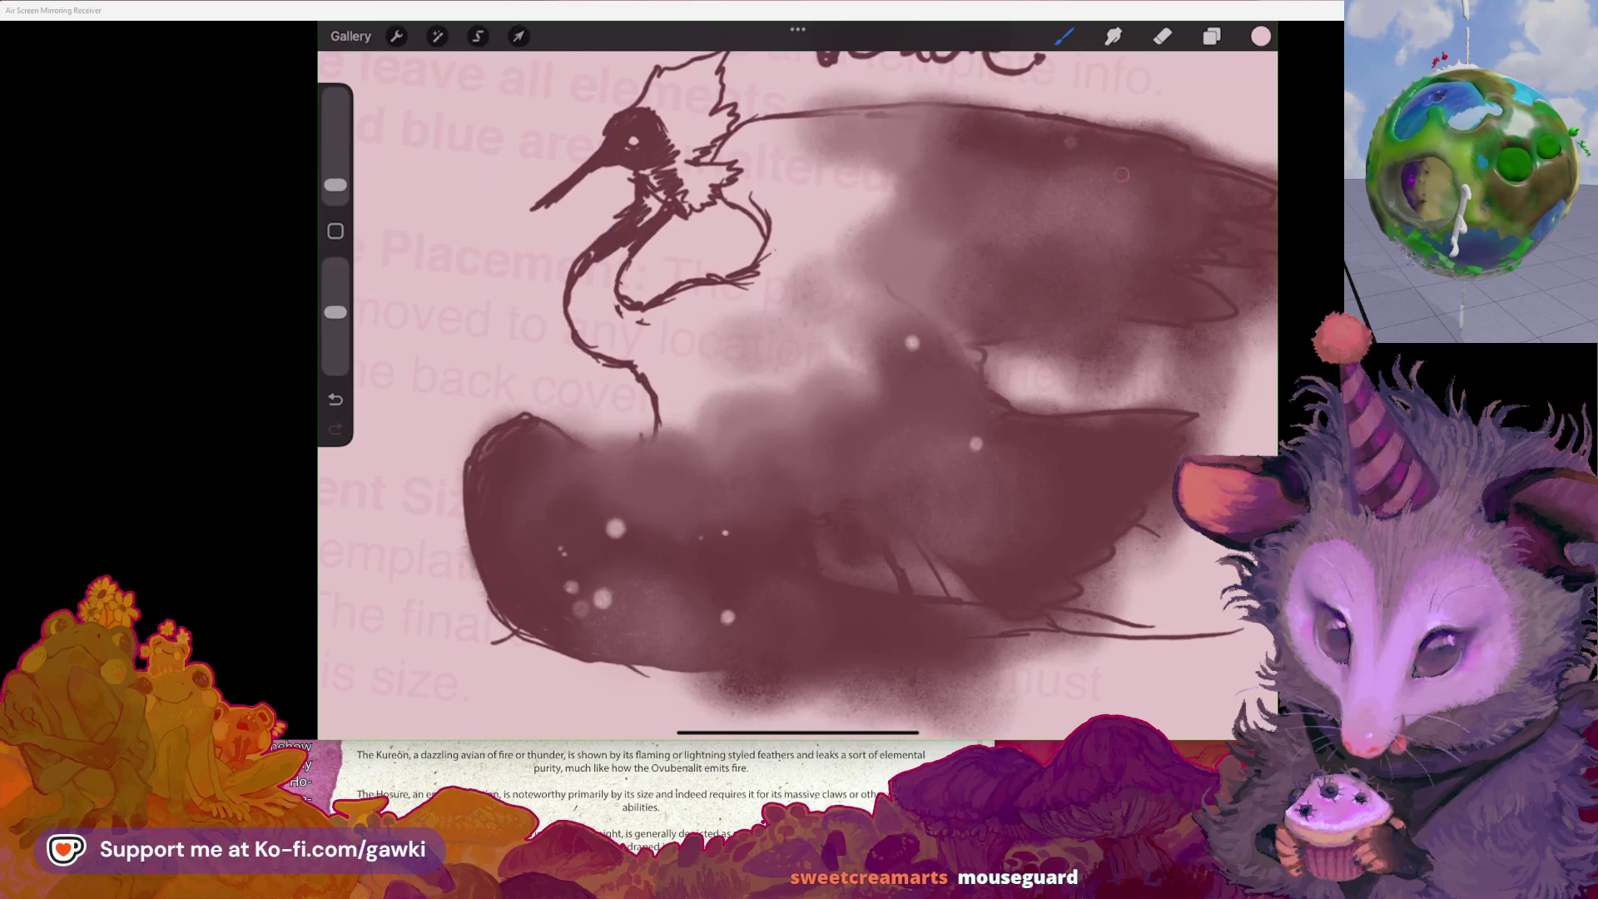
- With a smaller brush, add a tiny white star dot and a sparkle, undoing the sparkle stroke
scroll(798, 391, "down", 3)
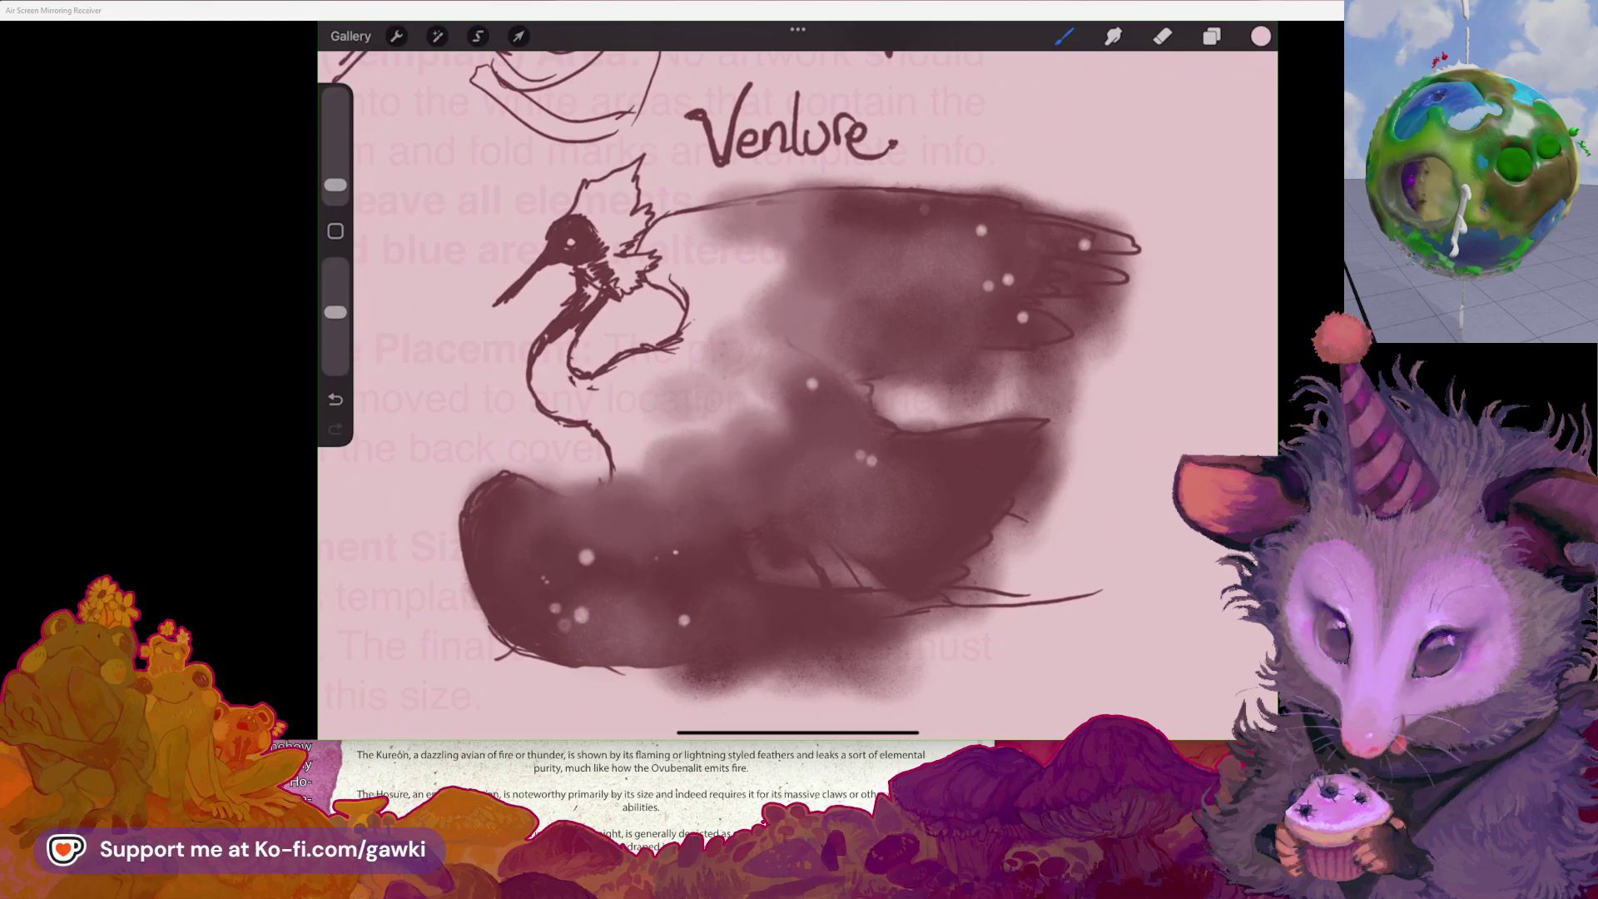
left_click_drag(335, 185, 336, 190)
left_click(959, 465)
scroll(799, 374, "down", 3)
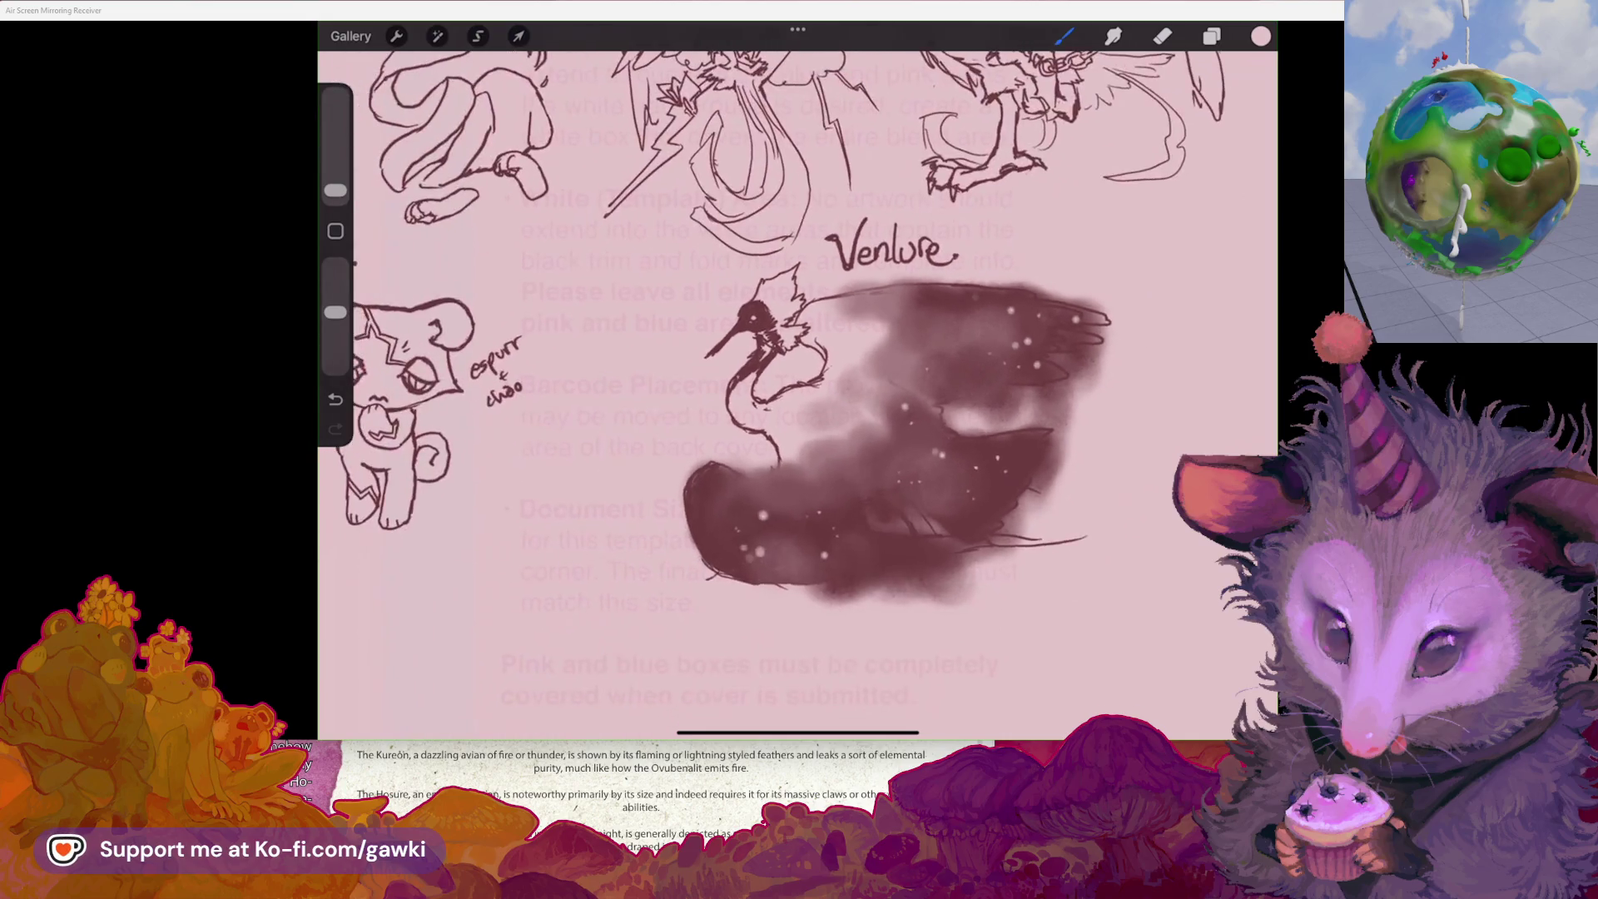
left_click_drag(762, 532, 778, 559)
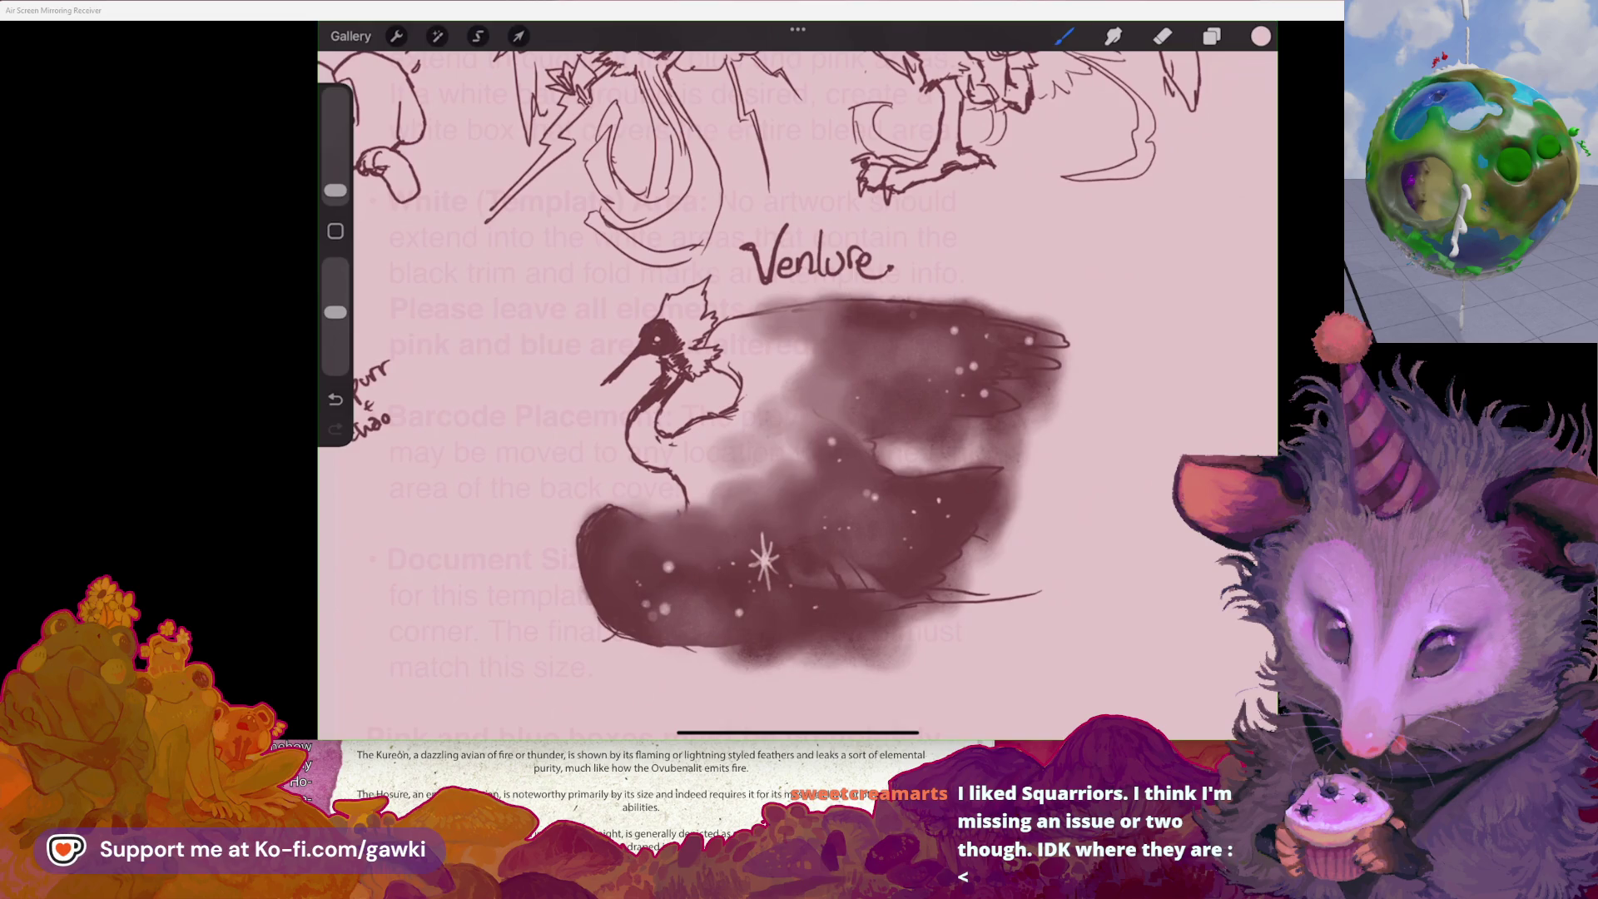
key("ctrl+z")
scroll(797, 395, "up", 5)
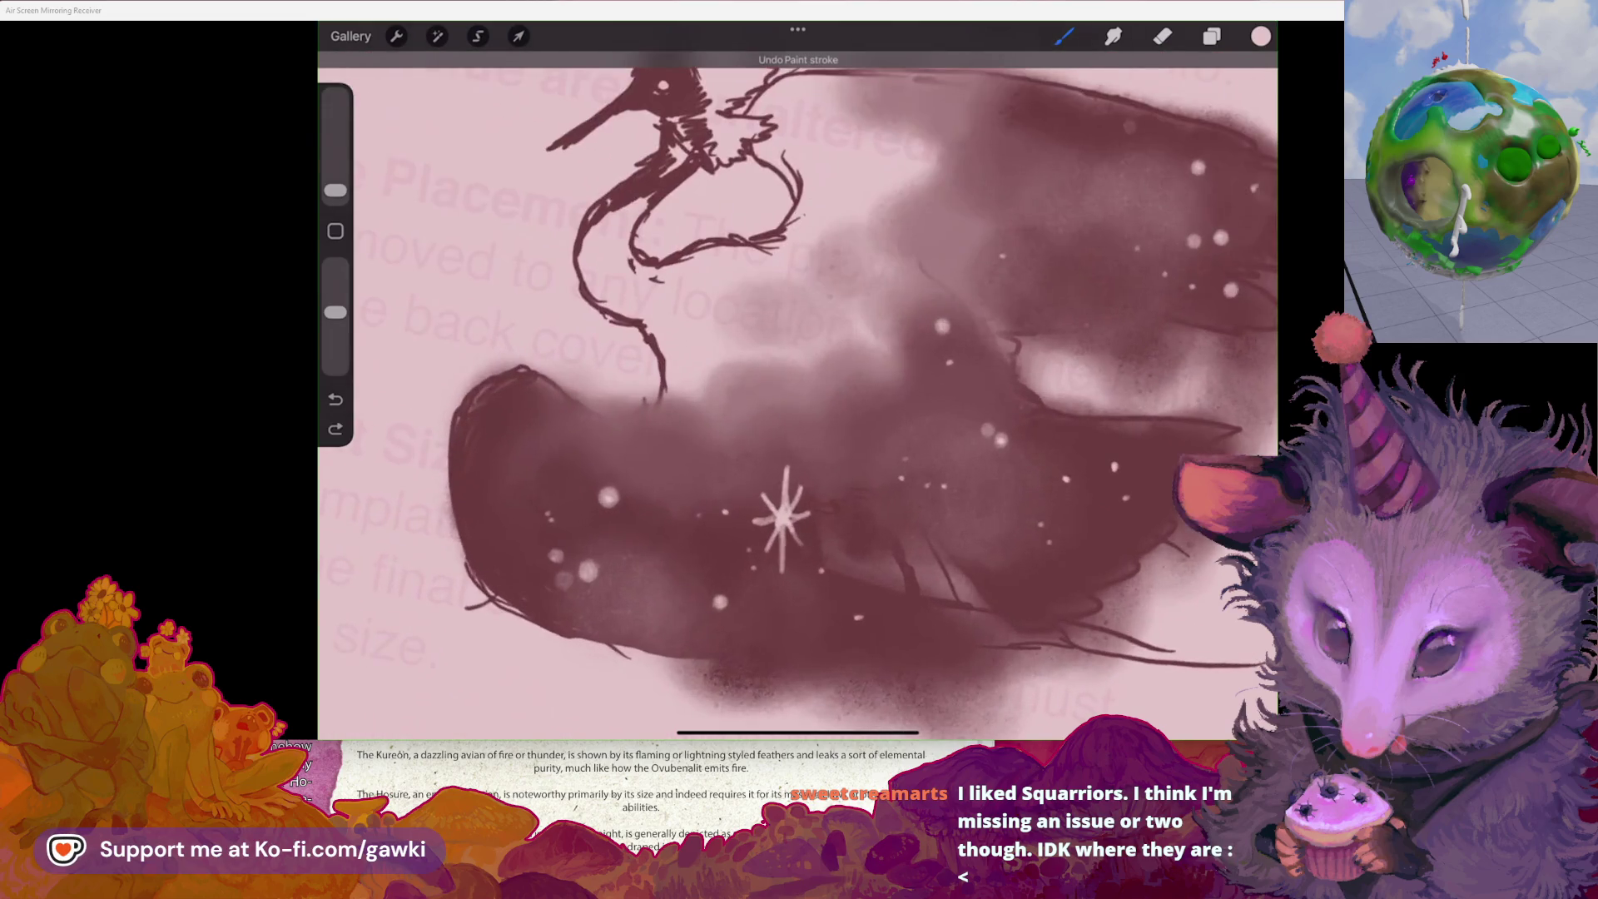
- Remove the sparkle and draw a wavy pale squiggle with a hooked left arm and thickened base
key("ctrl+z")
key("ctrl+z")
left_click_drag(785, 471, 768, 533)
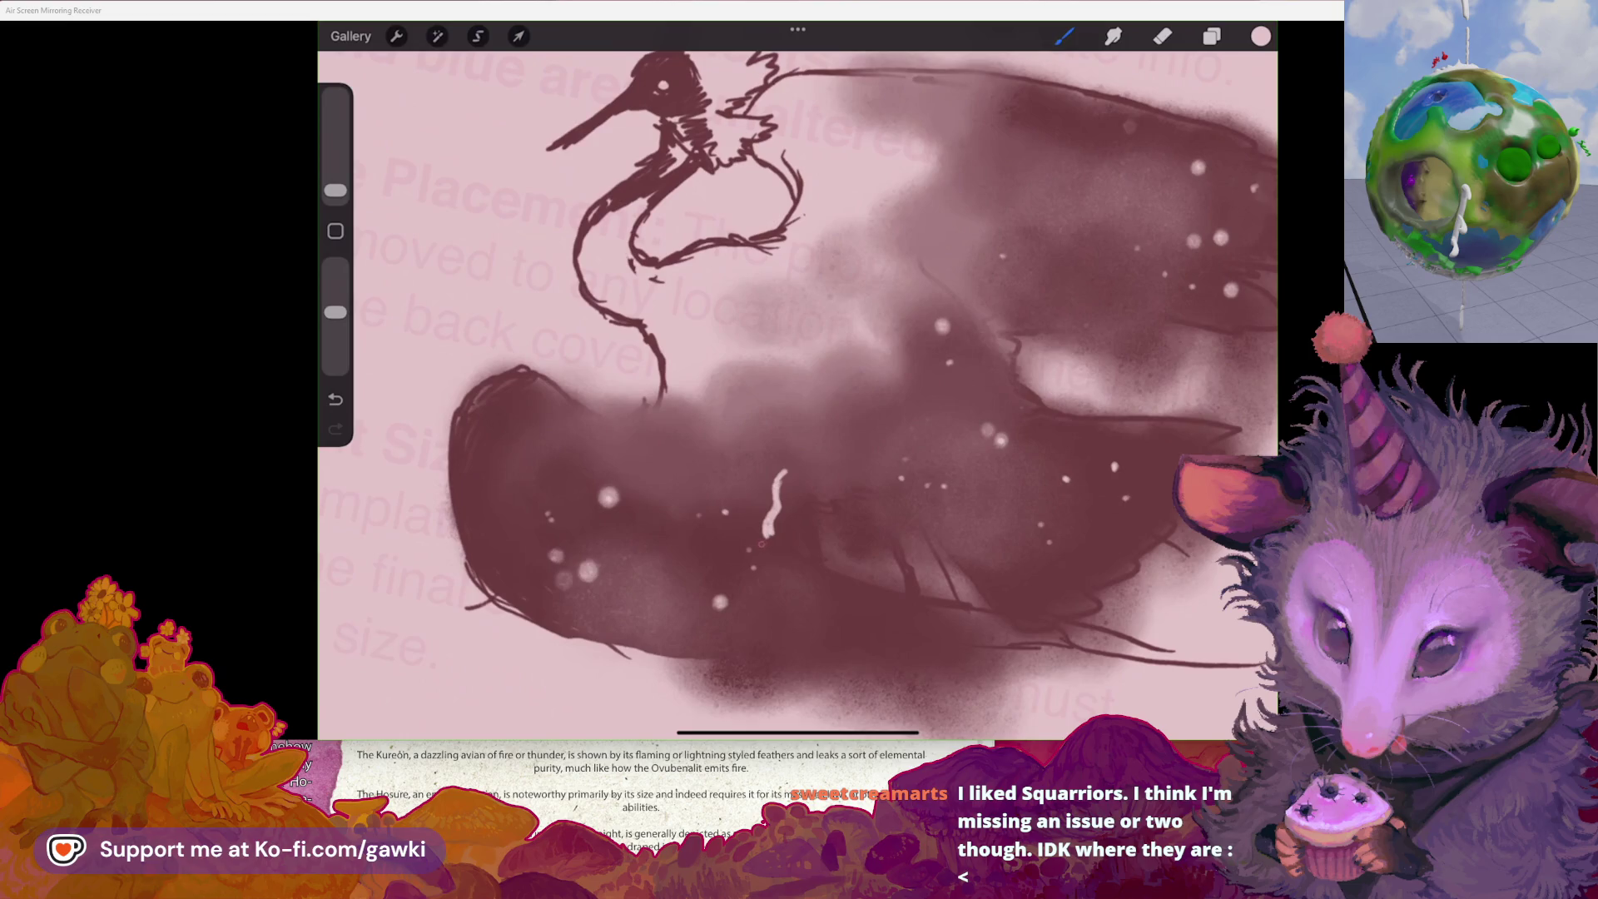
left_click_drag(764, 535, 743, 550)
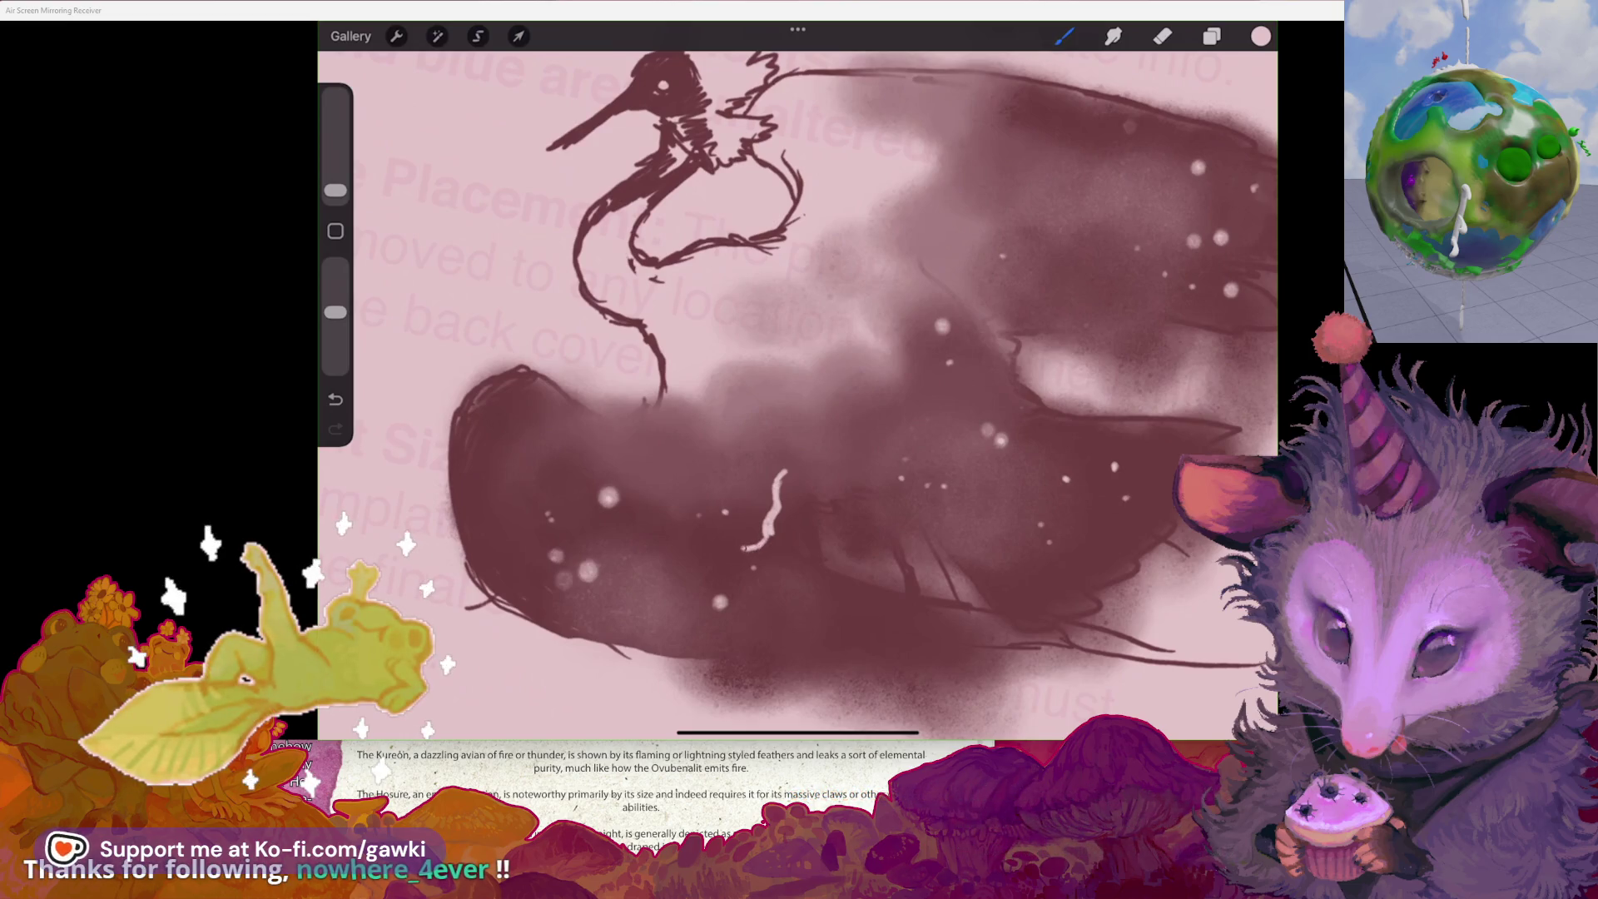
left_click_drag(743, 548, 687, 540)
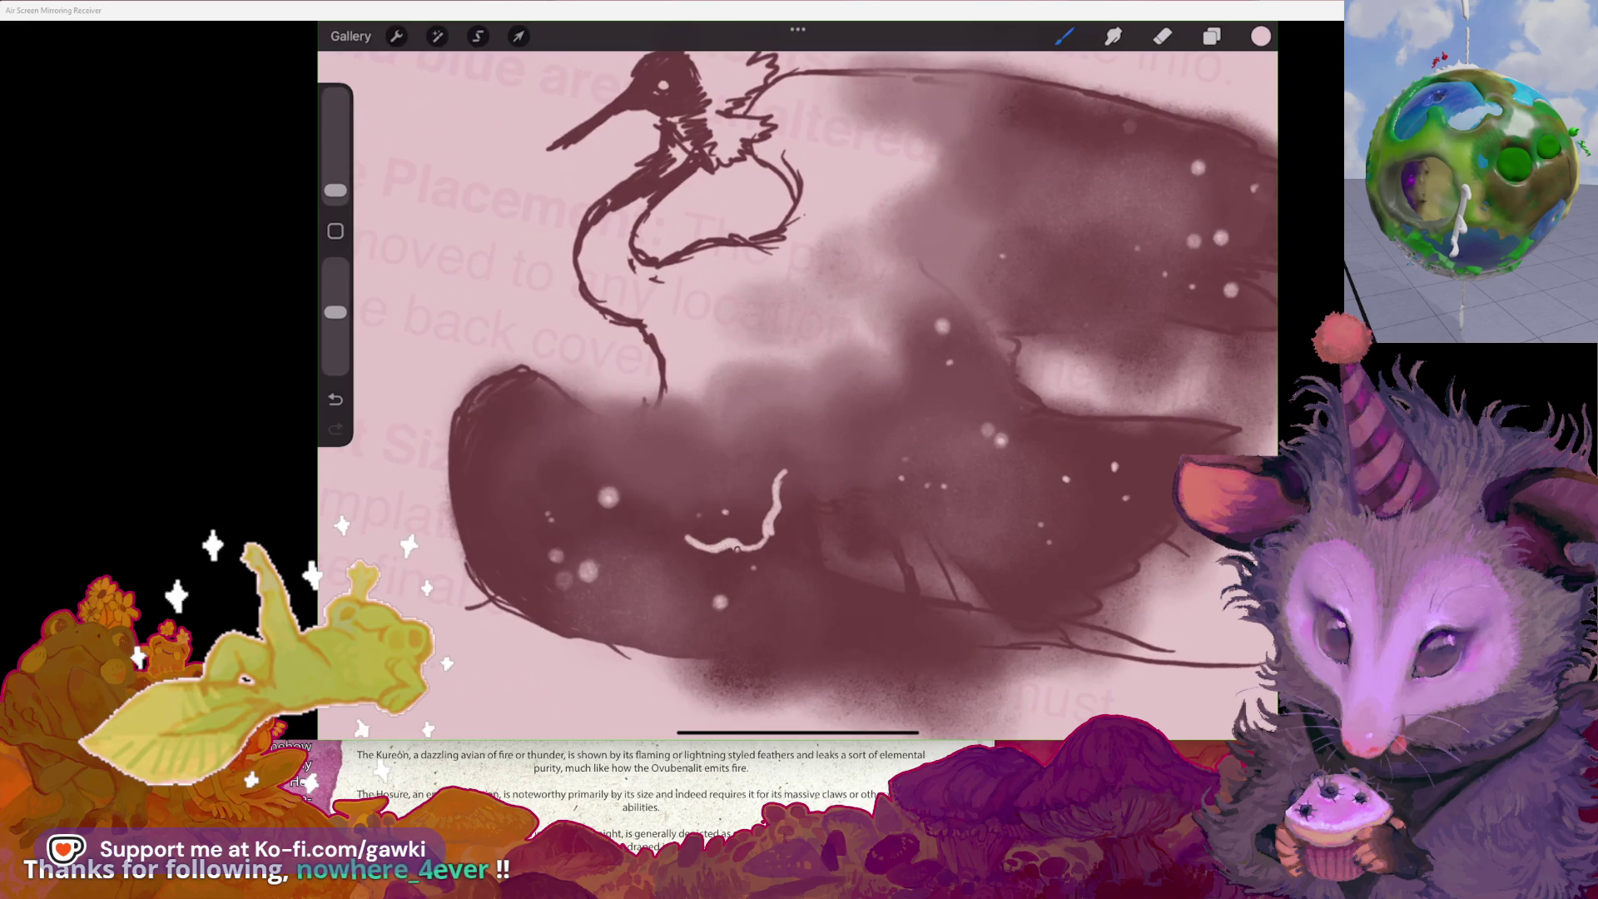
mouse_move(773, 533)
left_mouse_down()
mouse_move(750, 549)
mouse_move(814, 537)
left_mouse_up()
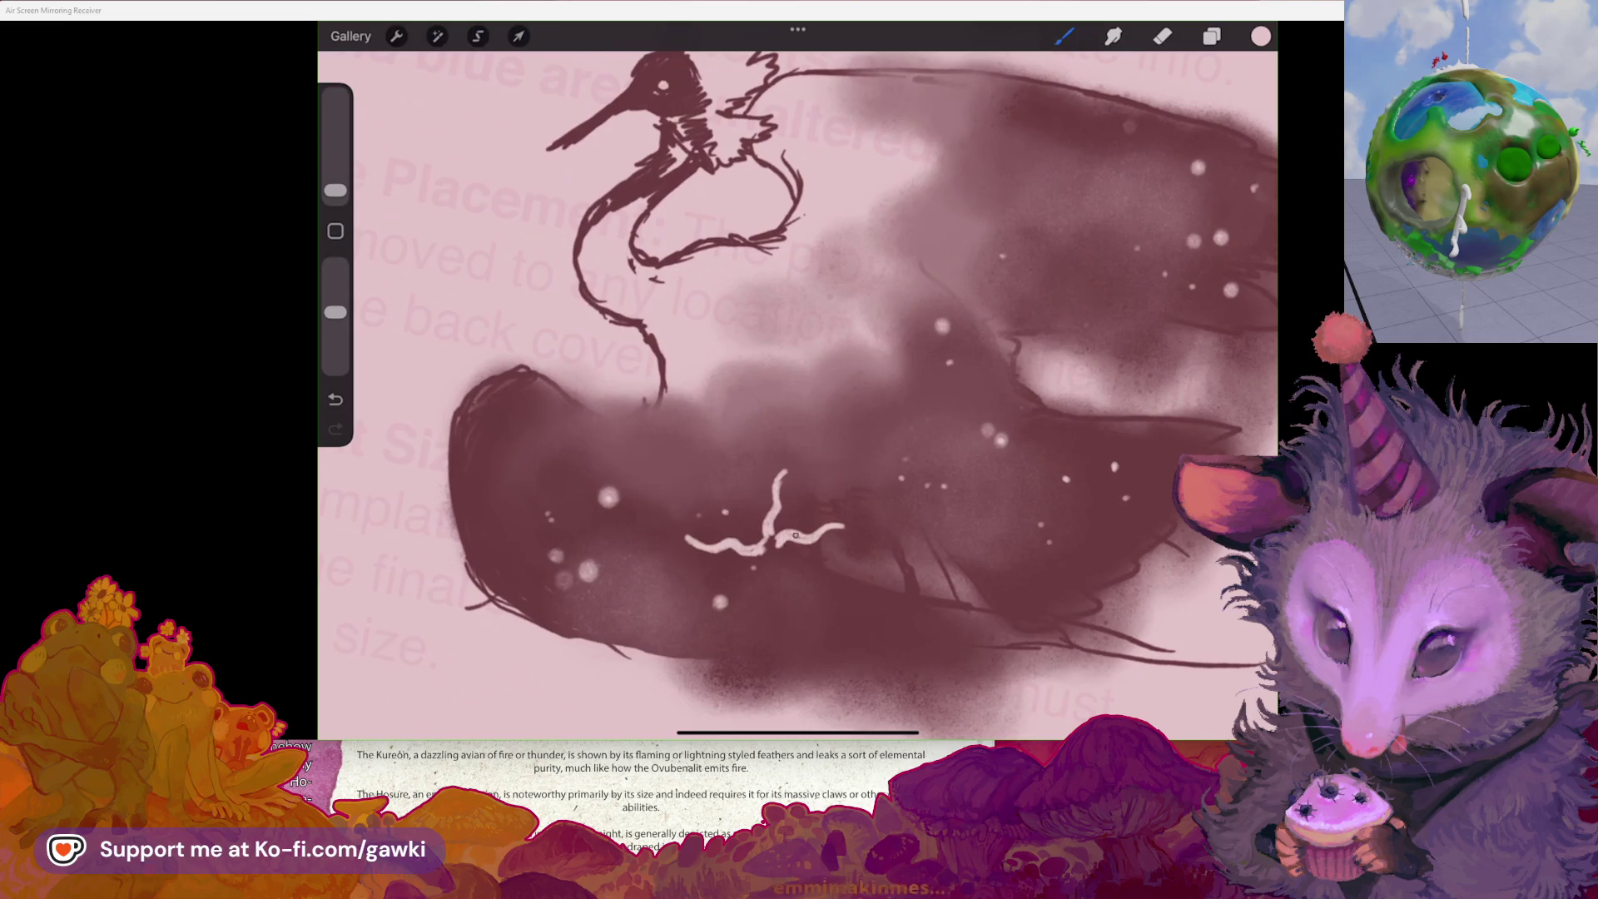
scroll(797, 383, "down", 2)
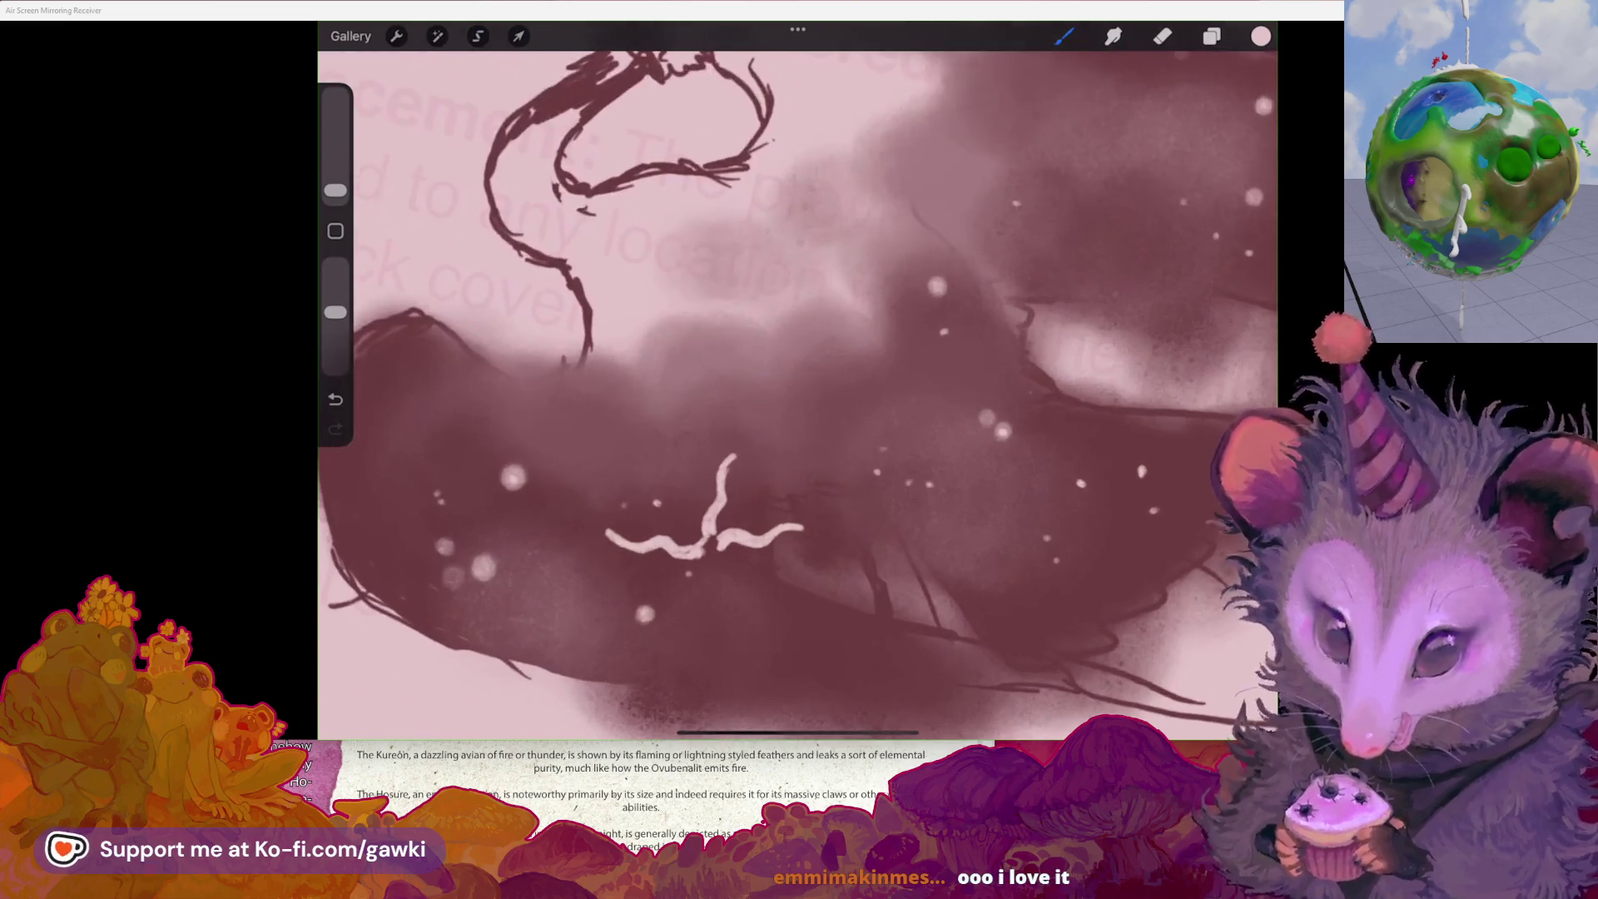
scroll(798, 383, "down", 2)
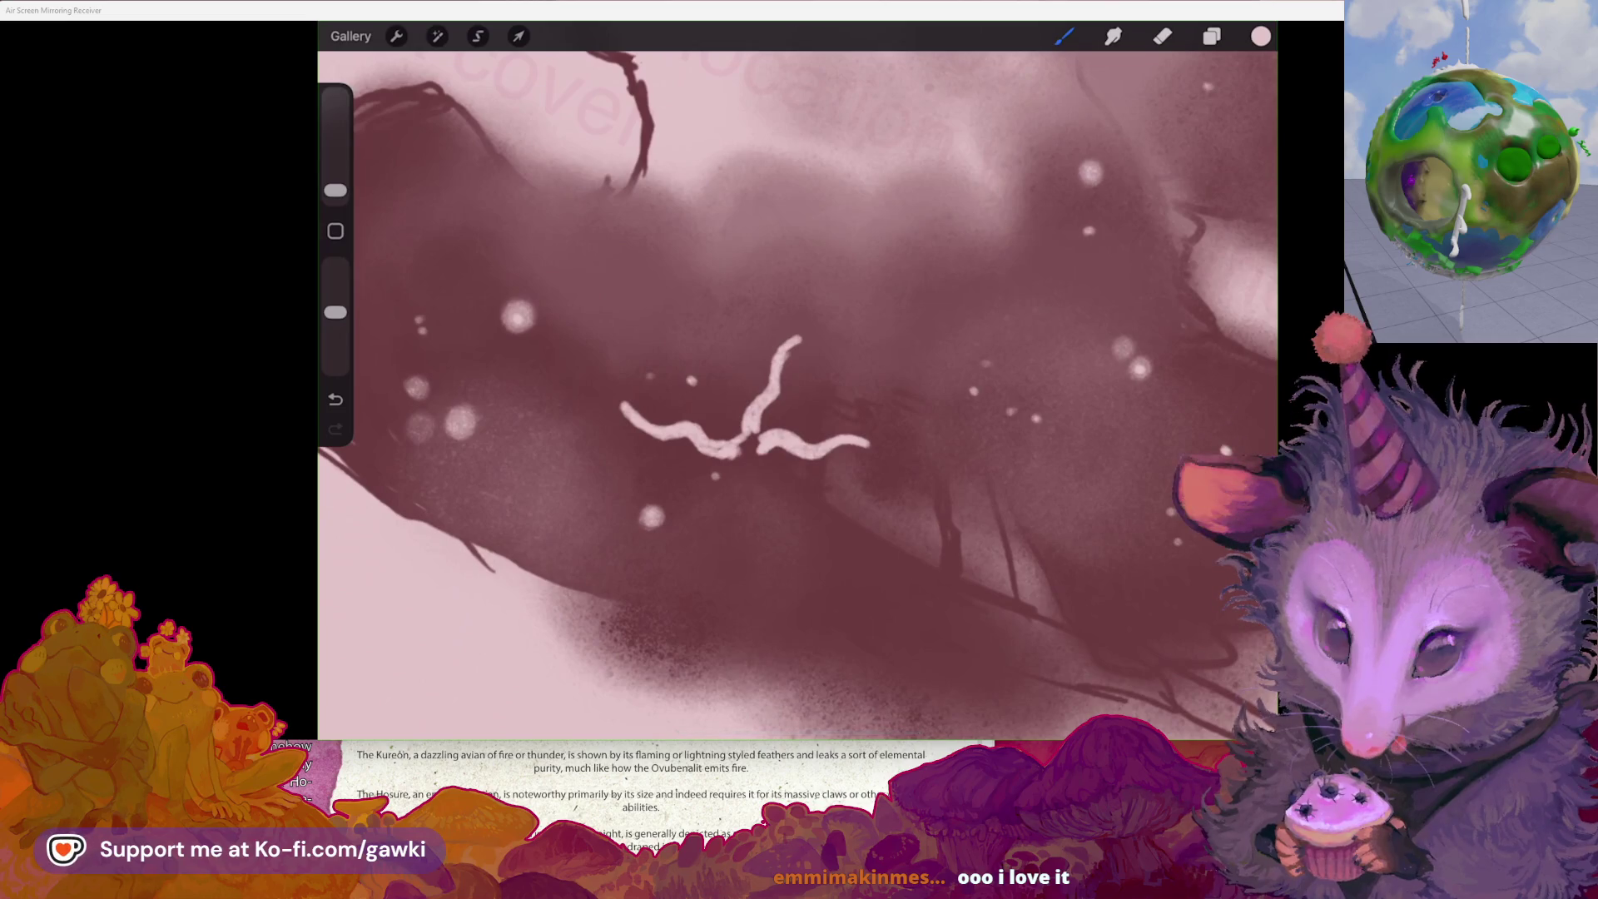
scroll(745, 400, "up", 2)
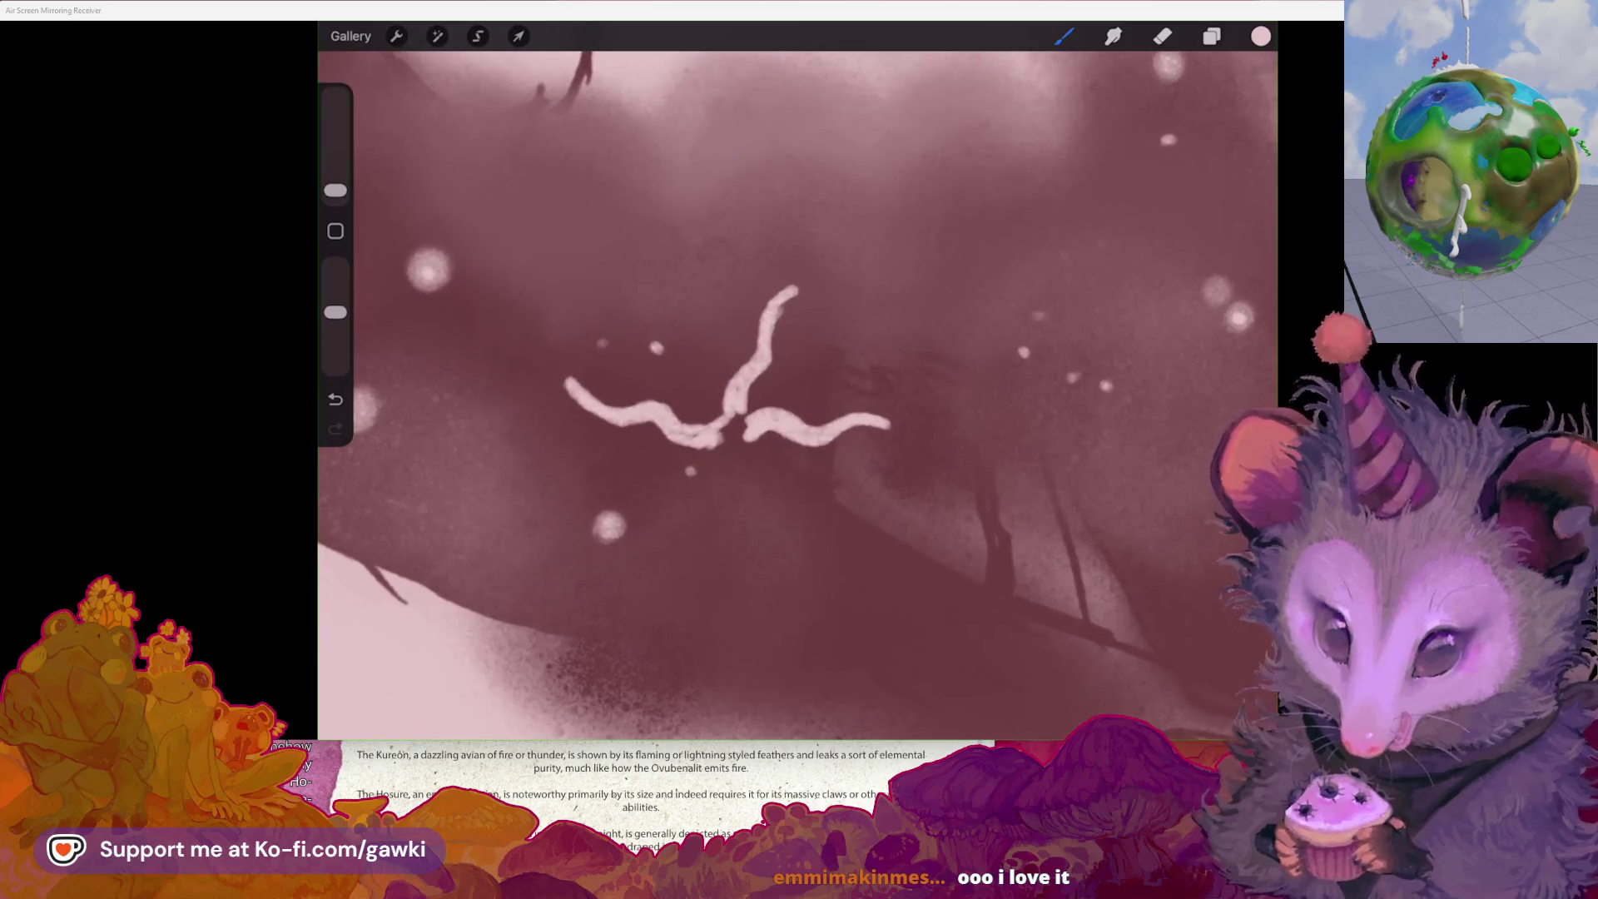
- Draw an arm running down and left from the squiggle's centre, undoing stray and short strokes
left_click_drag(725, 419, 729, 441)
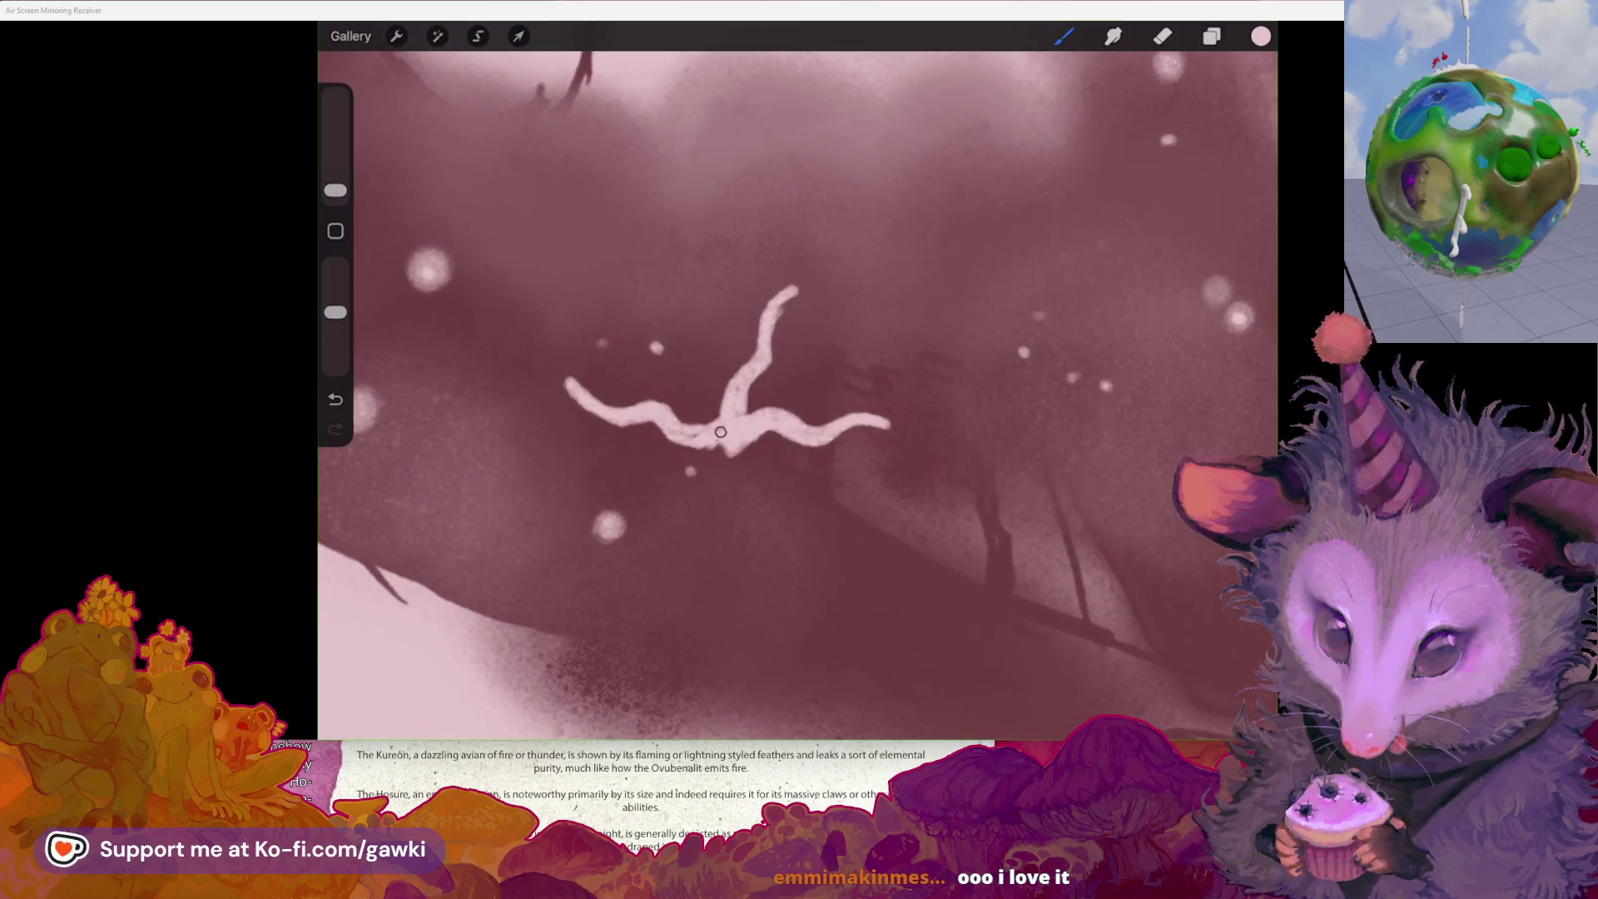
key("ctrl+z")
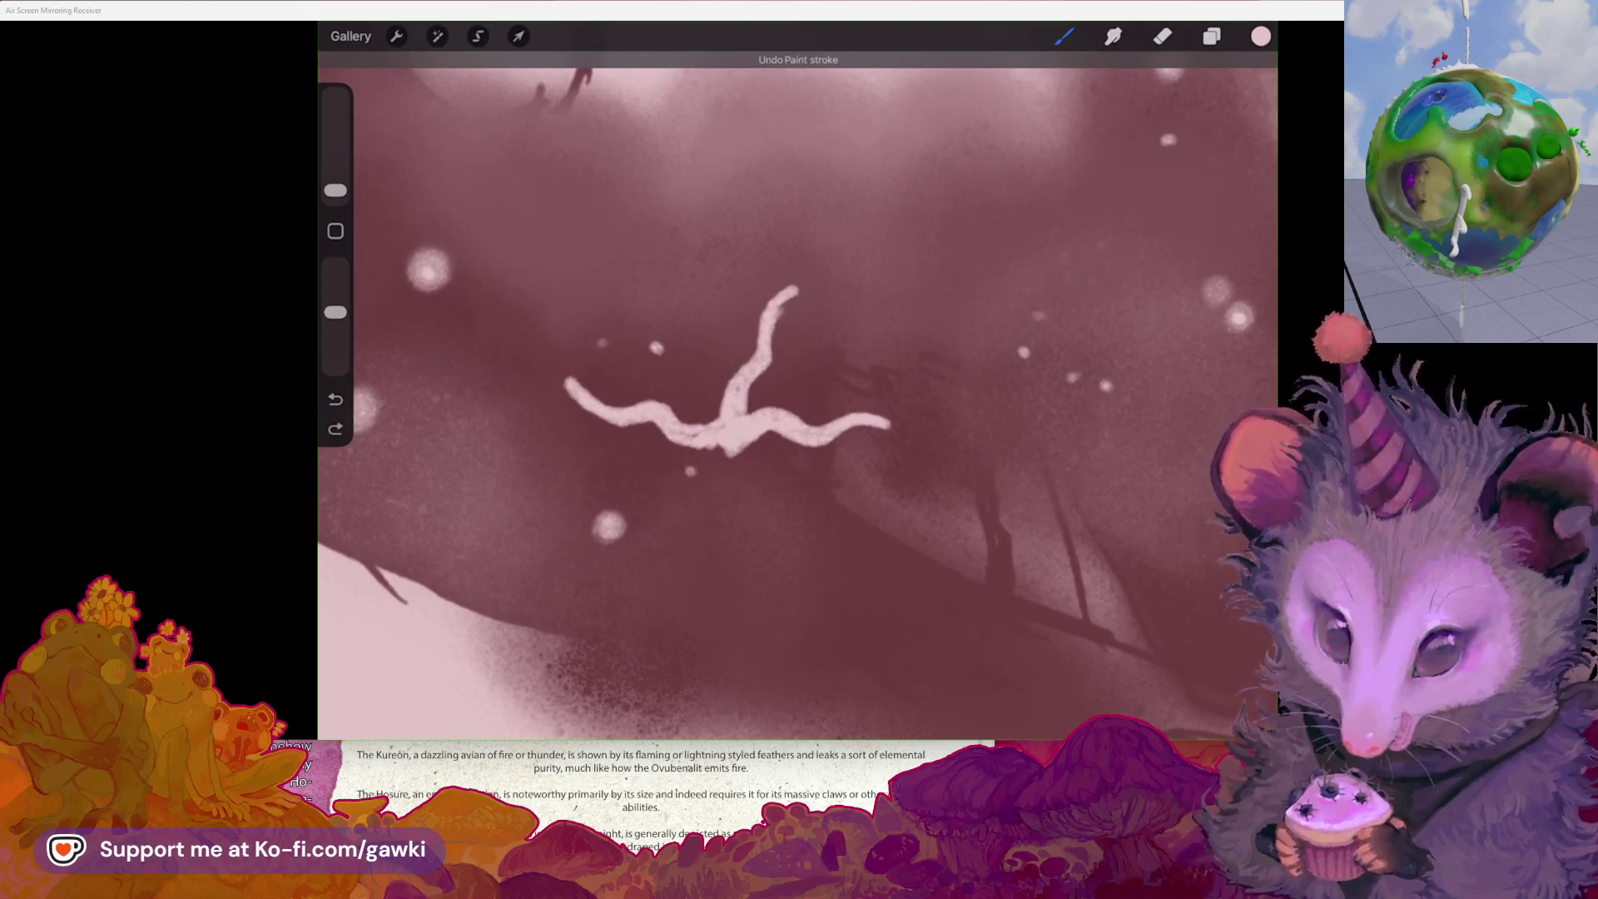
mouse_move(737, 441)
left_mouse_down()
mouse_move(729, 549)
mouse_move(698, 593)
left_mouse_up()
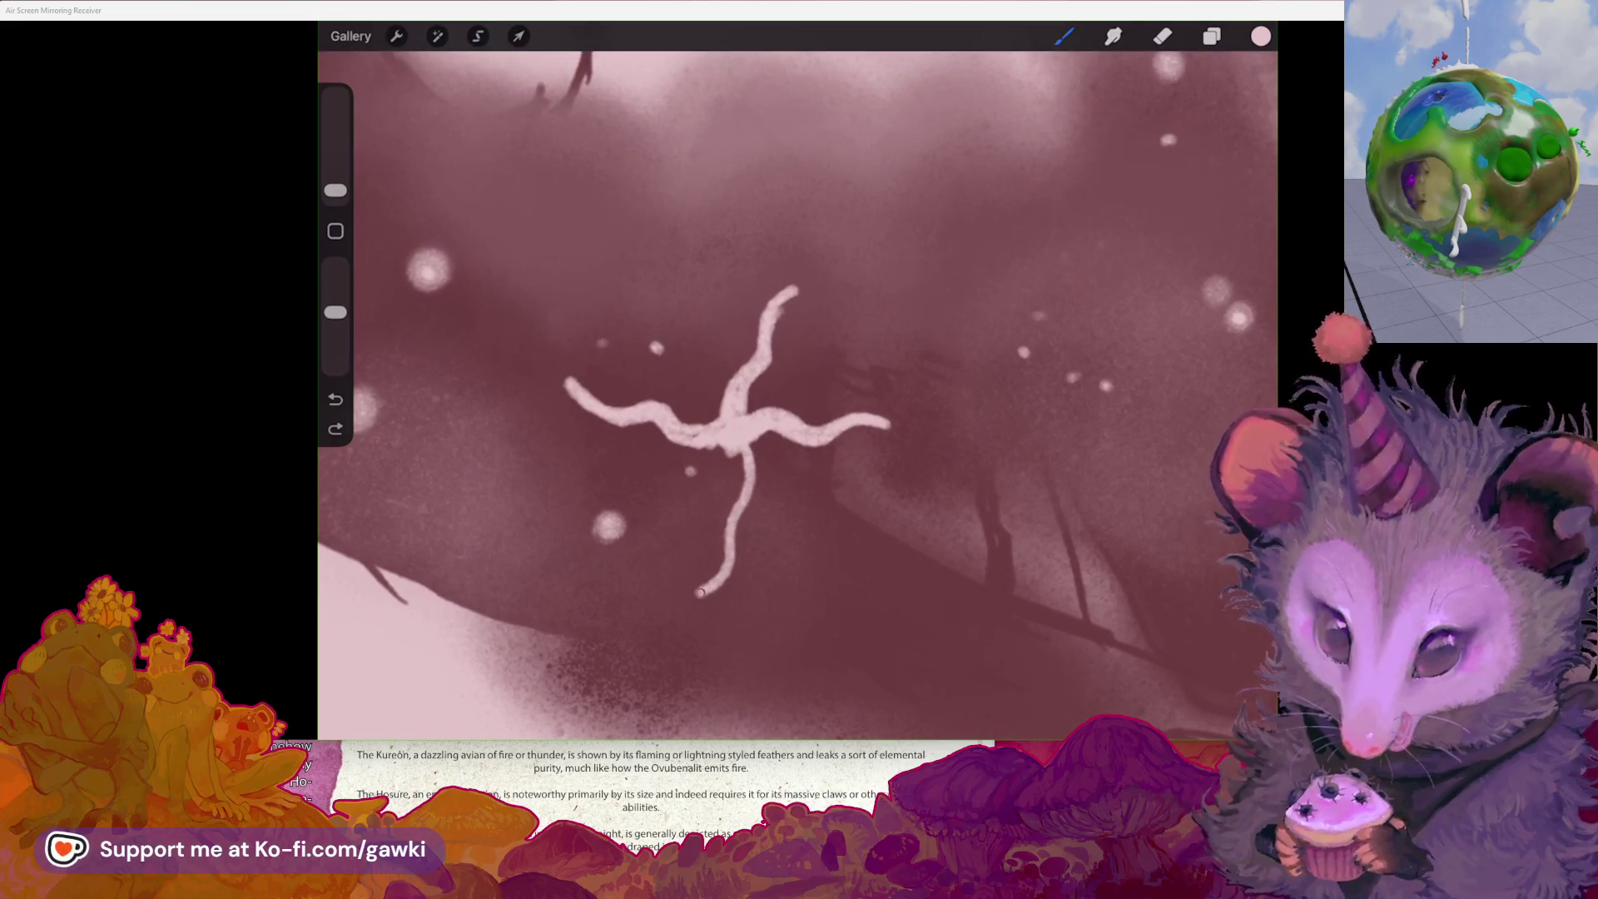
key("ctrl+z")
key("ctrl+z")
left_click_drag(732, 469, 603, 570)
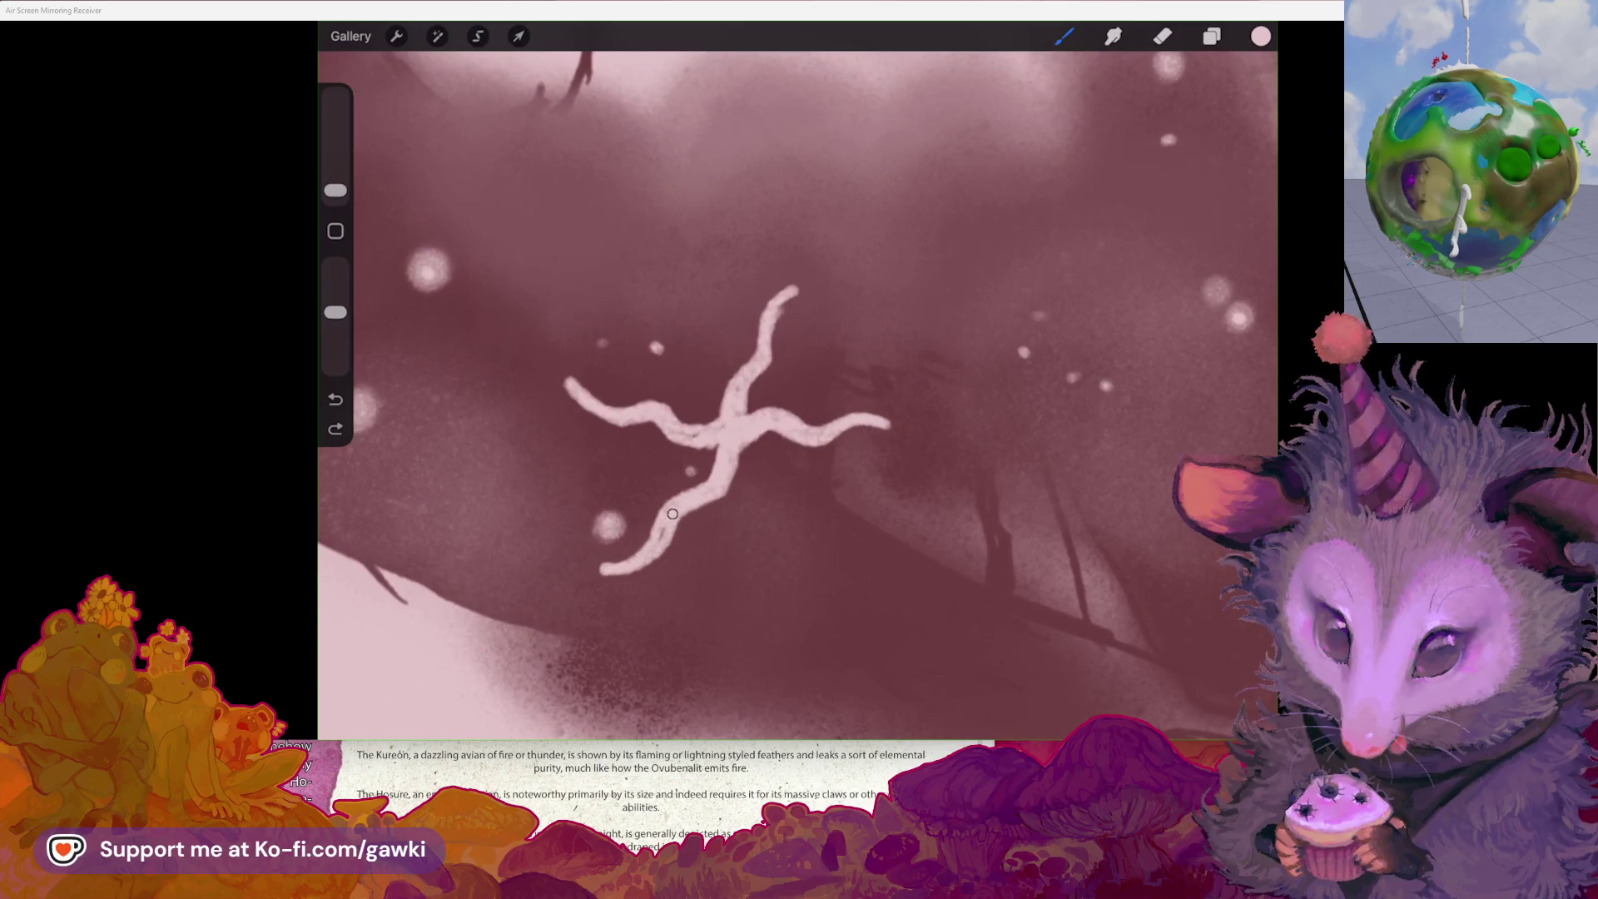
scroll(798, 395, "down", 2)
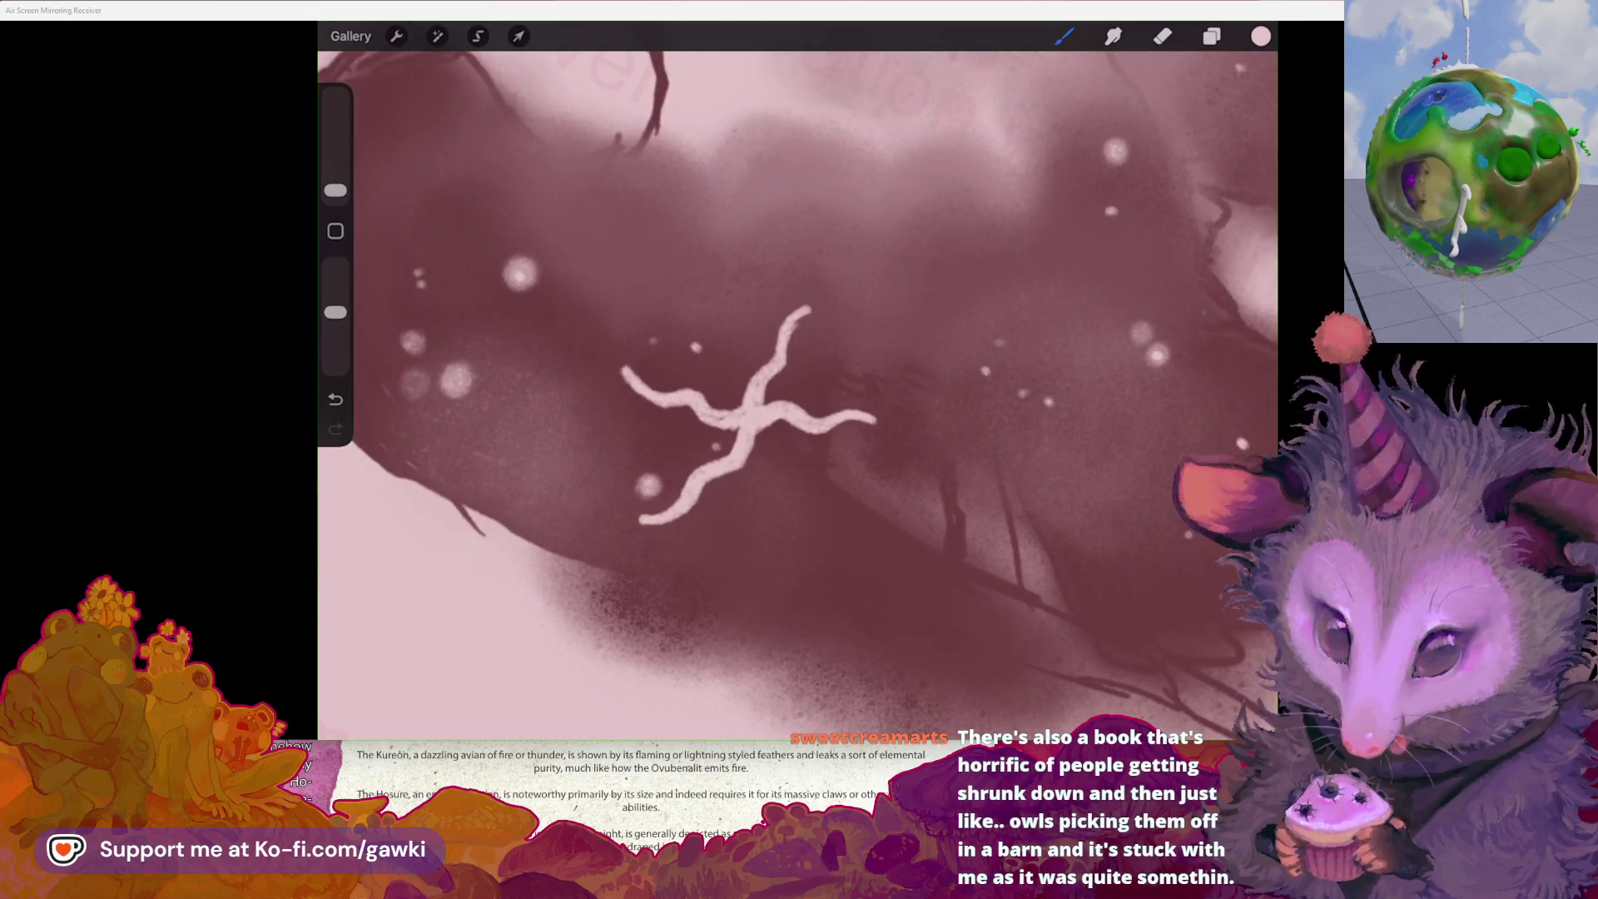
scroll(715, 447, "up", 3)
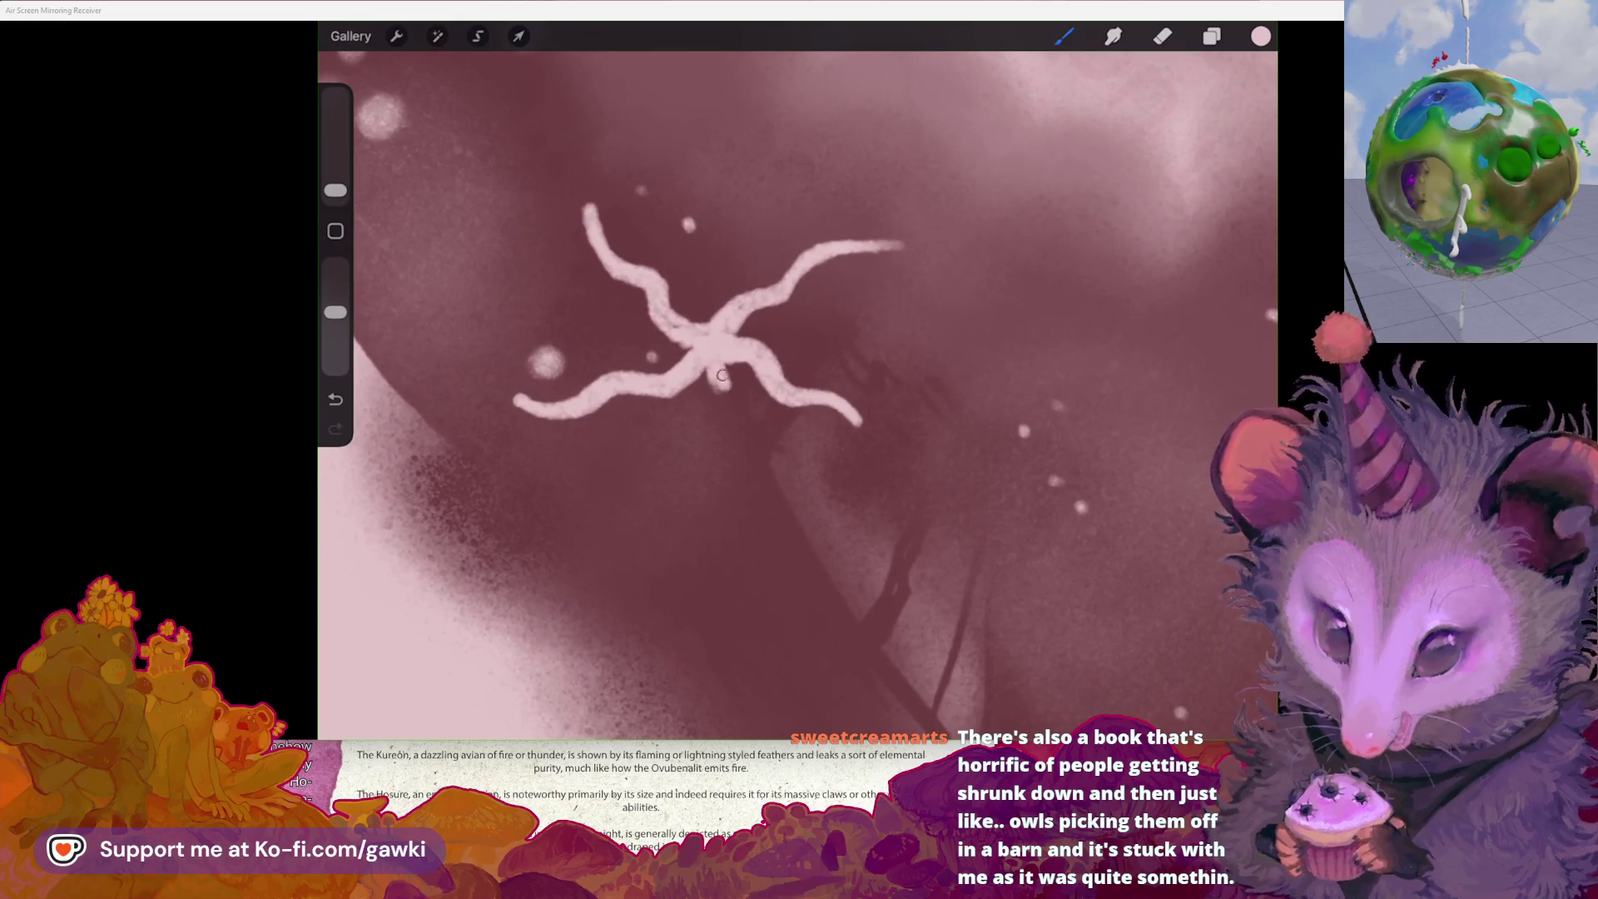
left_click_drag(712, 354, 721, 392)
scroll(798, 396, "up", 2)
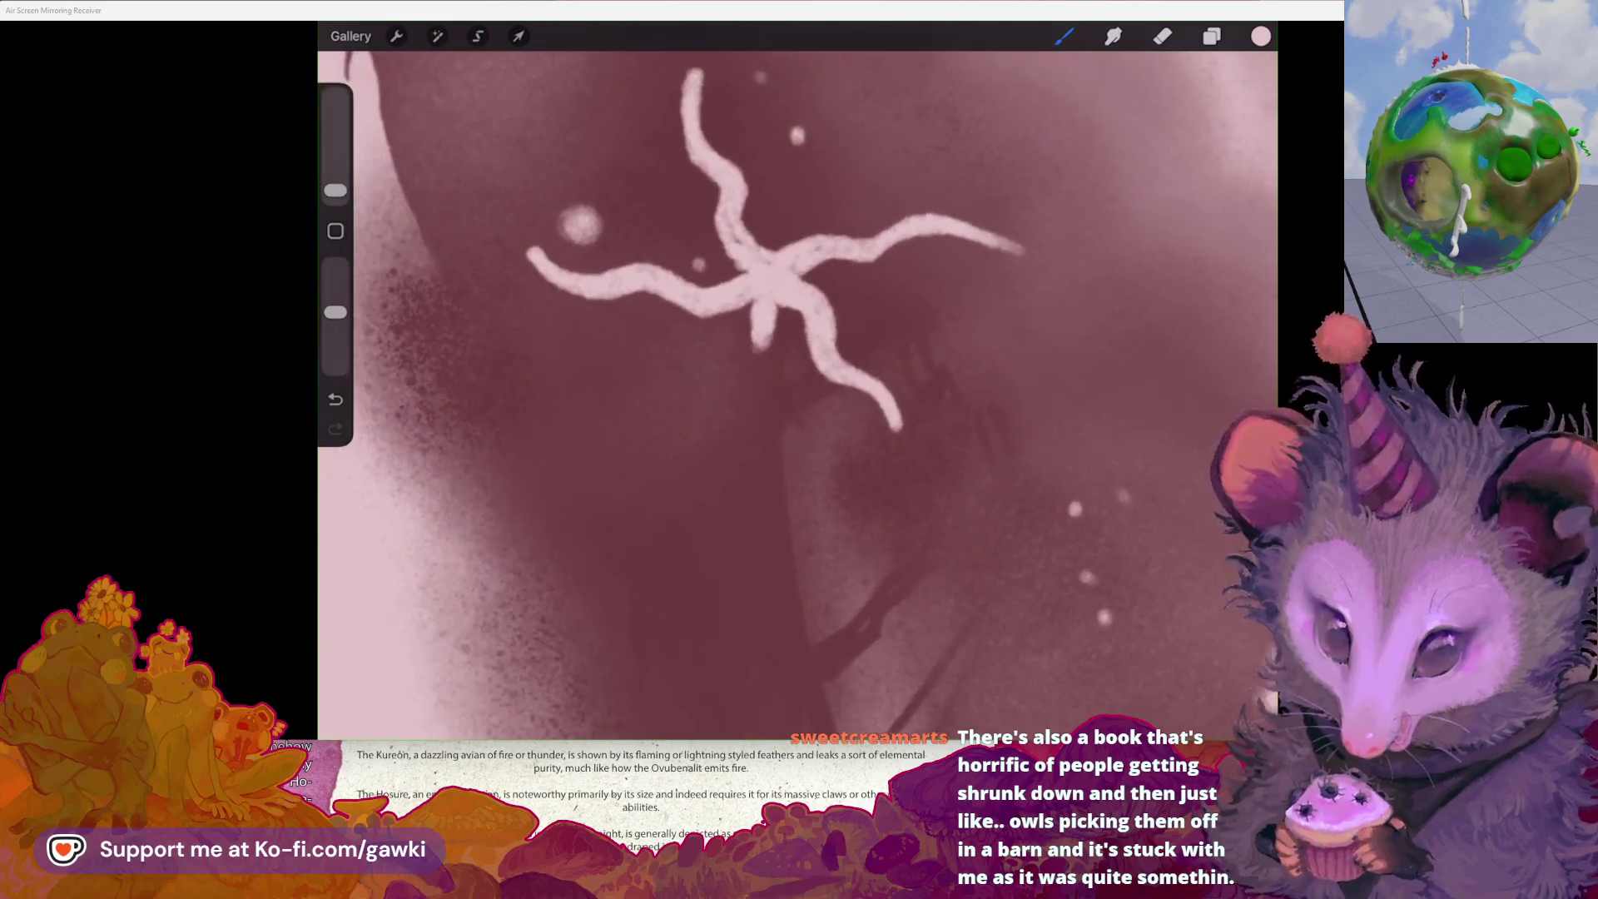
key("ctrl+z")
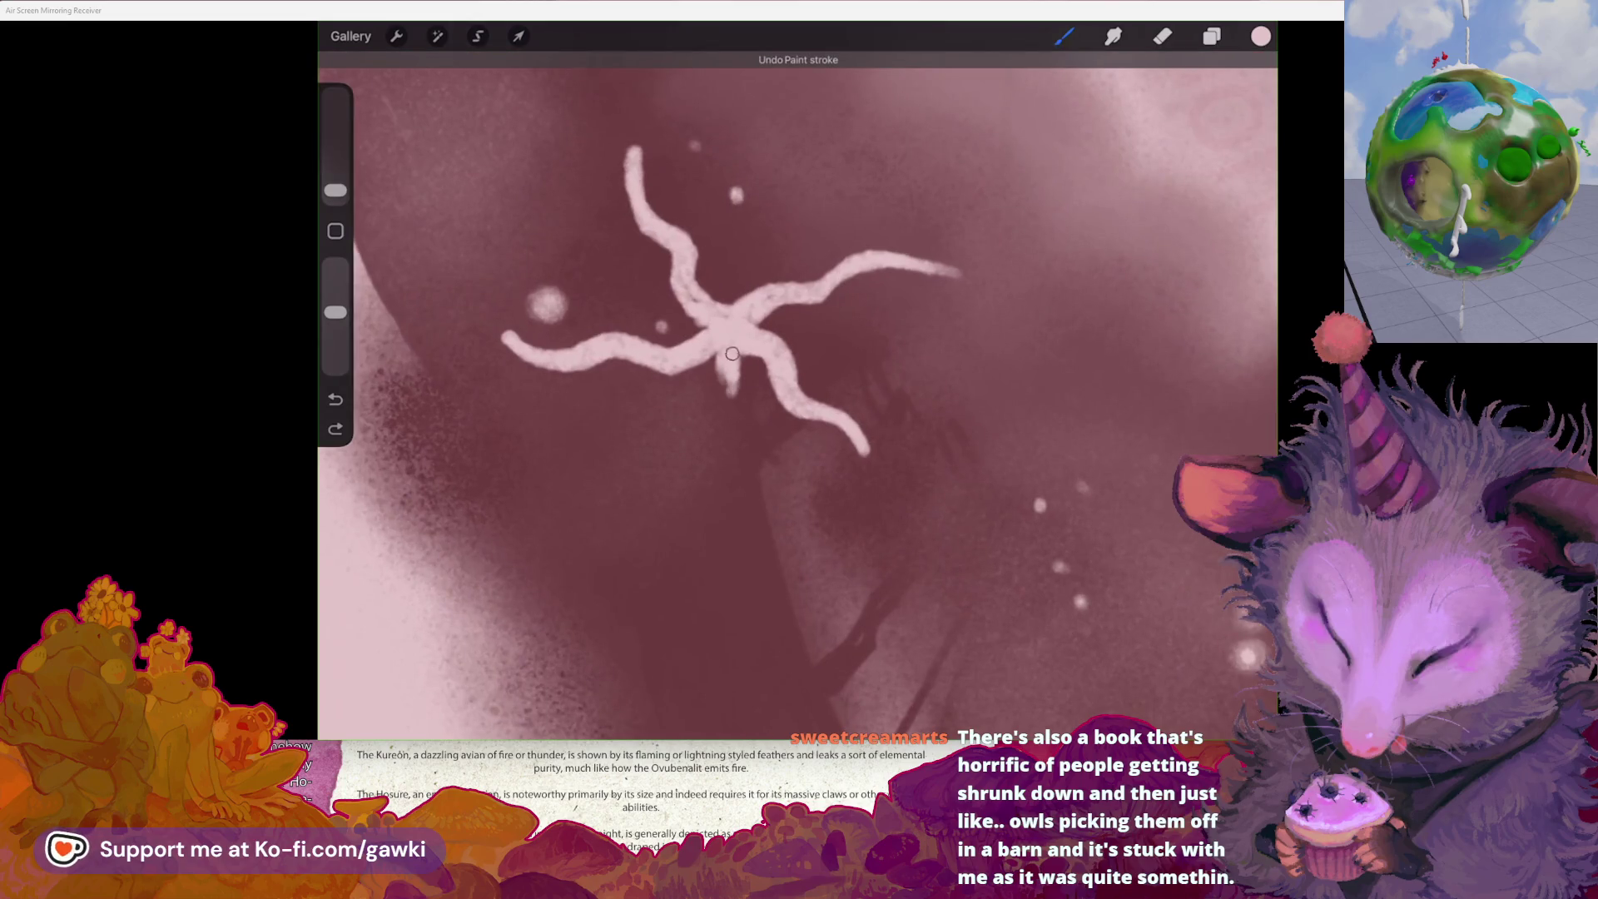
- Add a long downward arm, a wavy upper arm and small detail strokes at the starfish centre
left_click_drag(706, 441, 685, 510)
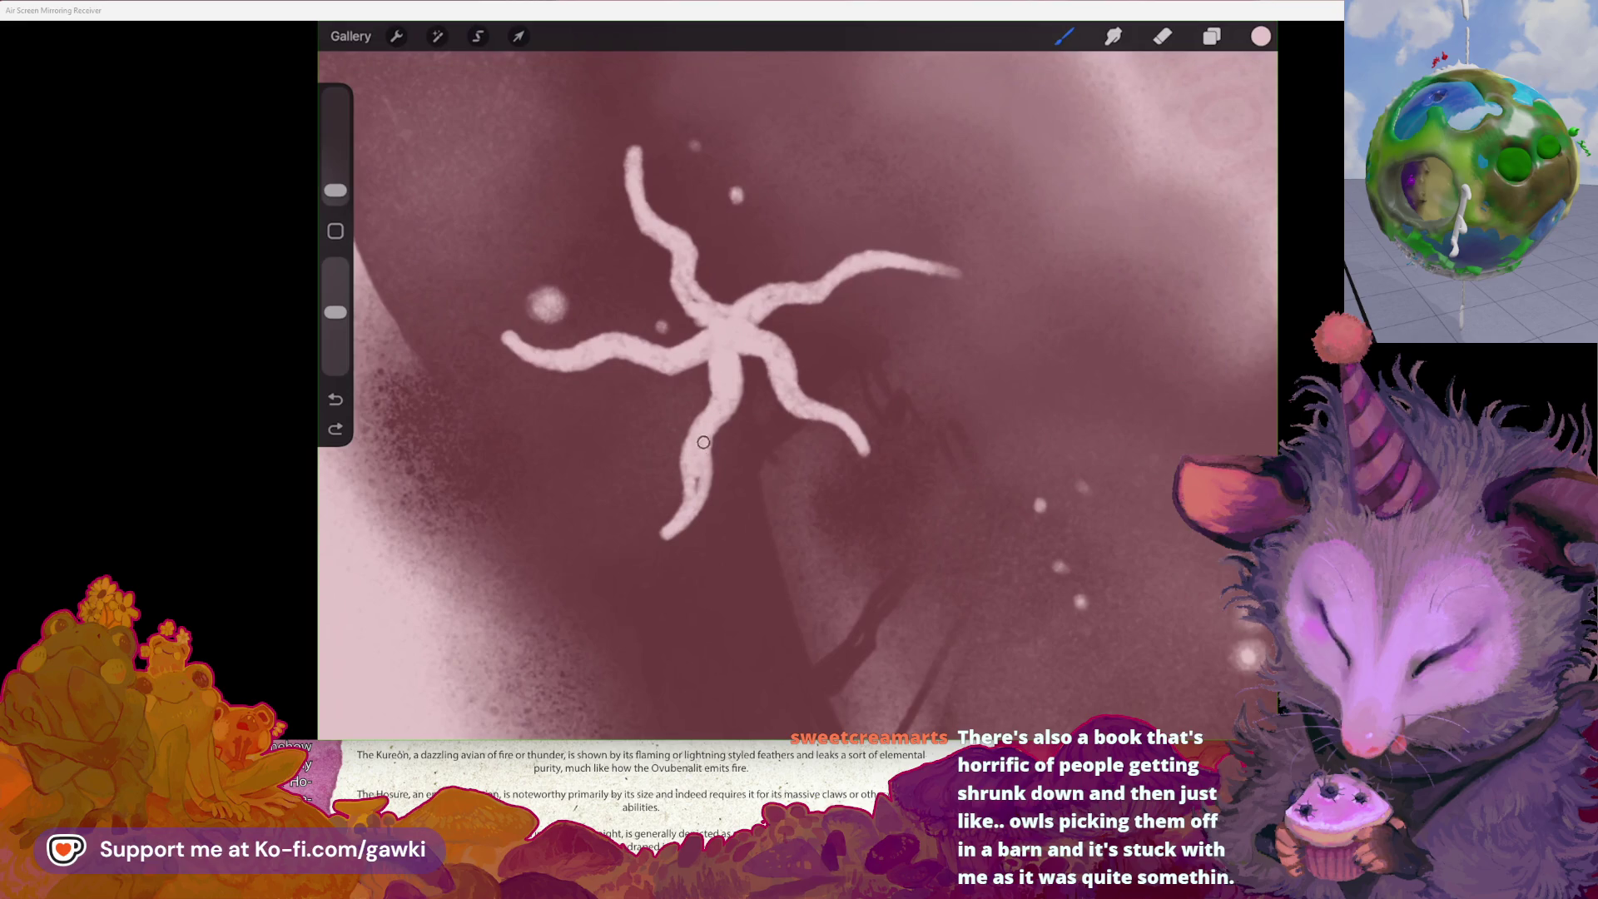
left_click_drag(735, 237, 732, 301)
left_click_drag(634, 308, 672, 327)
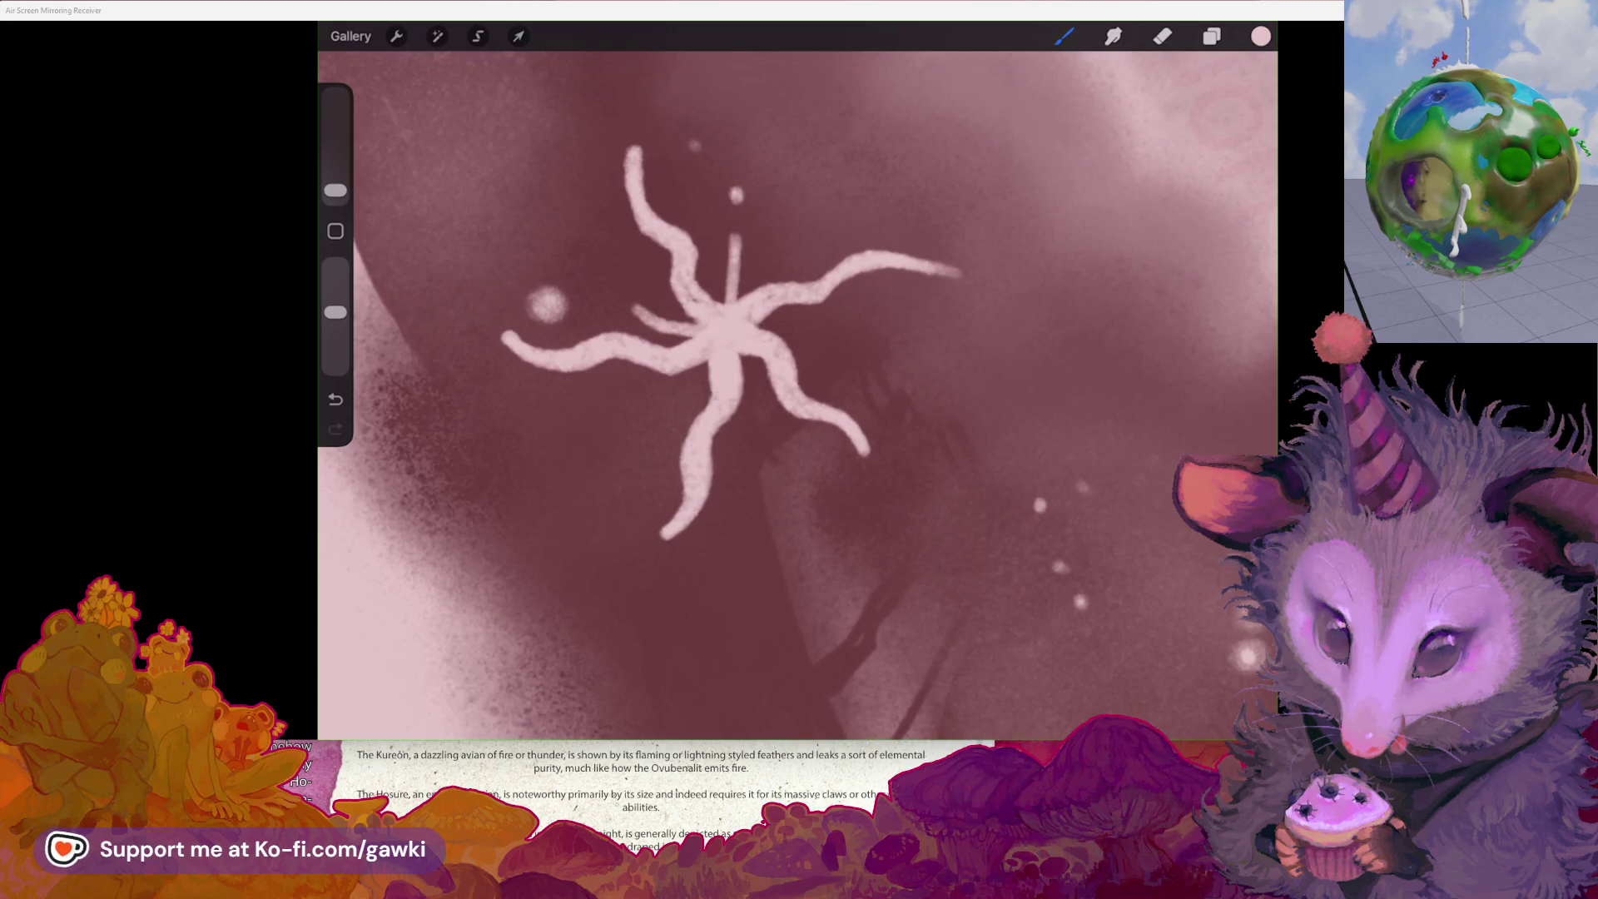
key("ctrl+z")
key("ctrl+z")
left_click_drag(741, 233, 706, 331)
key("ctrl+z")
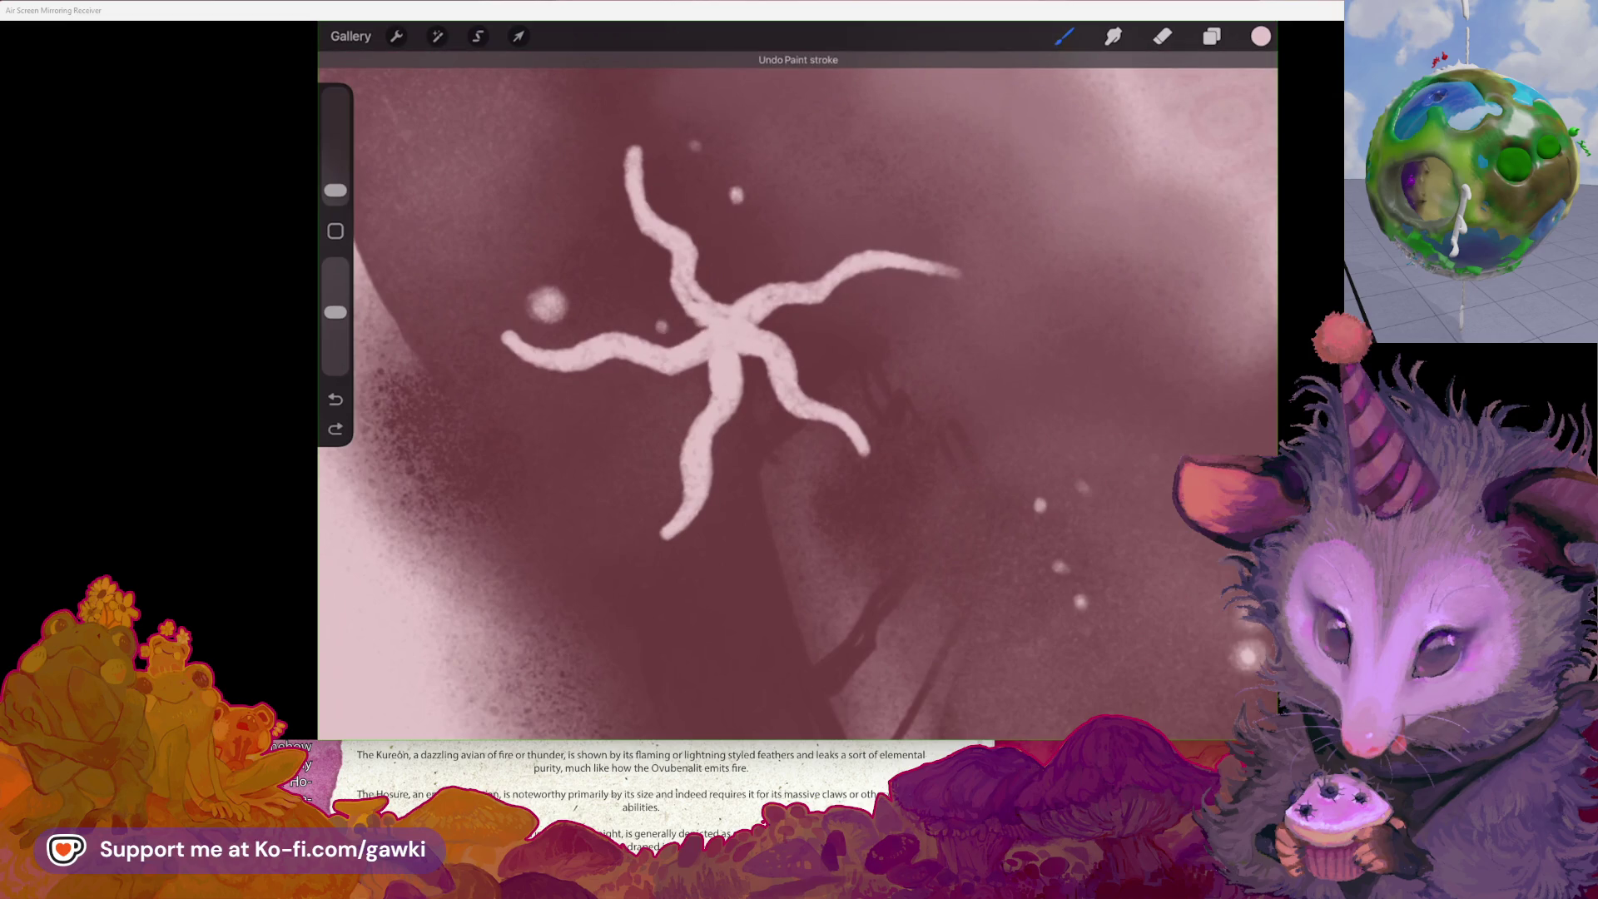
left_click_drag(738, 274, 687, 398)
- Lengthen a pale limb on the upper wing and paint a limb joining the strokes at the centre
scroll(798, 380, "down", 5)
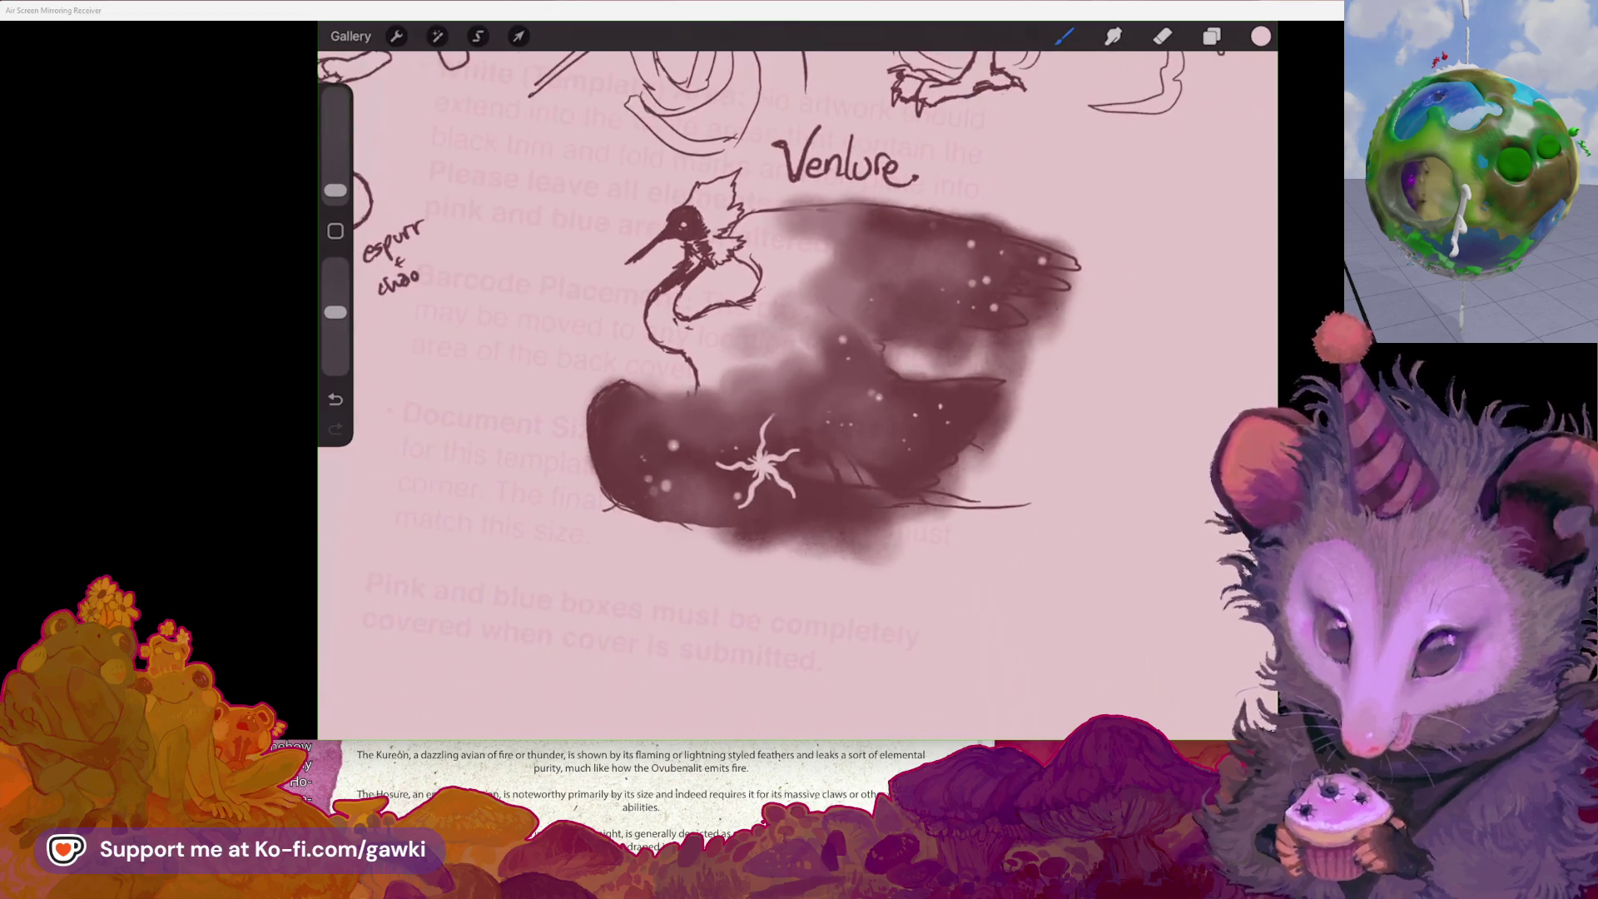
scroll(754, 411, "up", 2)
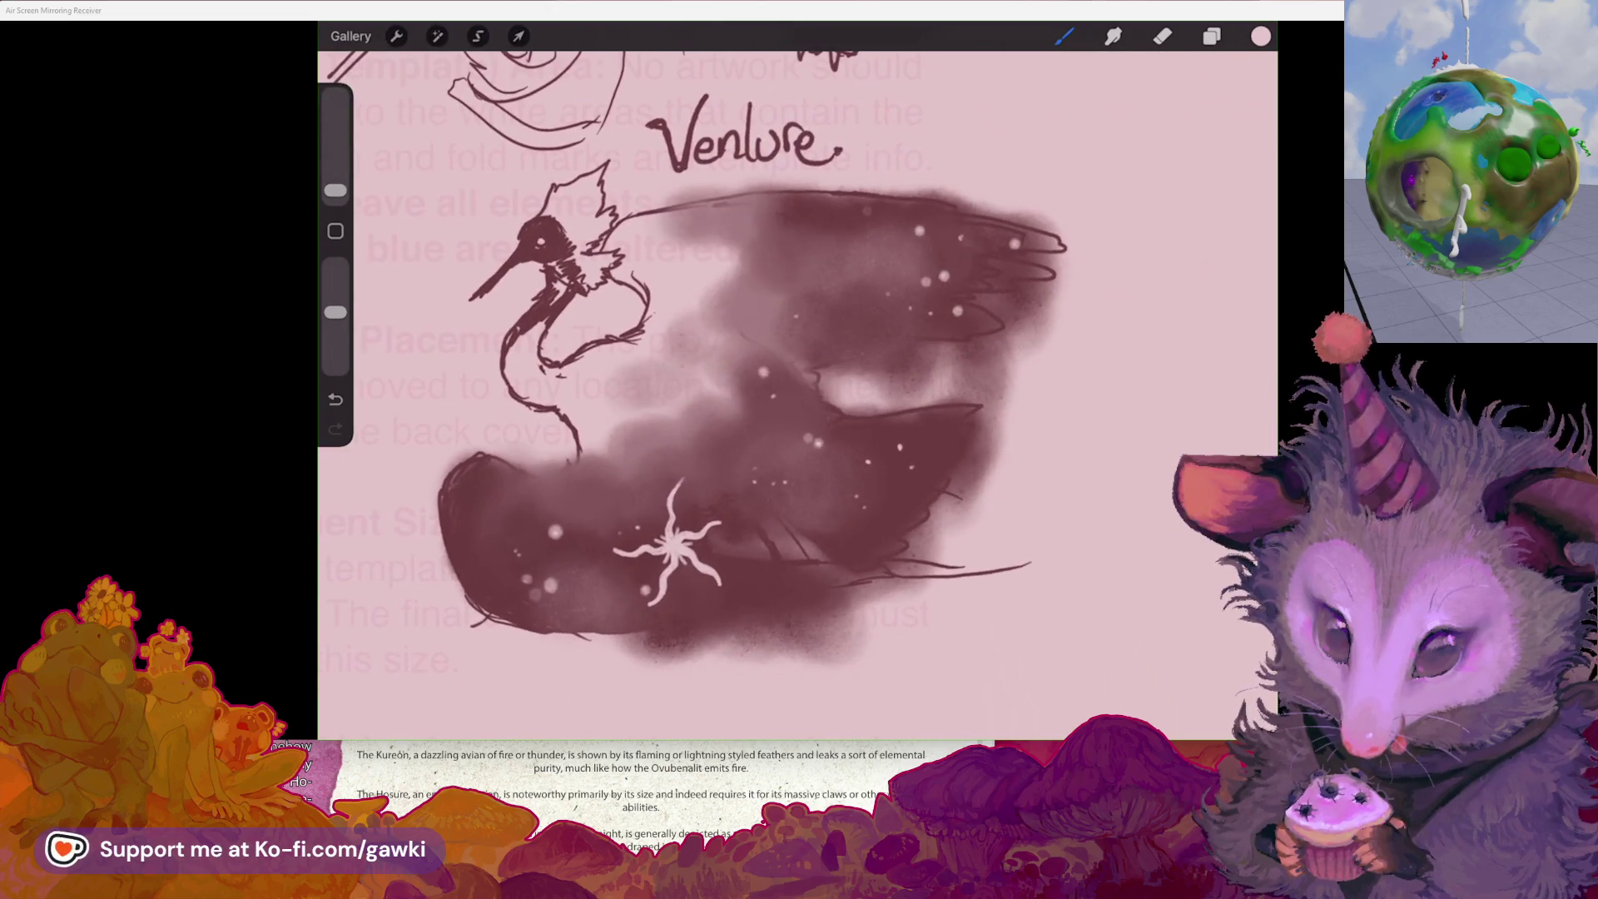
scroll(833, 374, "up", 5)
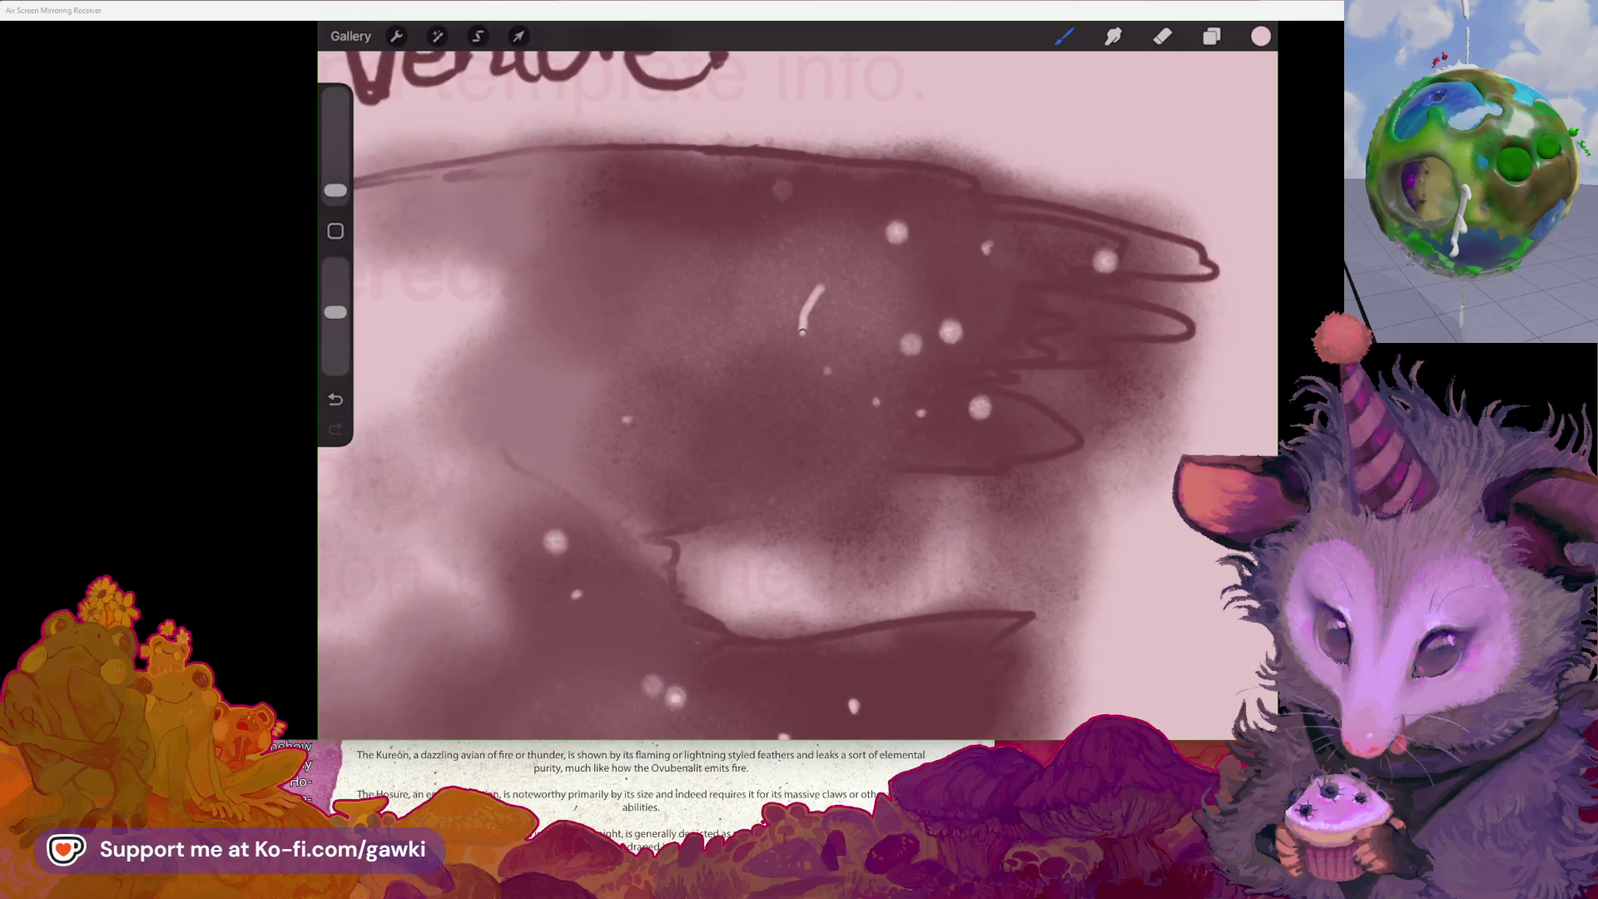
left_click_drag(829, 281, 779, 381)
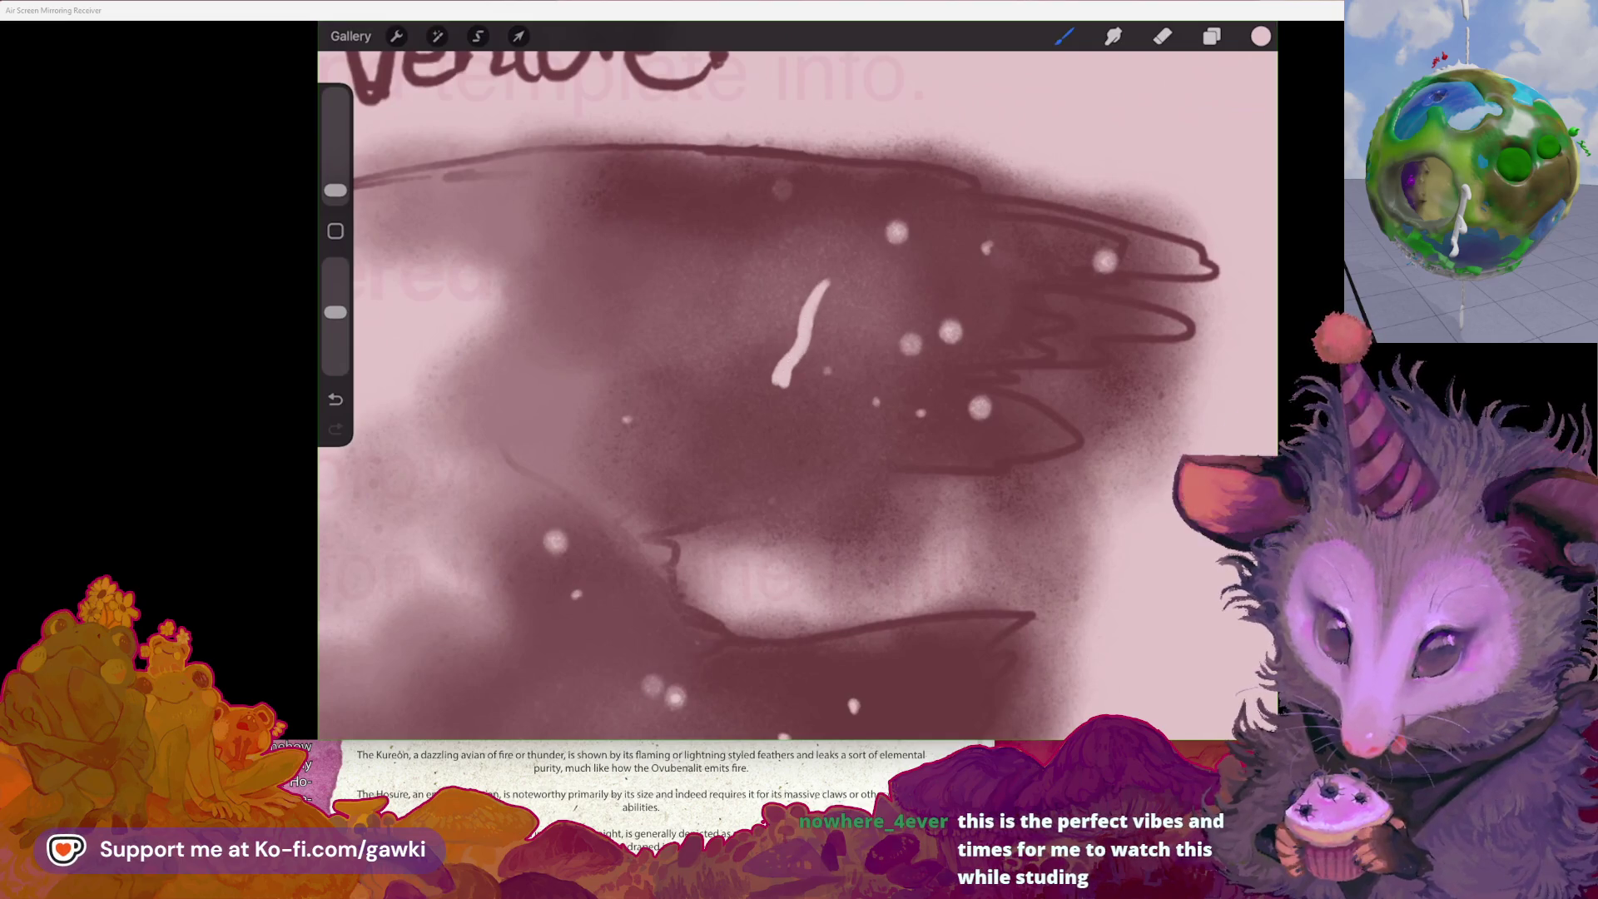
scroll(799, 375, "up", 3)
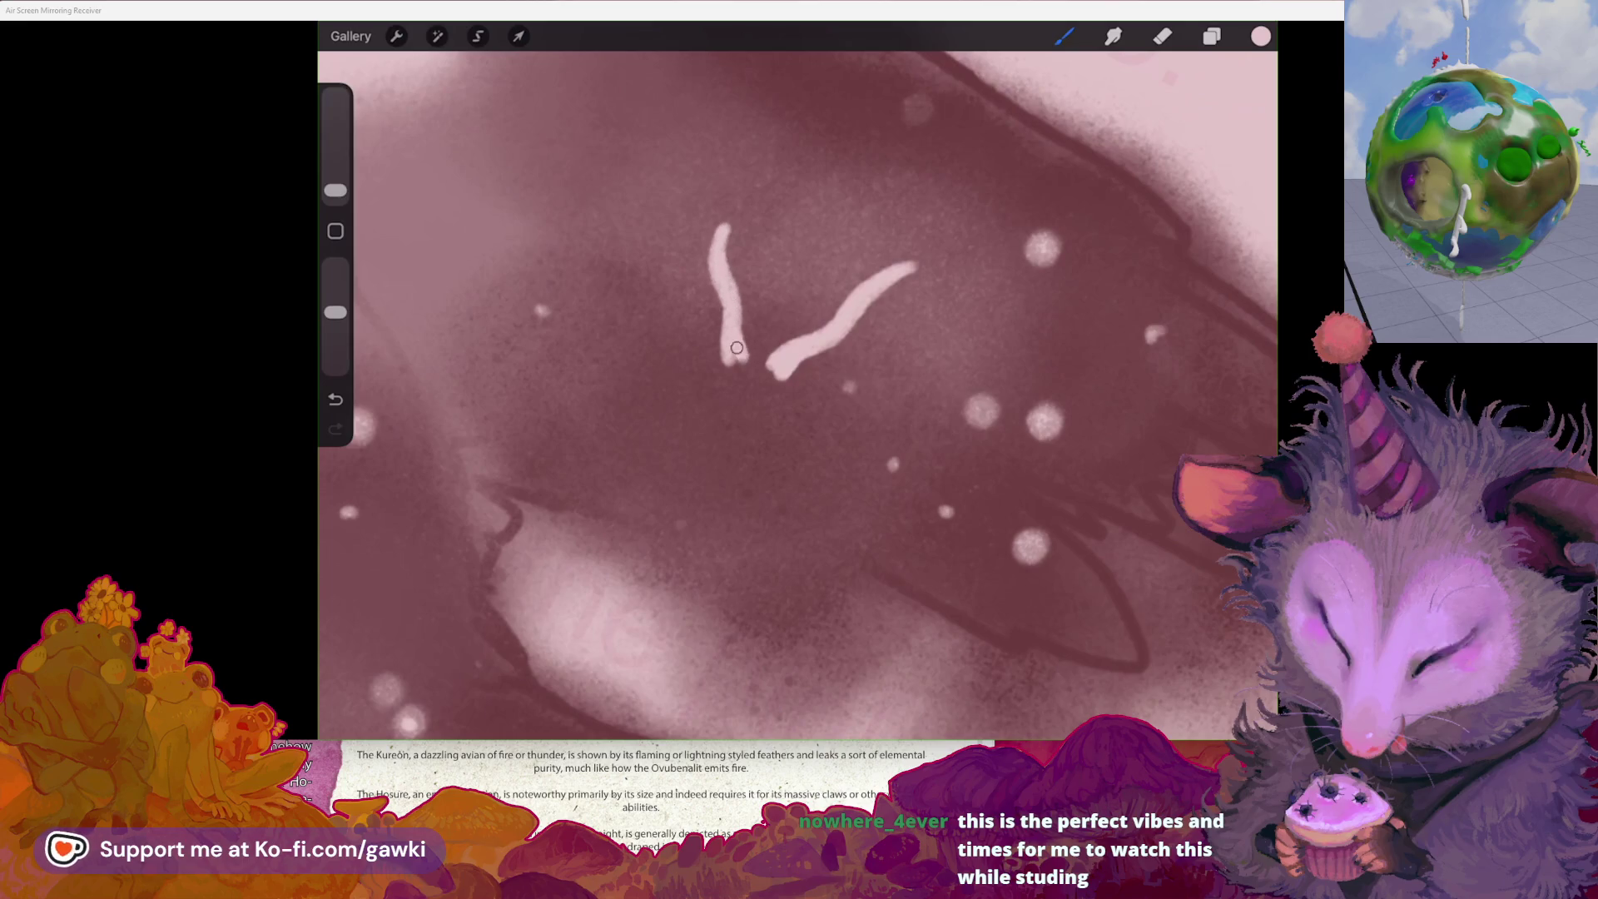
scroll(833, 417, "up", 2)
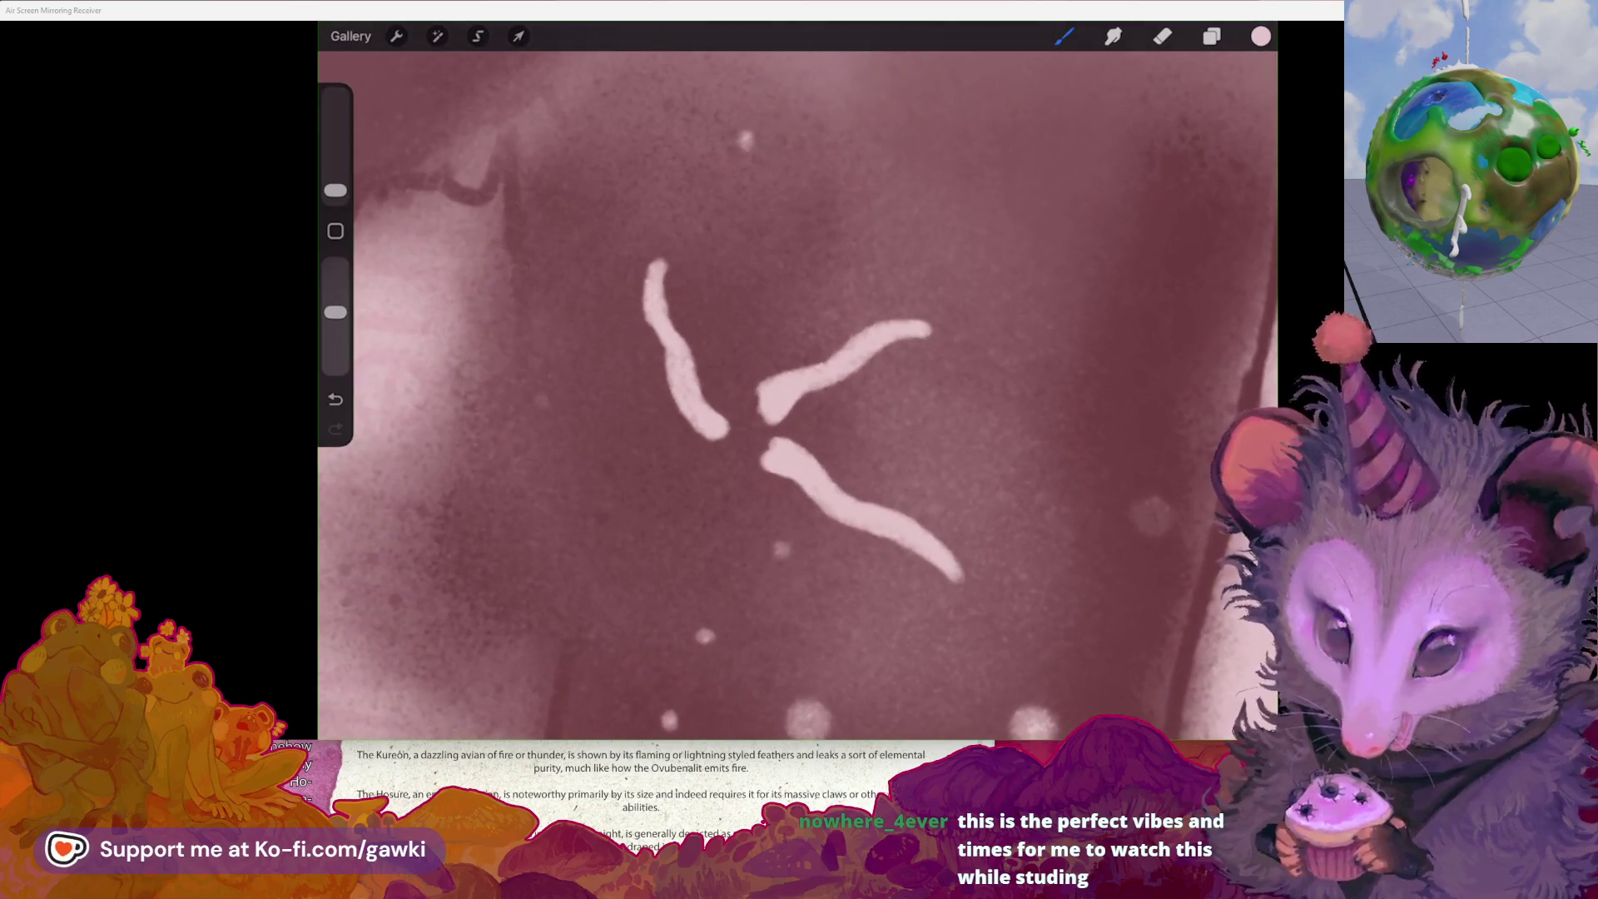
left_click_drag(752, 417, 762, 431)
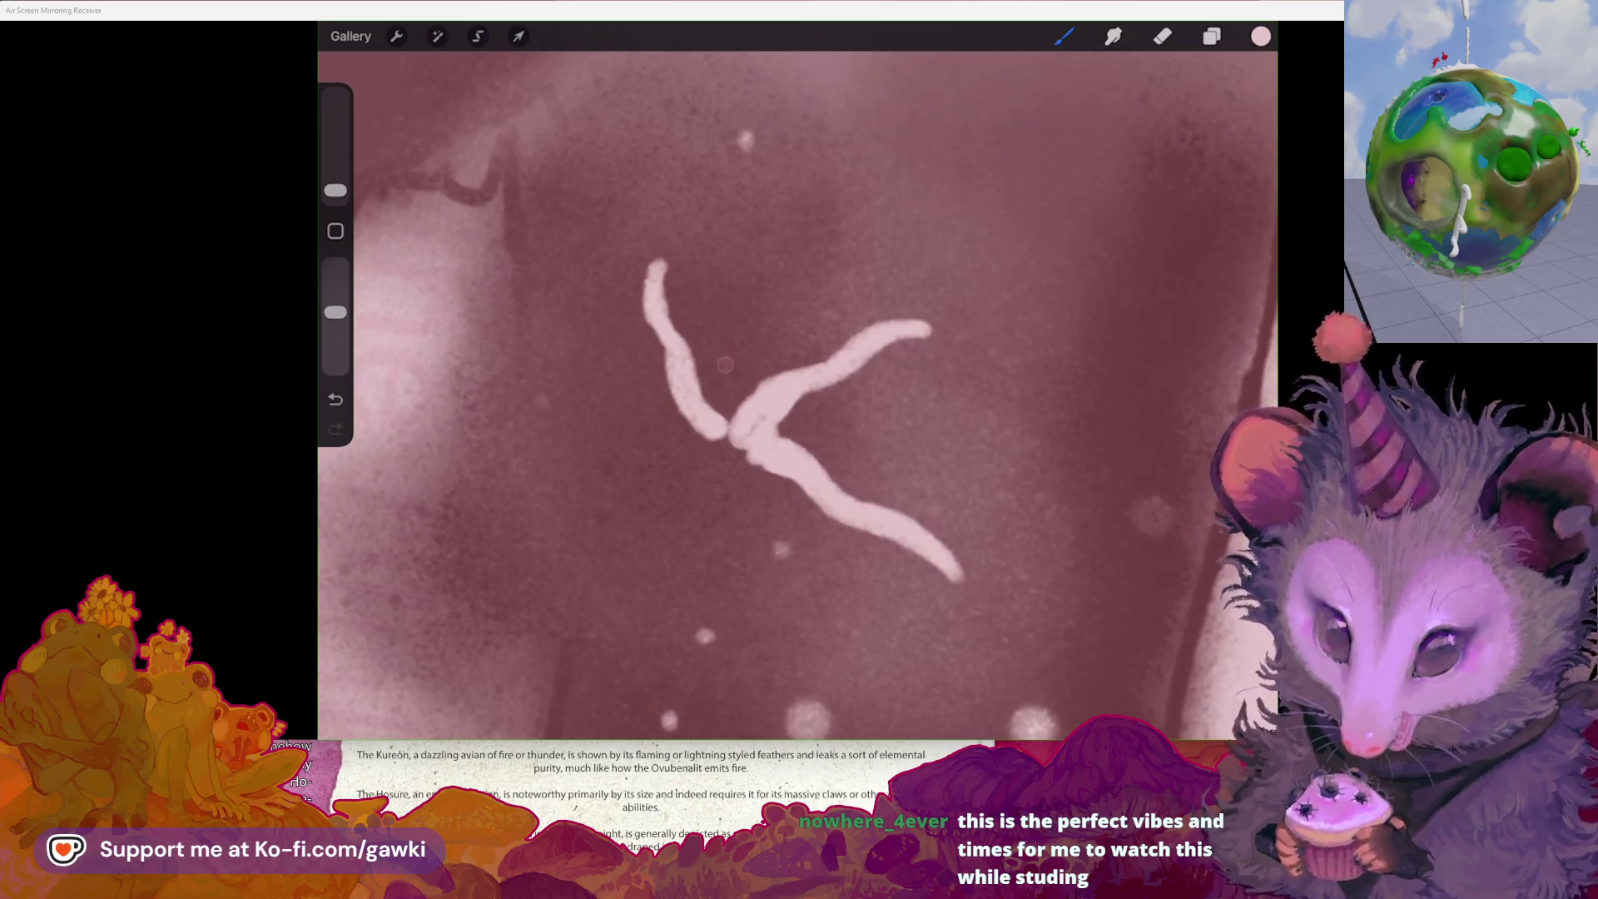
- Finish the upper starfish's limbs, adding short arms and a narrower top limb
left_click_drag(754, 328, 752, 398)
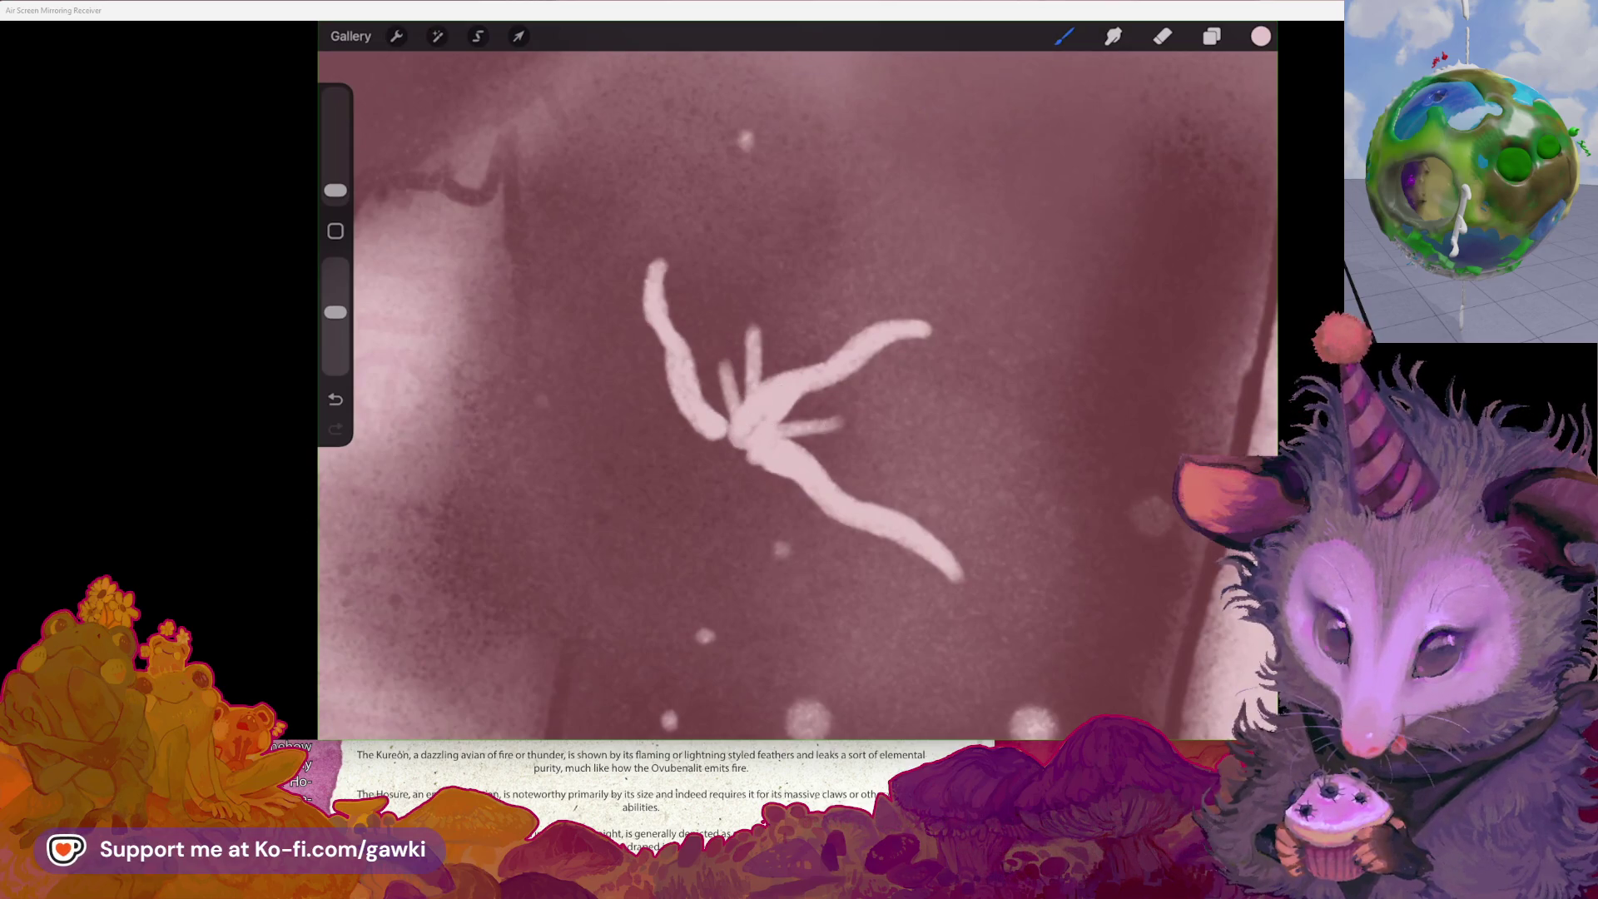
scroll(799, 392, "left", 2)
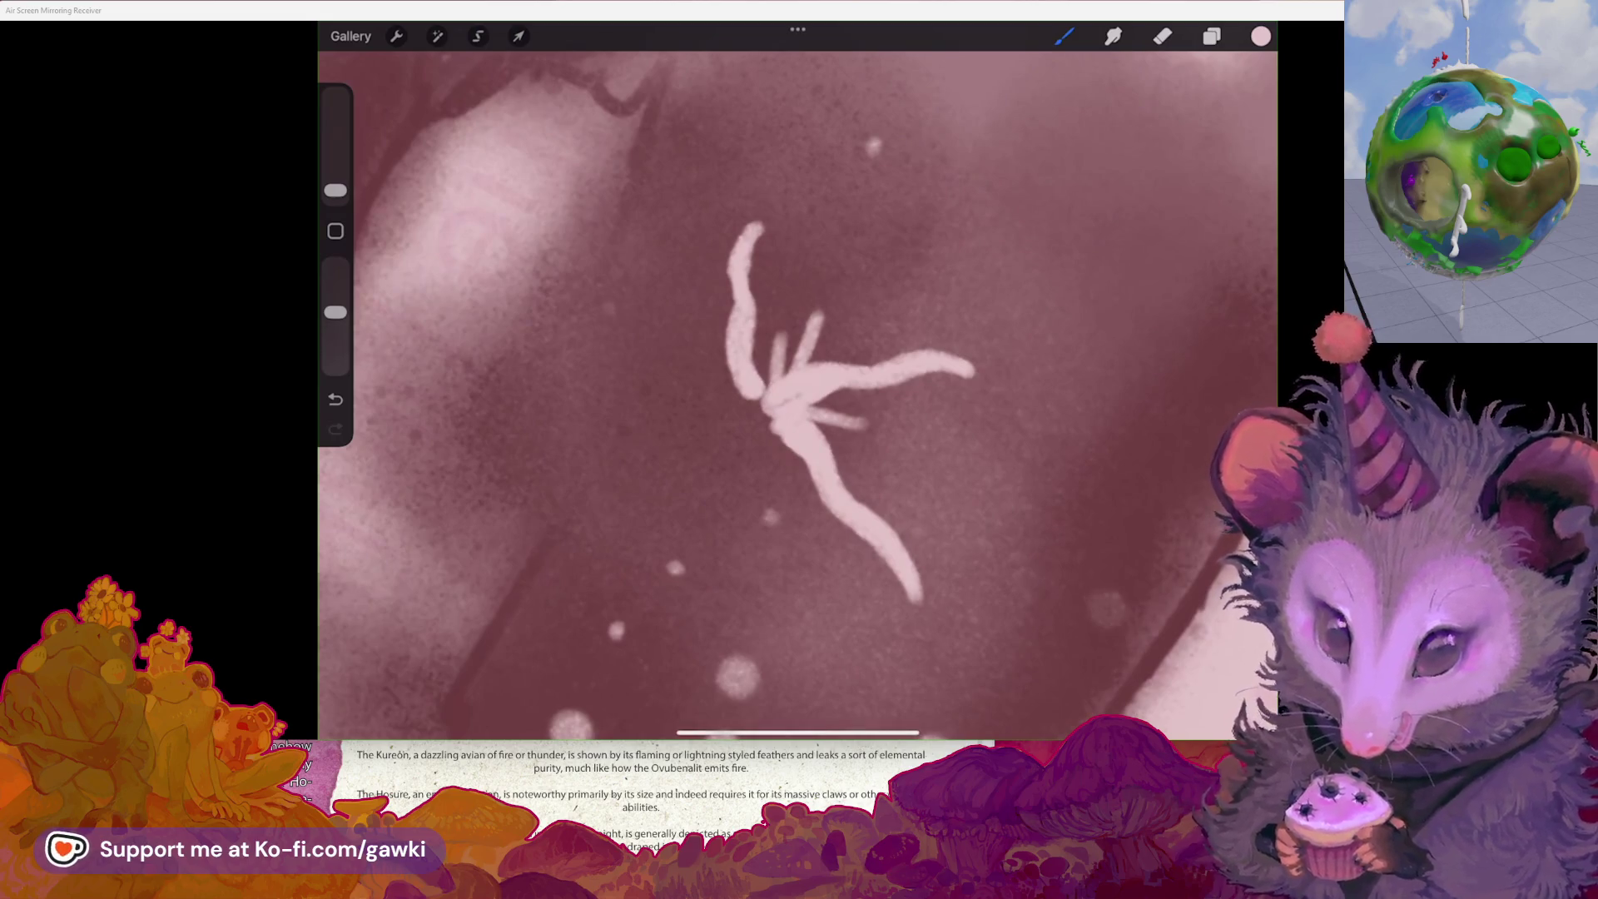
scroll(797, 391, "down", 3)
scroll(798, 391, "up", 3)
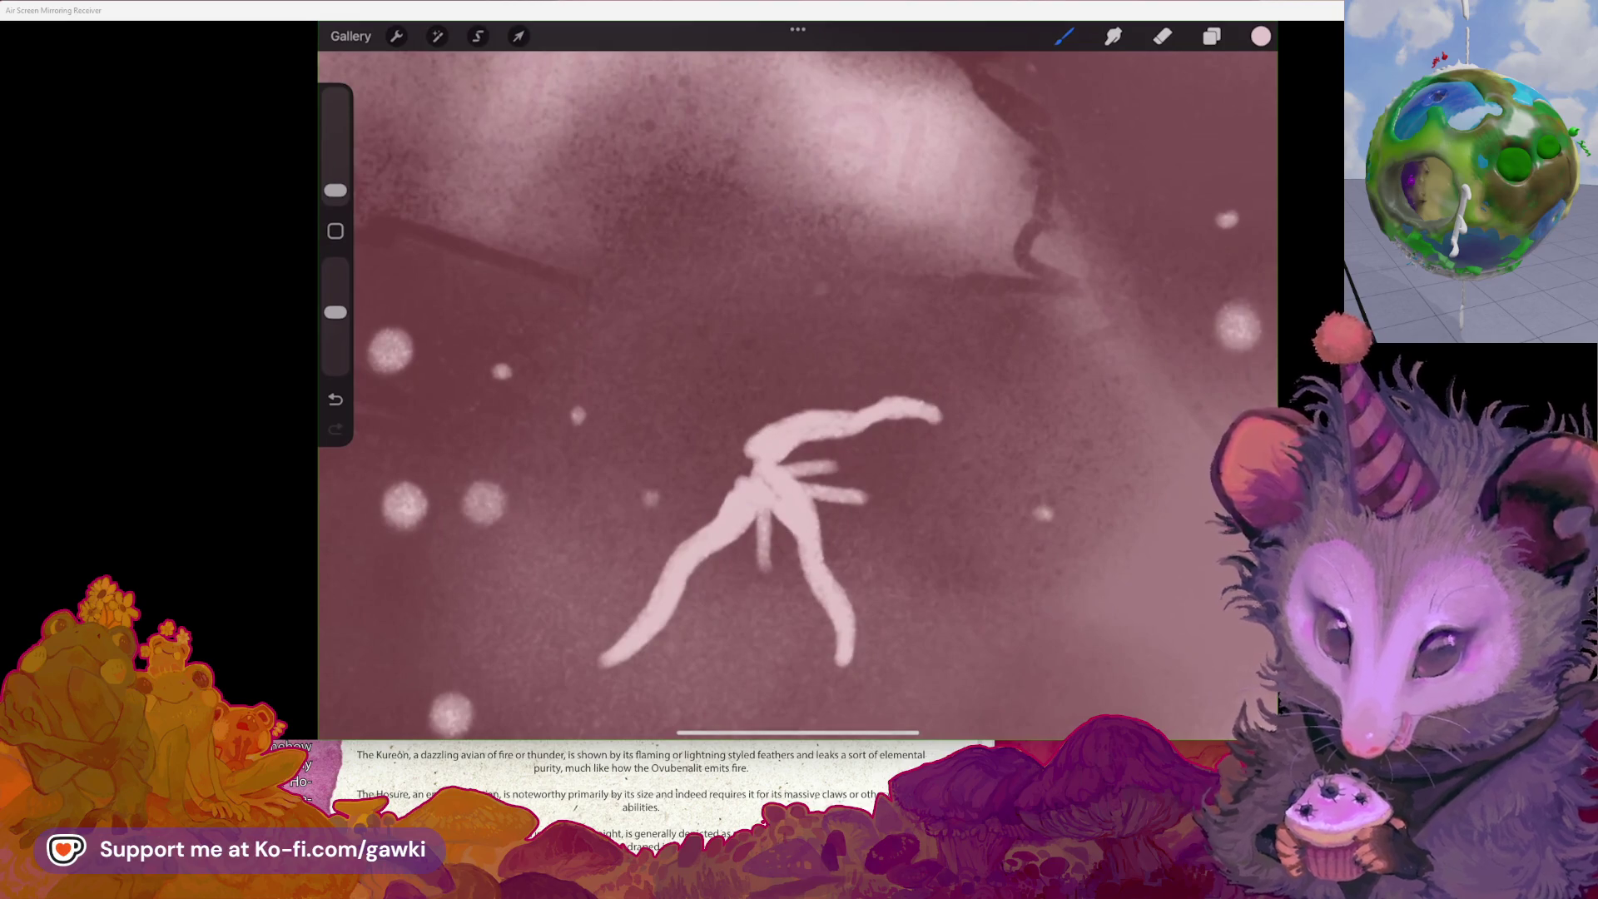
mouse_move(736, 343)
left_mouse_down()
mouse_move(738, 267)
mouse_move(736, 354)
left_mouse_up()
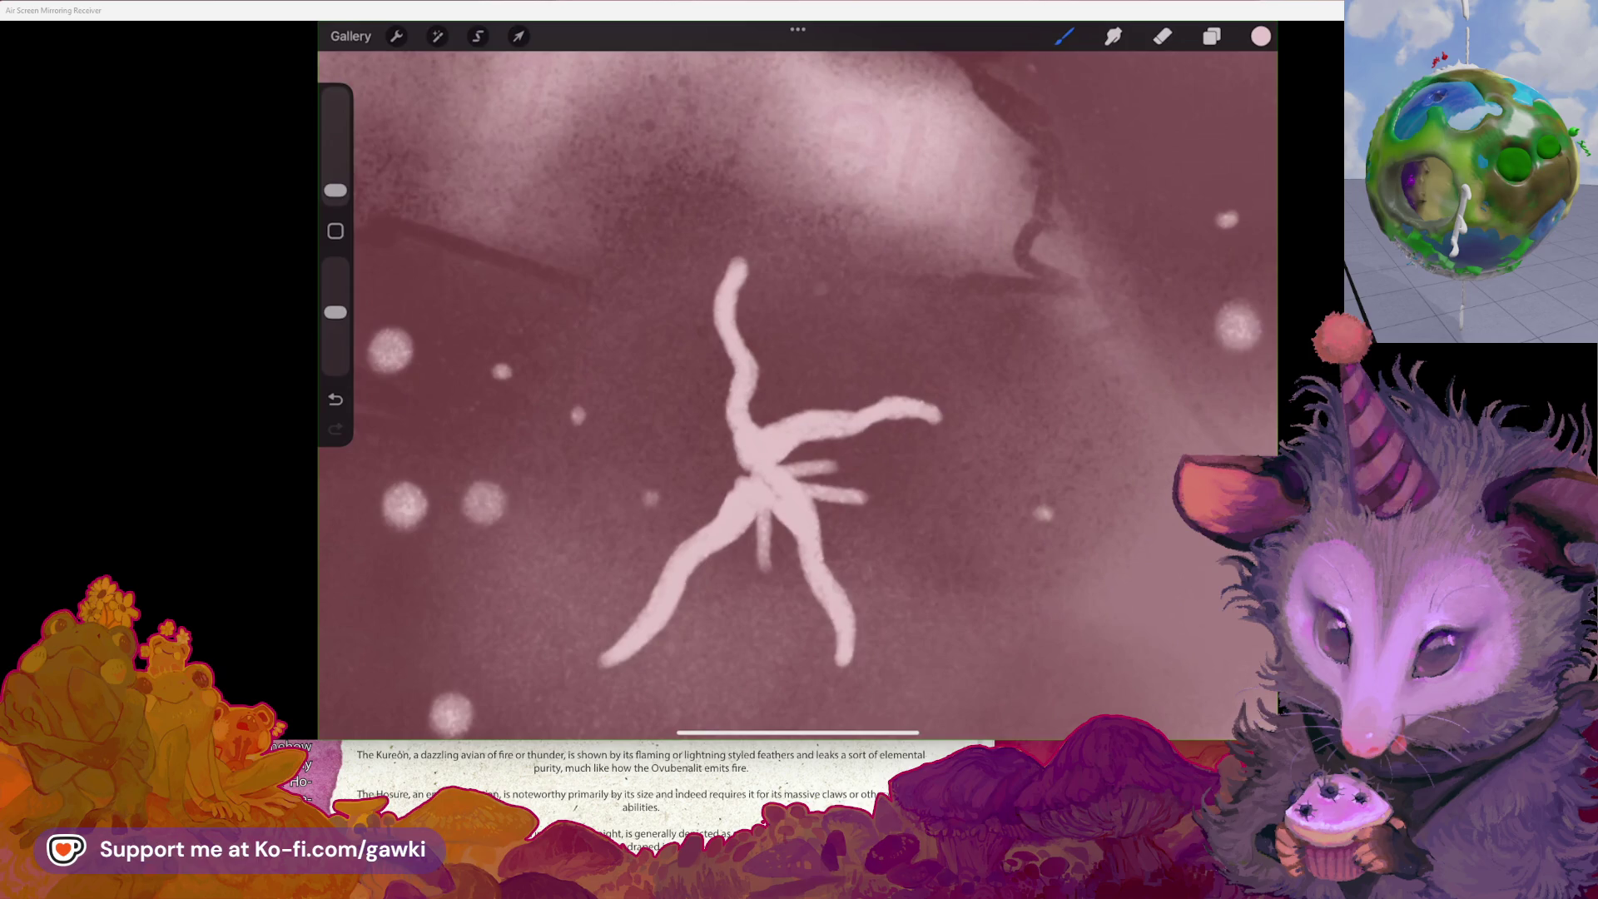
scroll(798, 392, "up", 2)
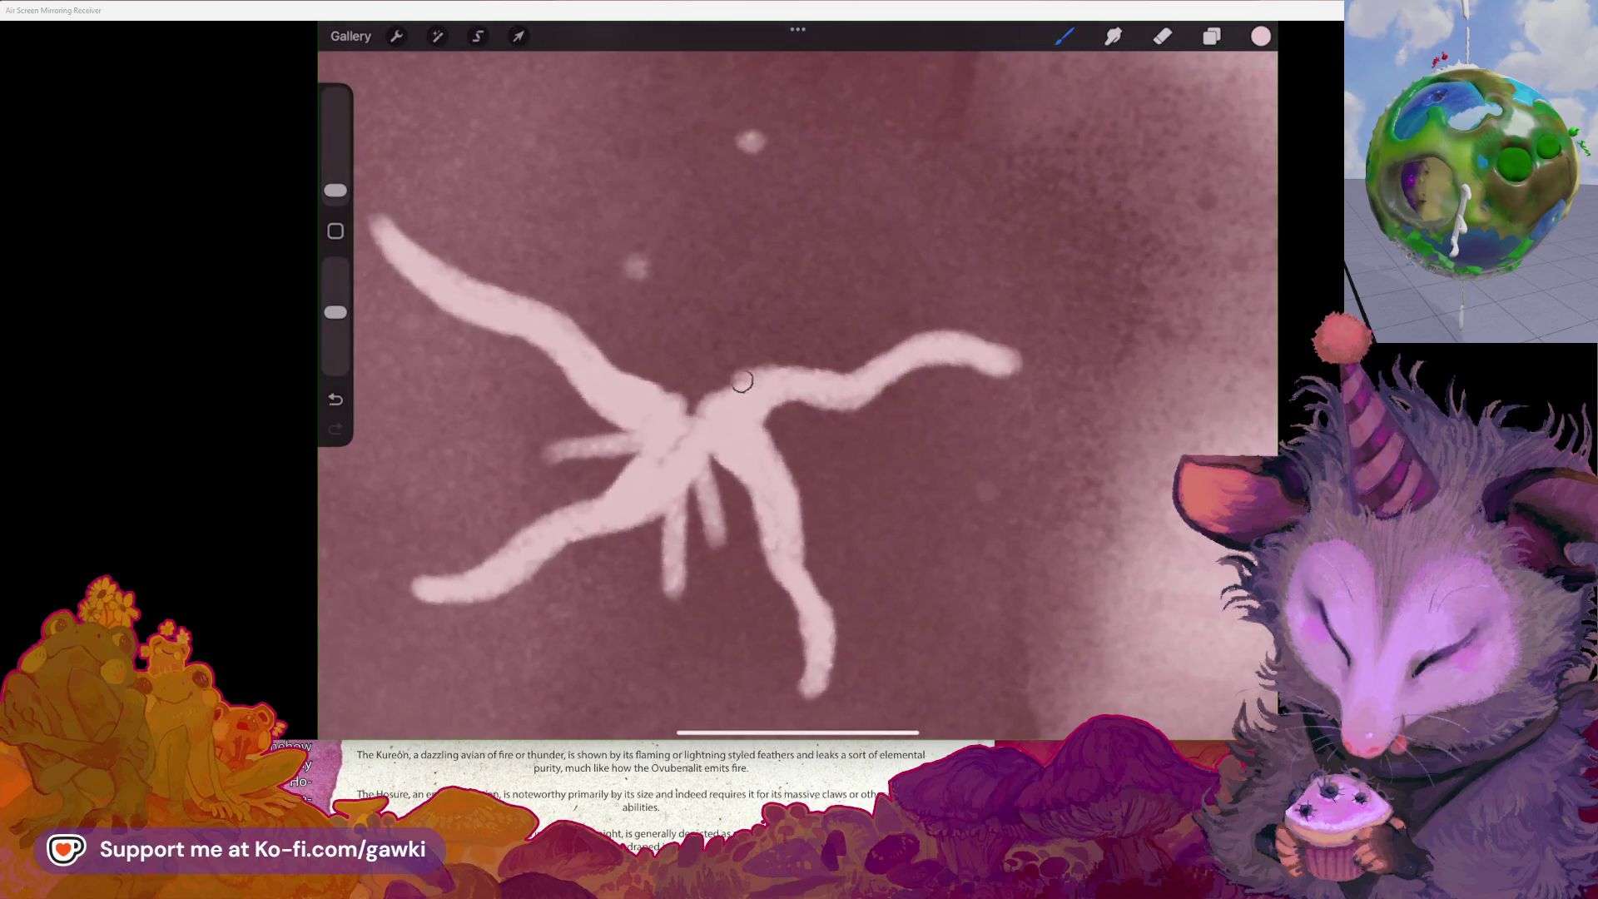
mouse_move(726, 370)
left_mouse_down()
mouse_move(697, 233)
mouse_move(749, 138)
mouse_move(717, 164)
mouse_move(723, 382)
mouse_move(651, 335)
left_mouse_up()
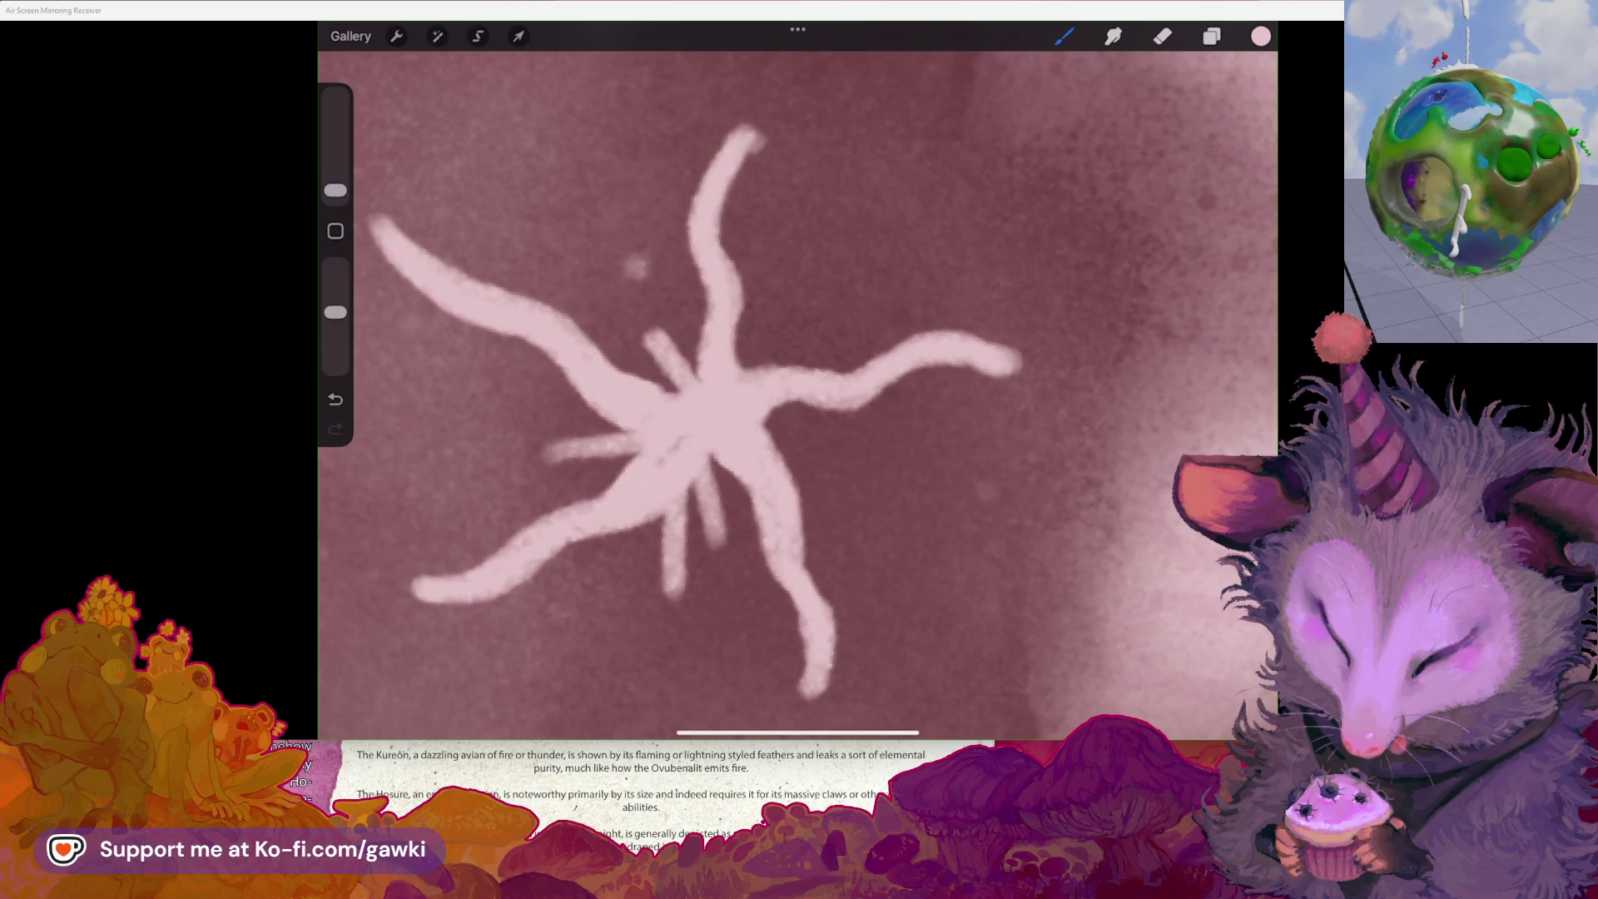
mouse_move(666, 416)
left_mouse_down()
mouse_move(732, 392)
mouse_move(643, 321)
mouse_move(716, 333)
mouse_move(761, 406)
mouse_move(733, 425)
mouse_move(749, 401)
left_mouse_up()
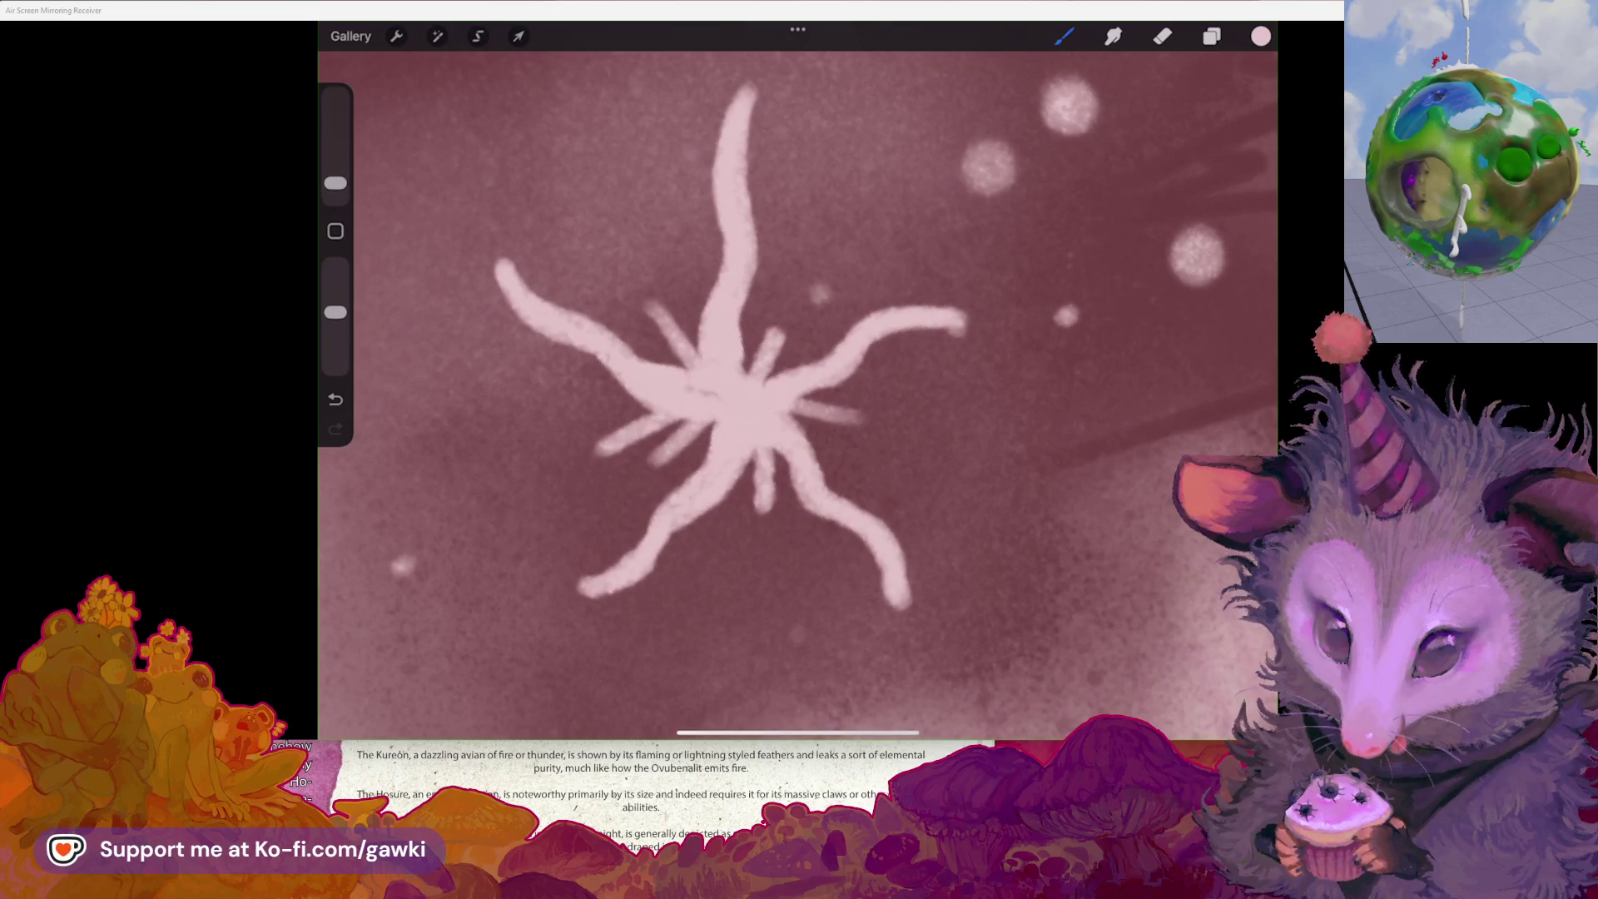
- Replace the dark centre mark with a small dark dot using the Kestrel brush
left_click_drag(691, 358, 725, 391)
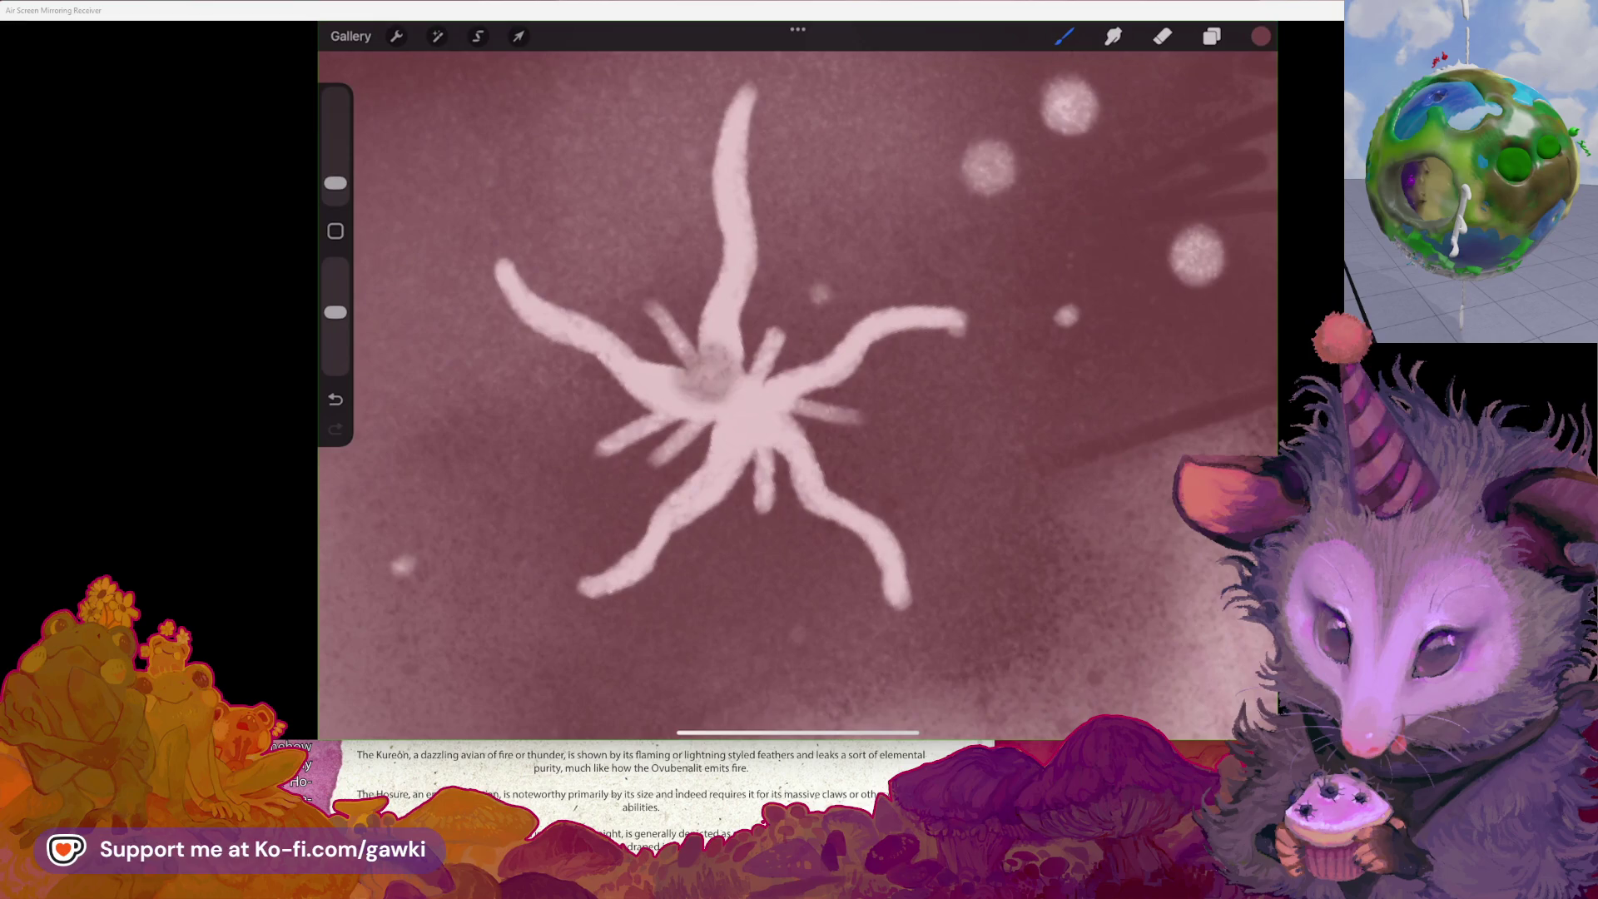
key("ctrl+z")
left_click(1064, 35)
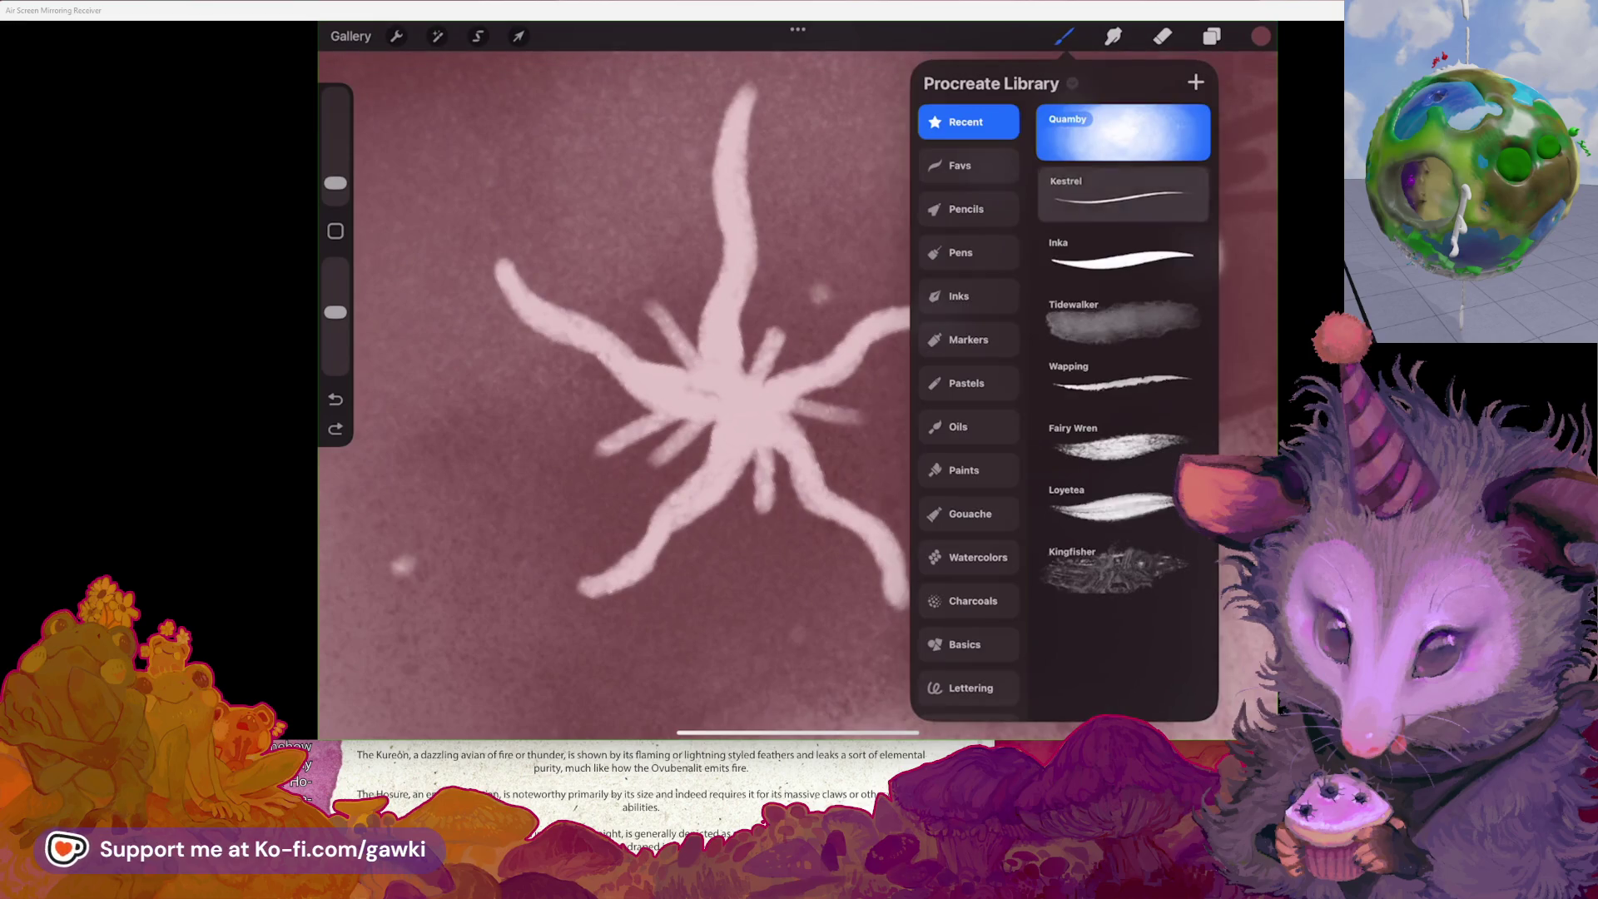
left_click(1123, 193)
left_click(707, 376)
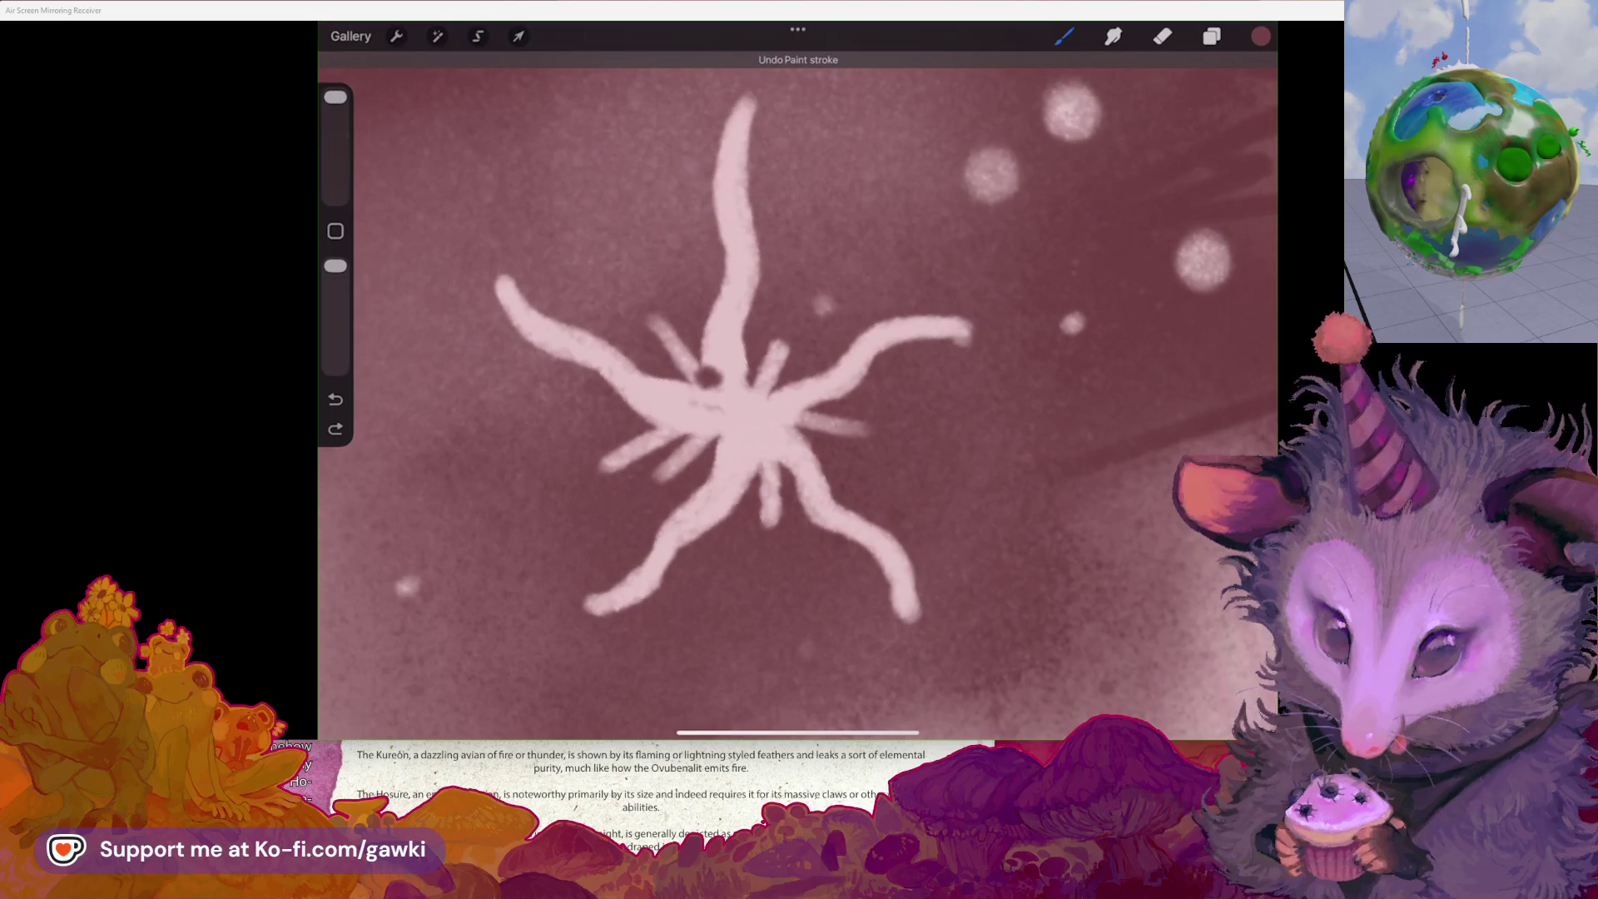
- Draw a small dark eye on the lower starfish and undo the mark on the upper one
scroll(717, 384, "up", 1)
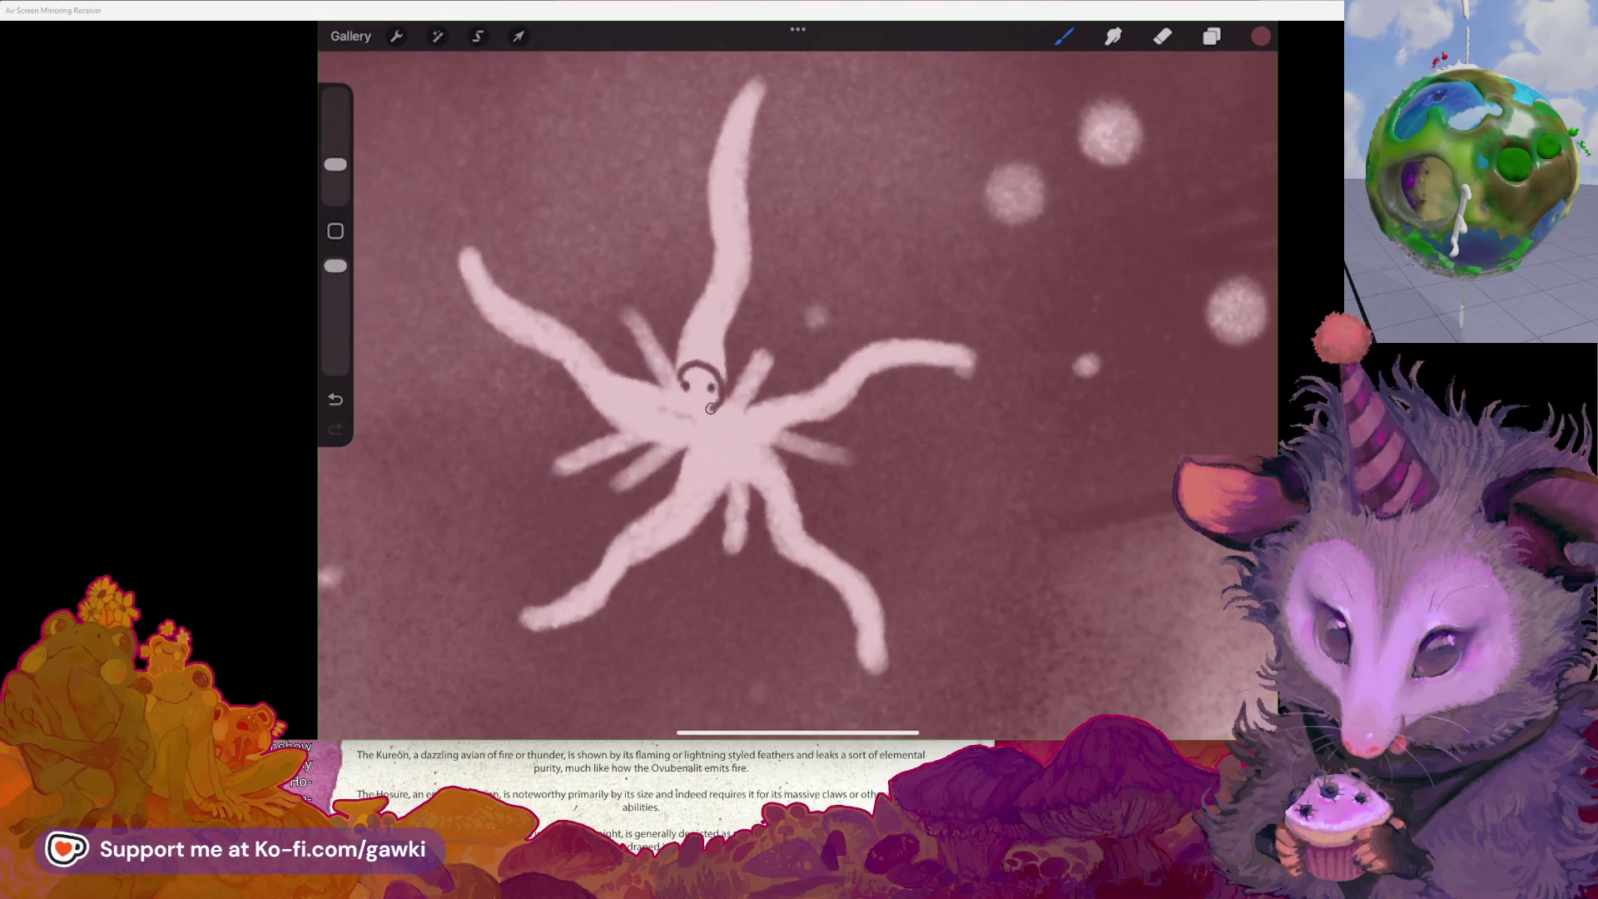
scroll(710, 408, "down", 3)
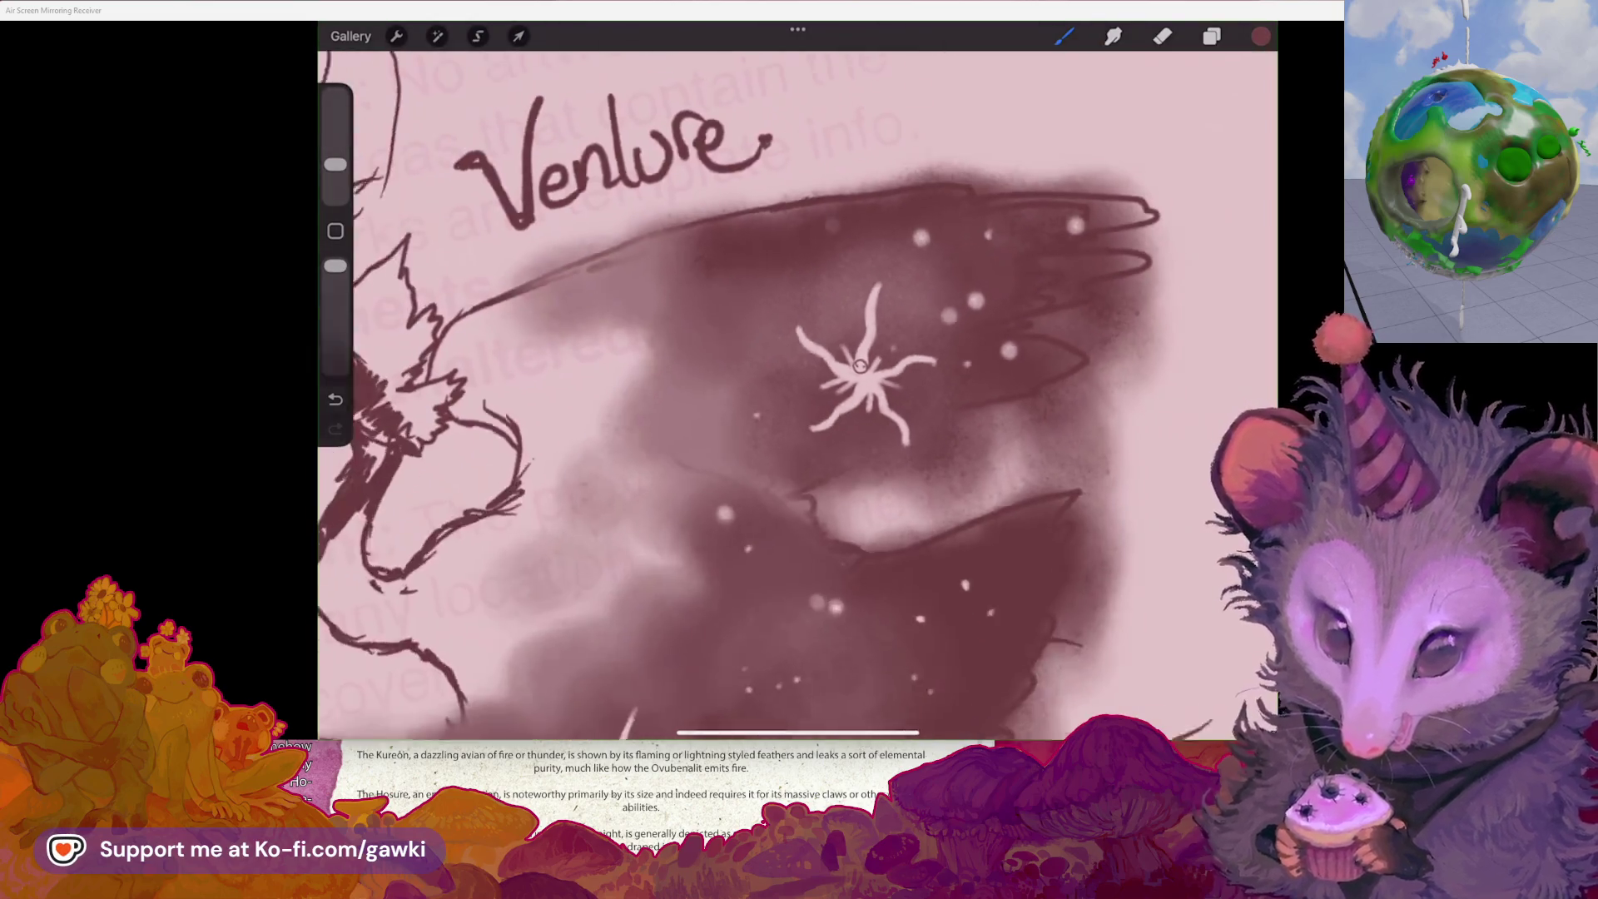
scroll(749, 391, "down", 3)
scroll(797, 375, "up", 1)
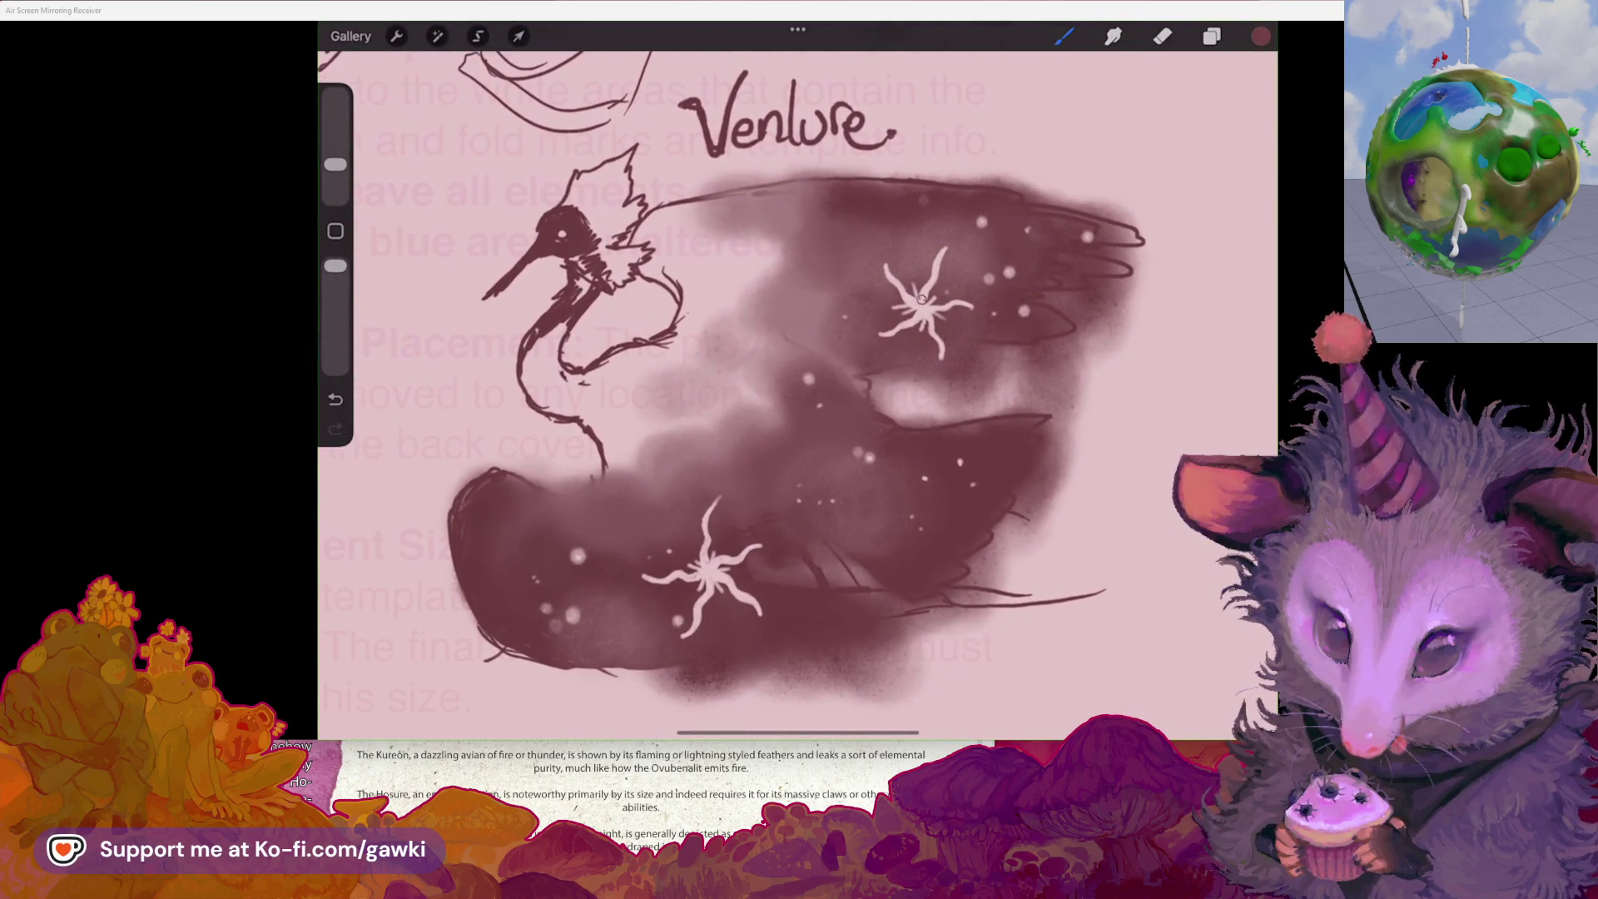
scroll(797, 391, "up", 1)
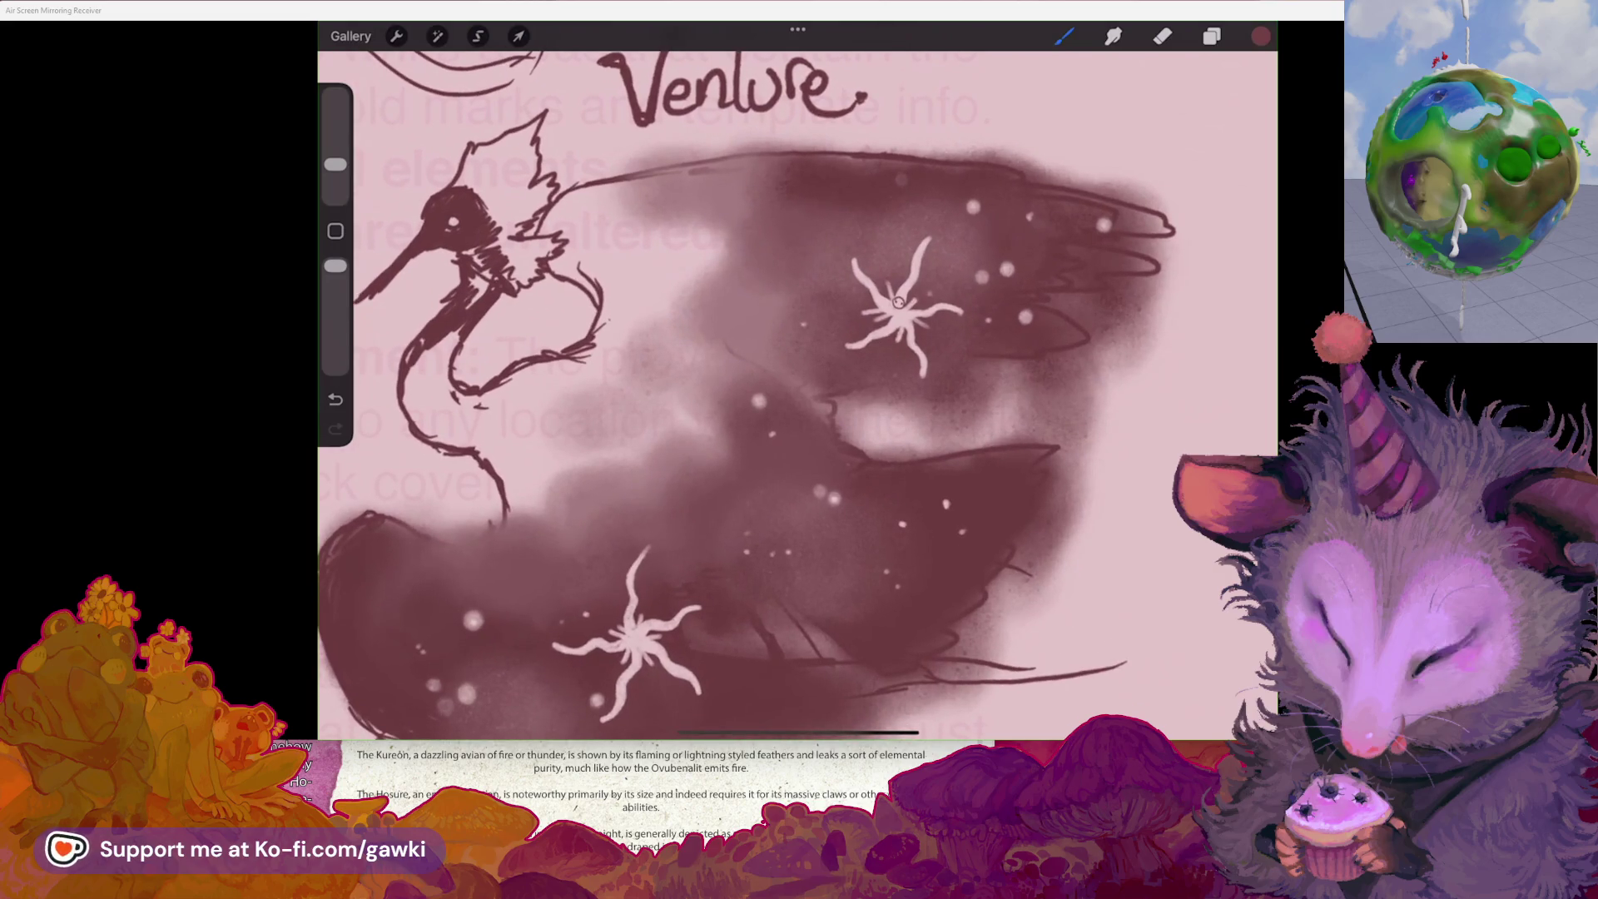
scroll(797, 392, "up", 1)
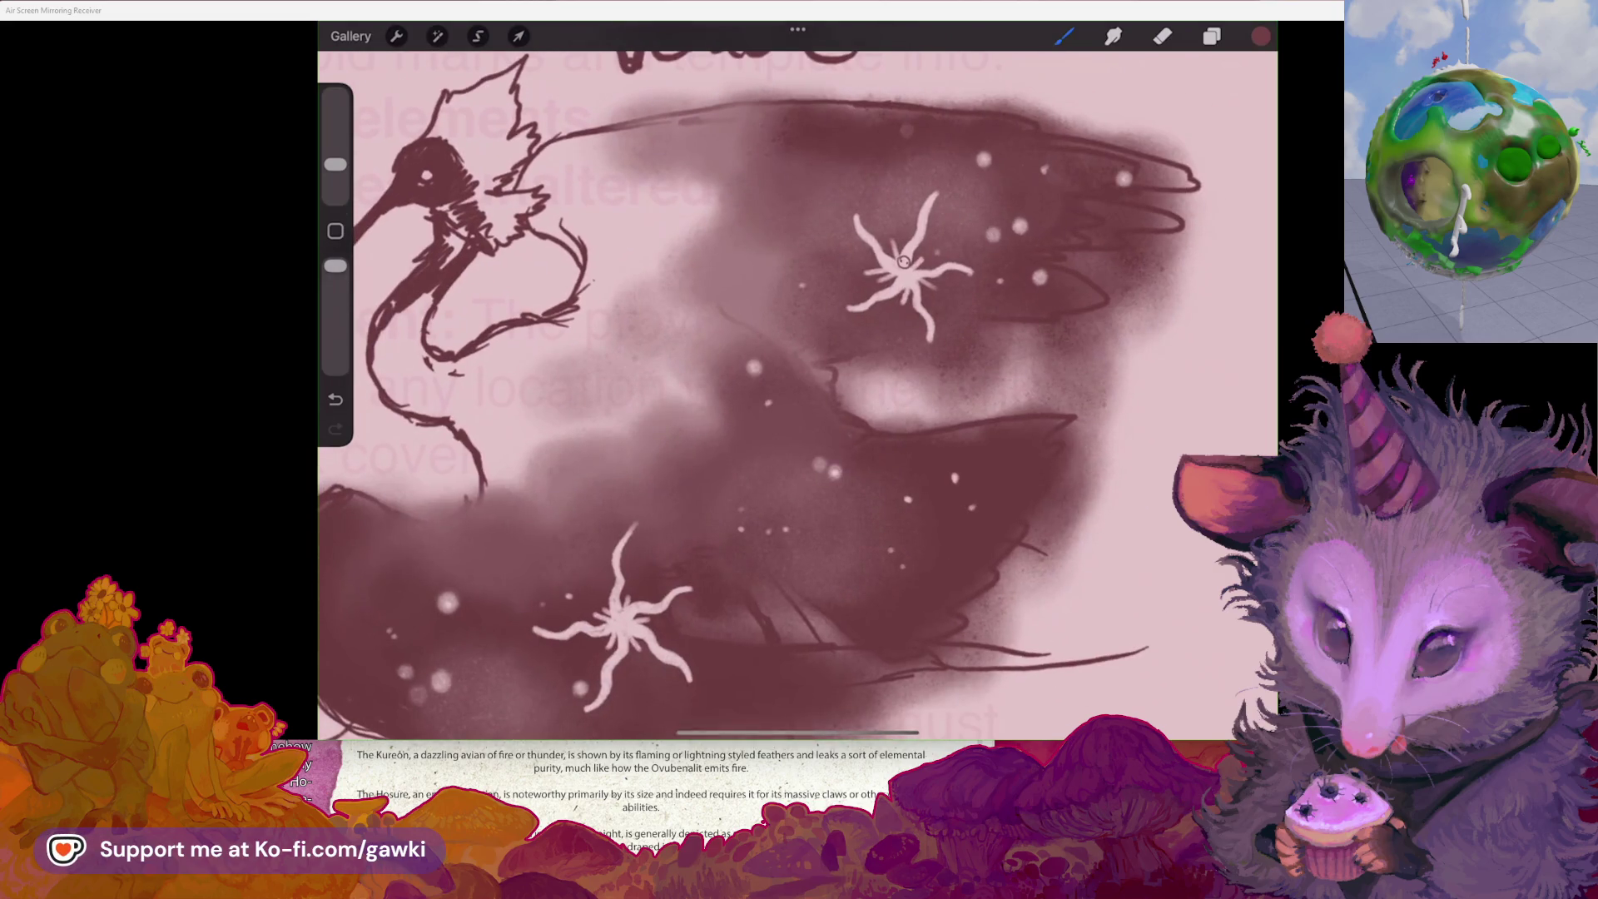
scroll(616, 616, "up", 3)
left_click_drag(689, 424, 680, 441)
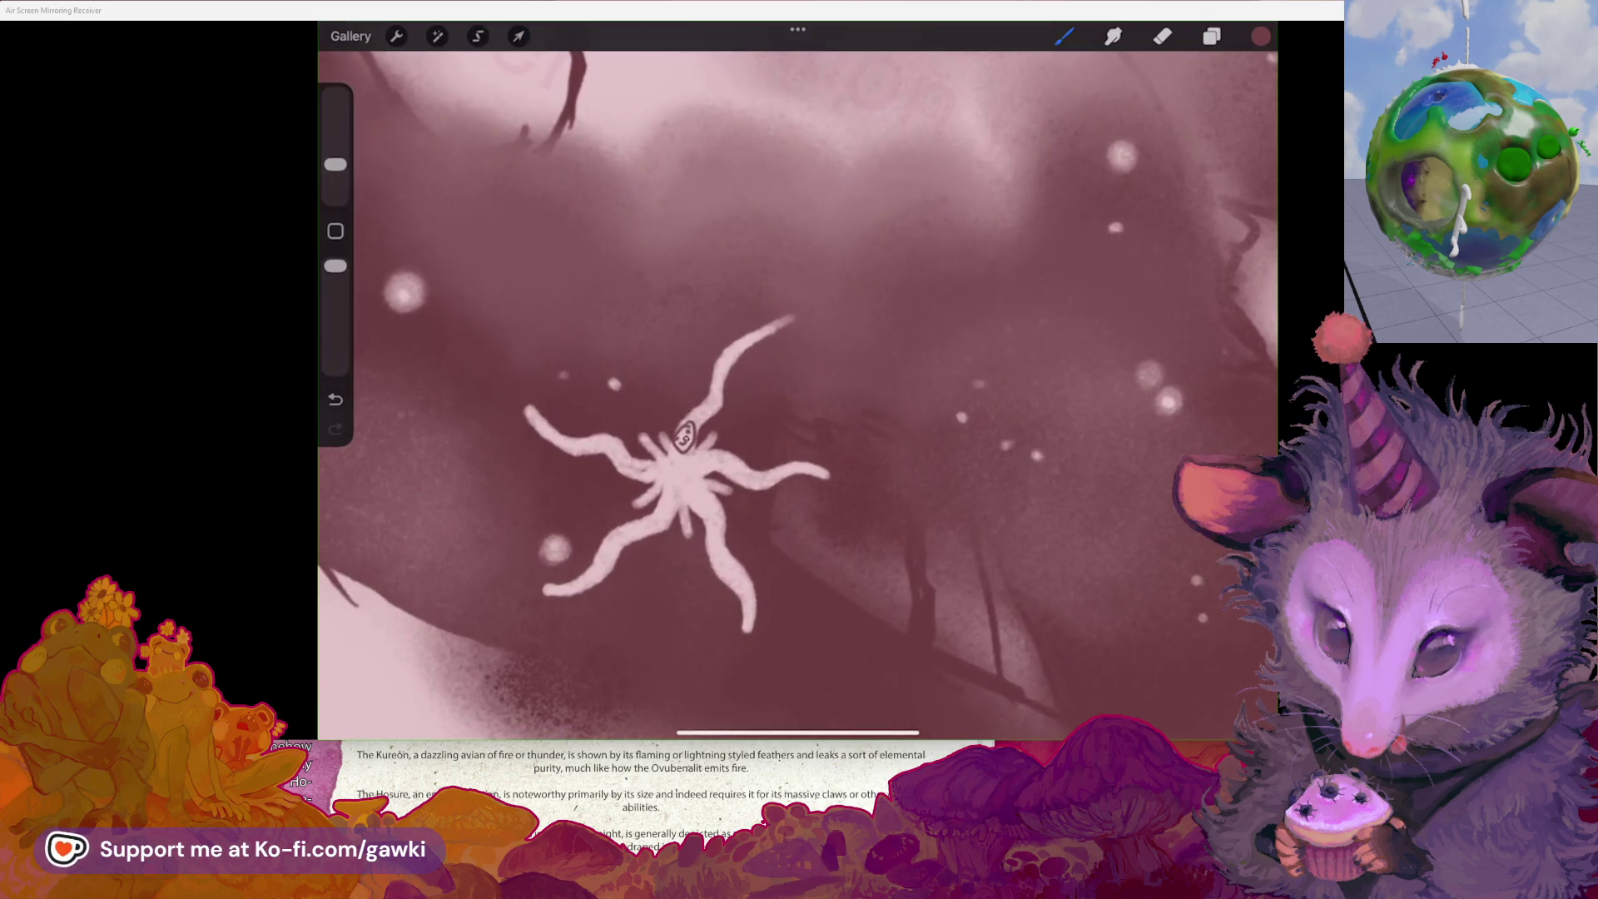
scroll(691, 499, "down", 5)
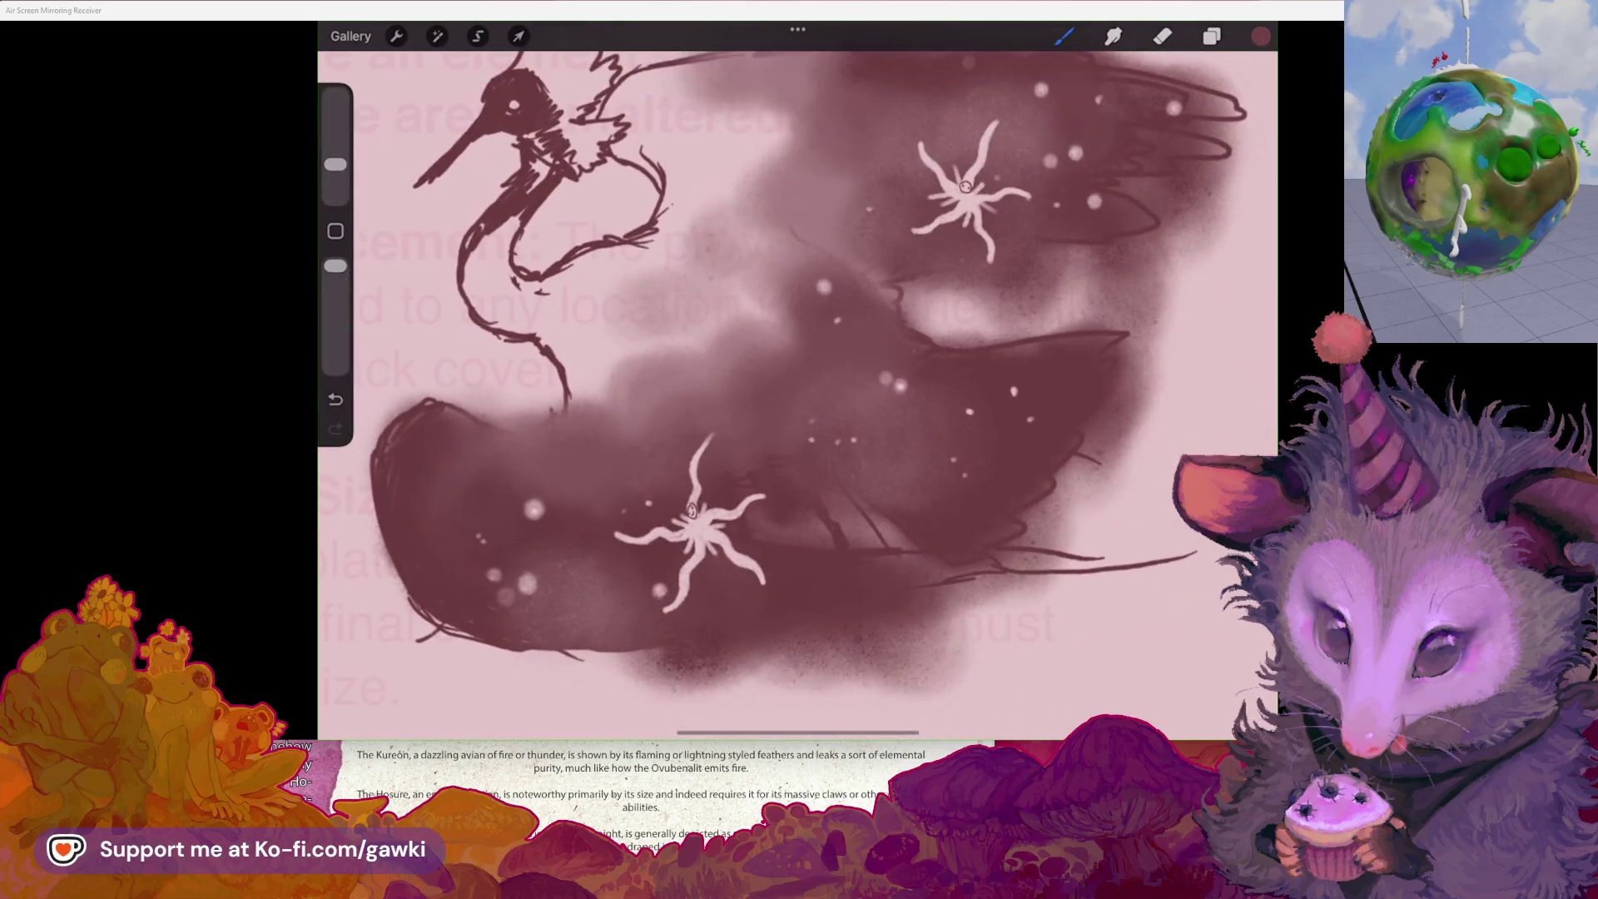
scroll(797, 391, "up", 1)
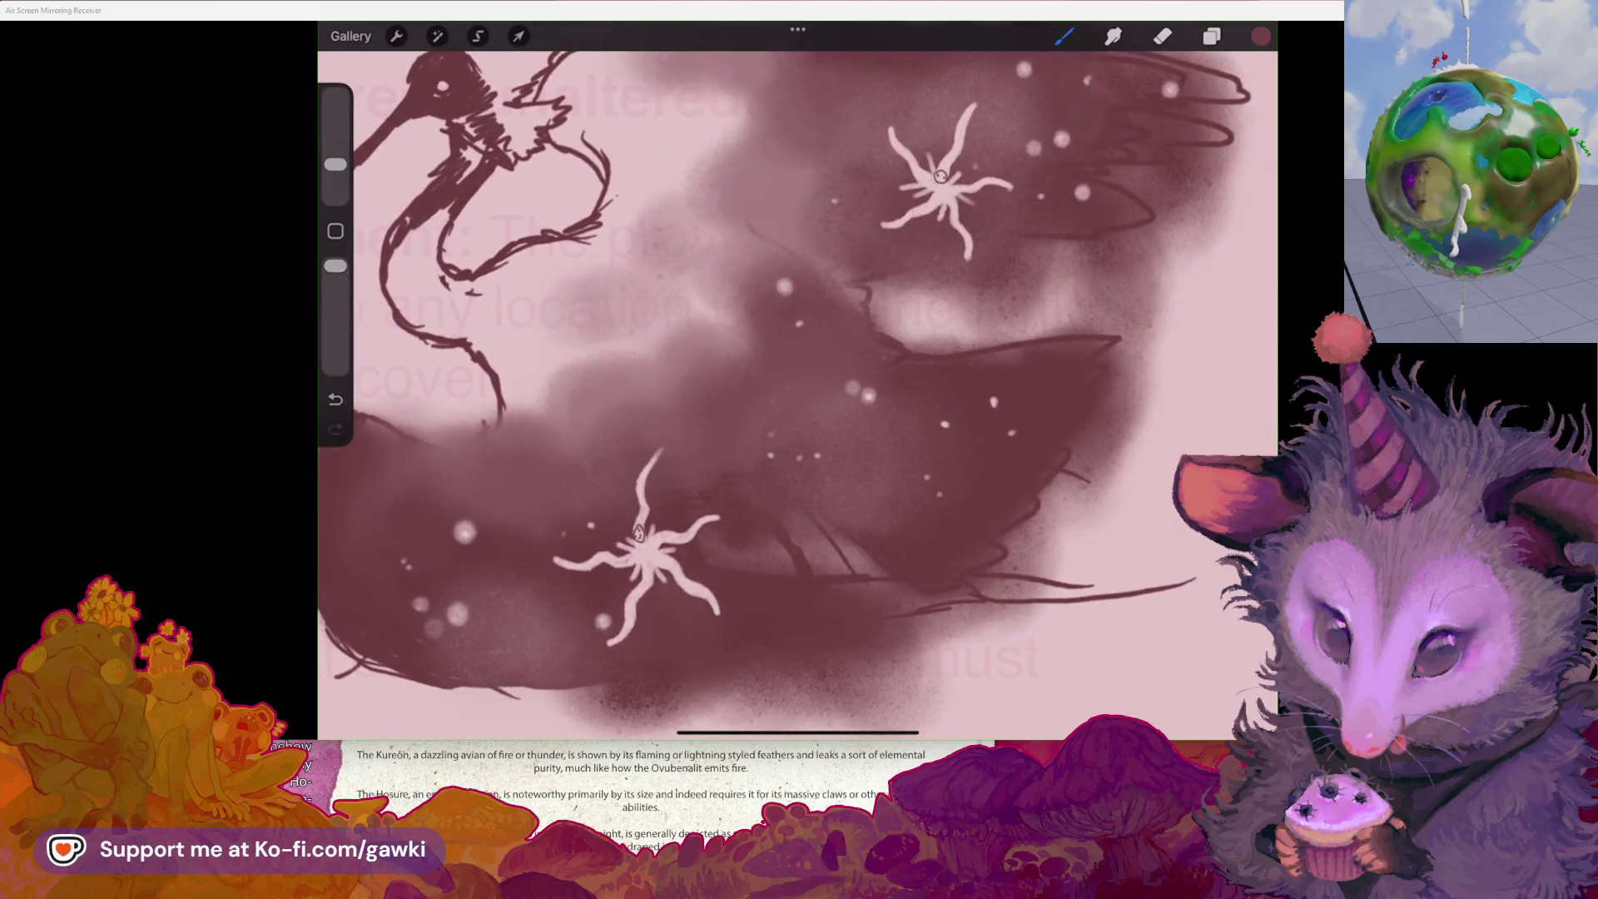
key("ctrl+z")
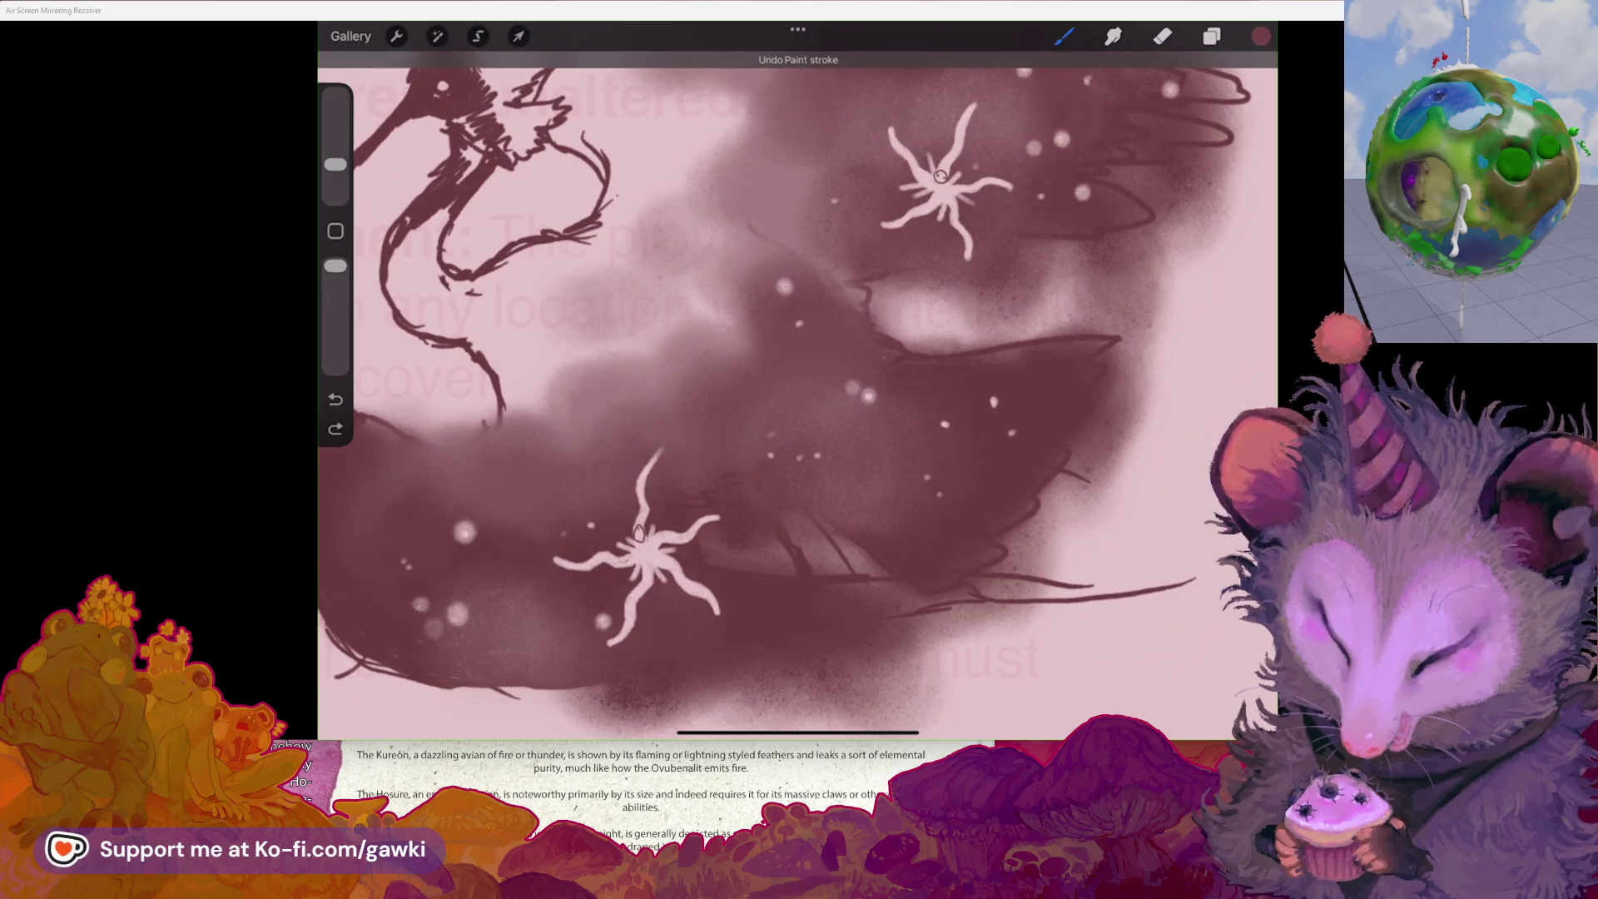
scroll(797, 391, "down", 1)
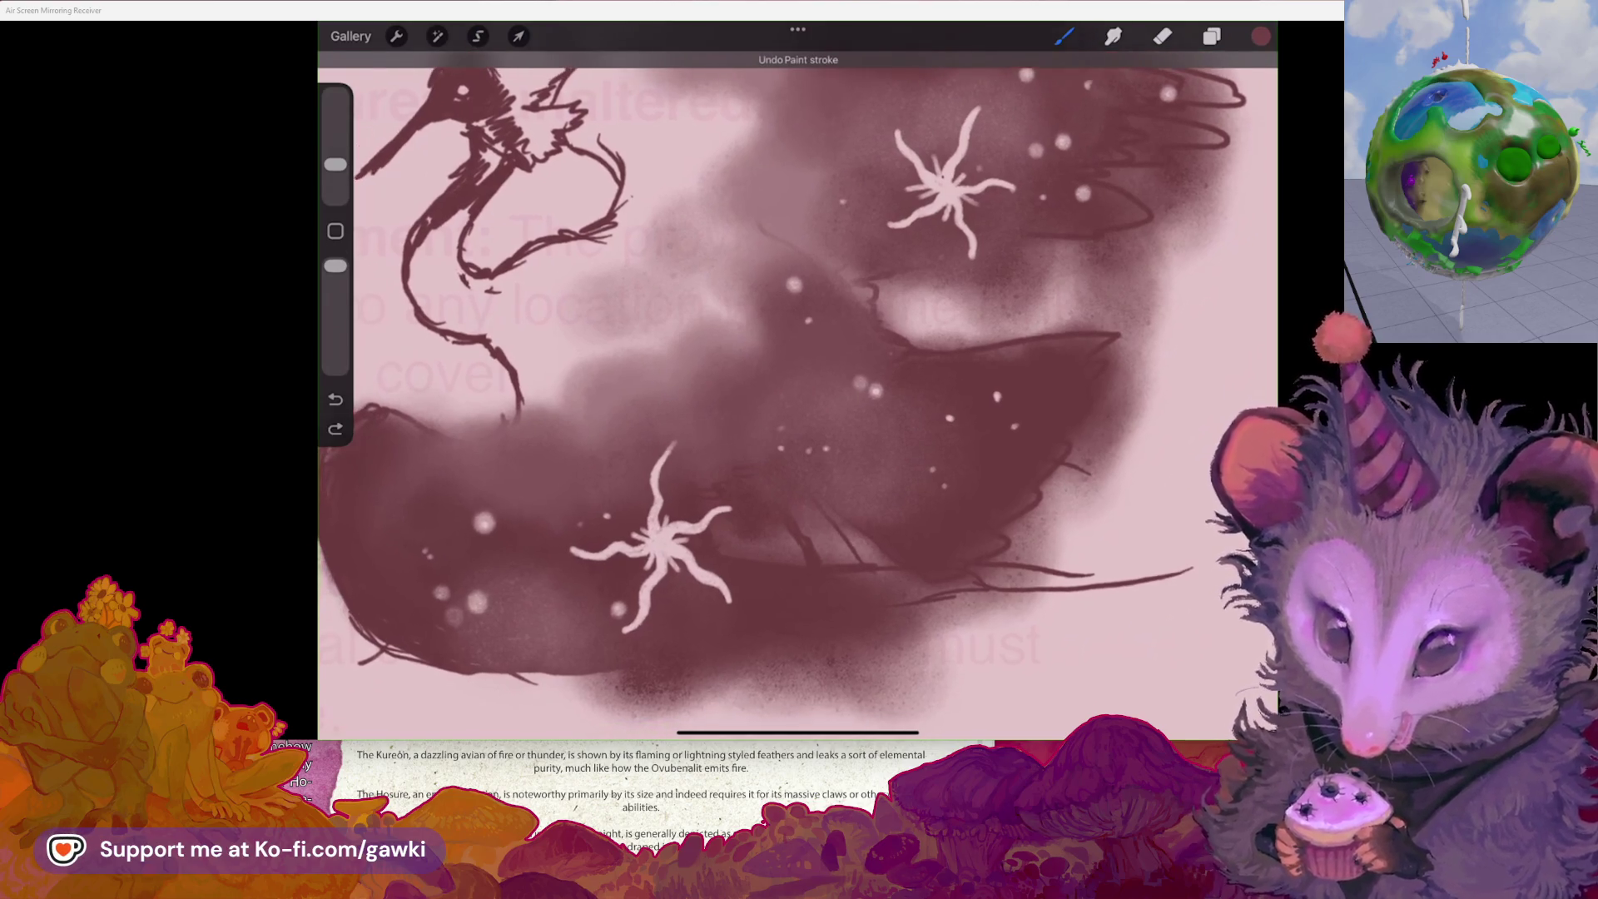
scroll(798, 391, "down", 3)
scroll(797, 366, "up", 2)
- Sample the upper starfish's pale pink and set the brush size to 10%
left_click(926, 241)
scroll(797, 358, "down", 2)
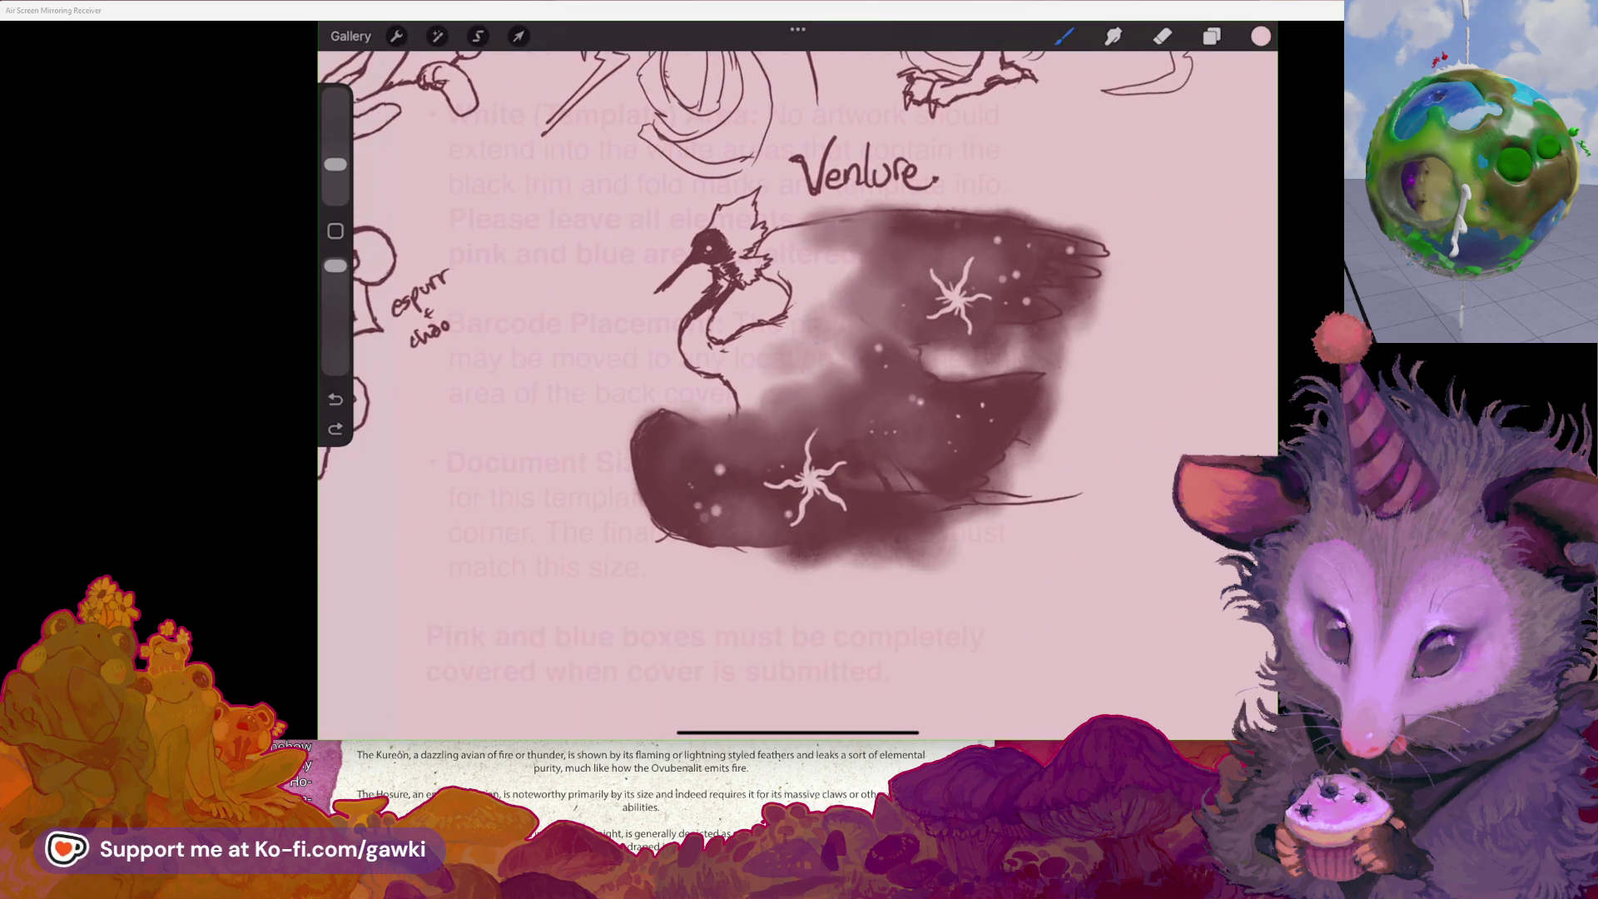
scroll(832, 374, "up", 5)
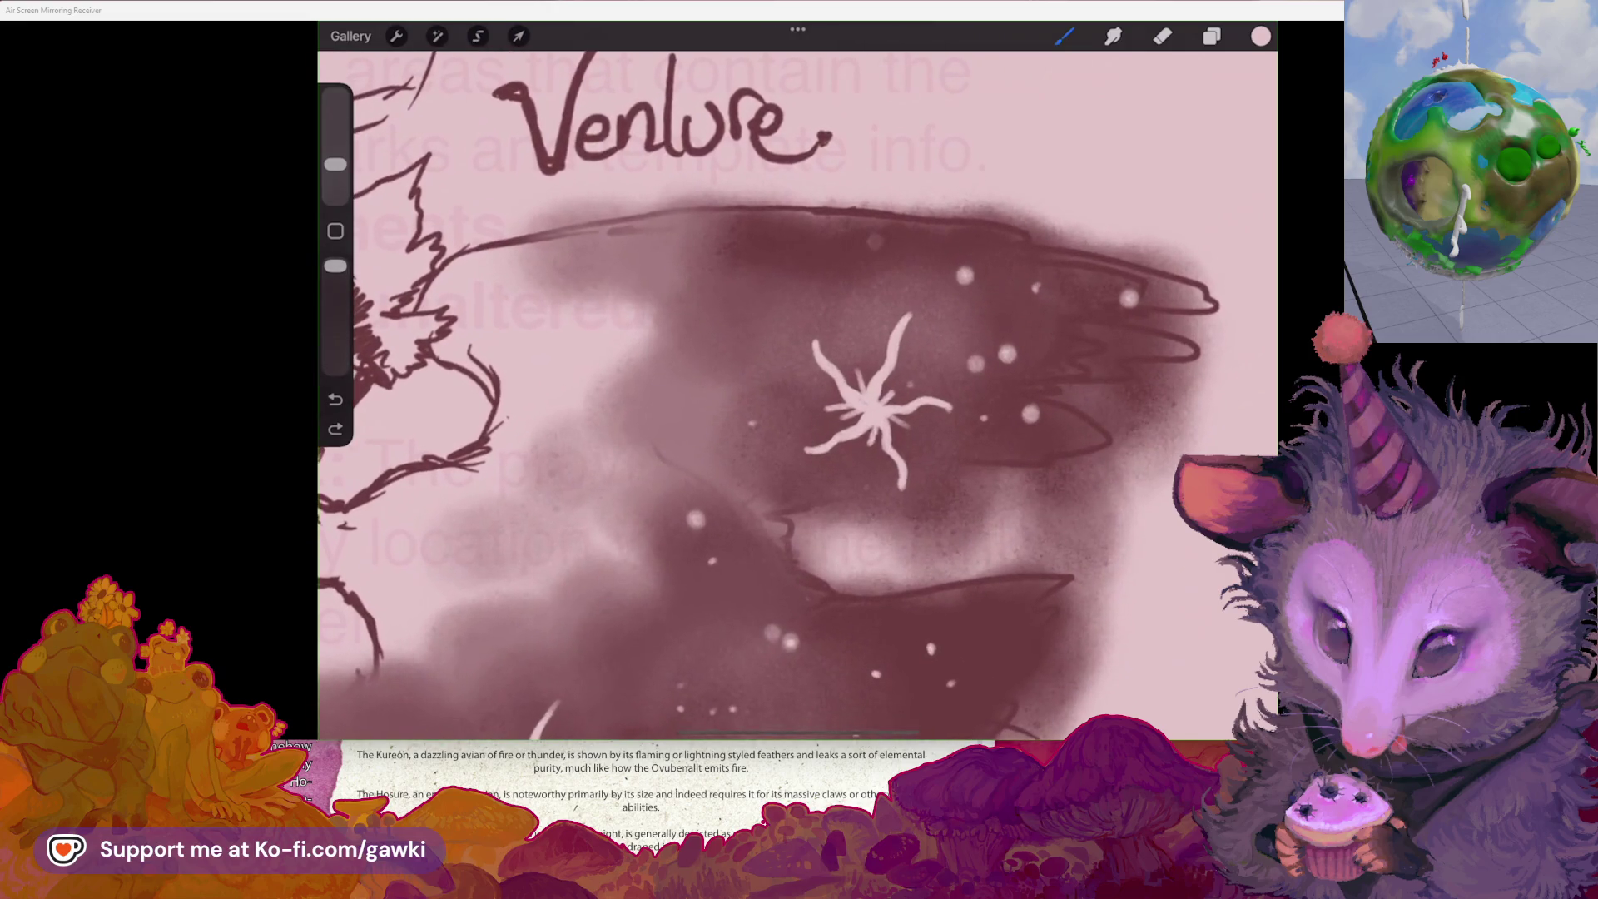
scroll(797, 395, "up", 2)
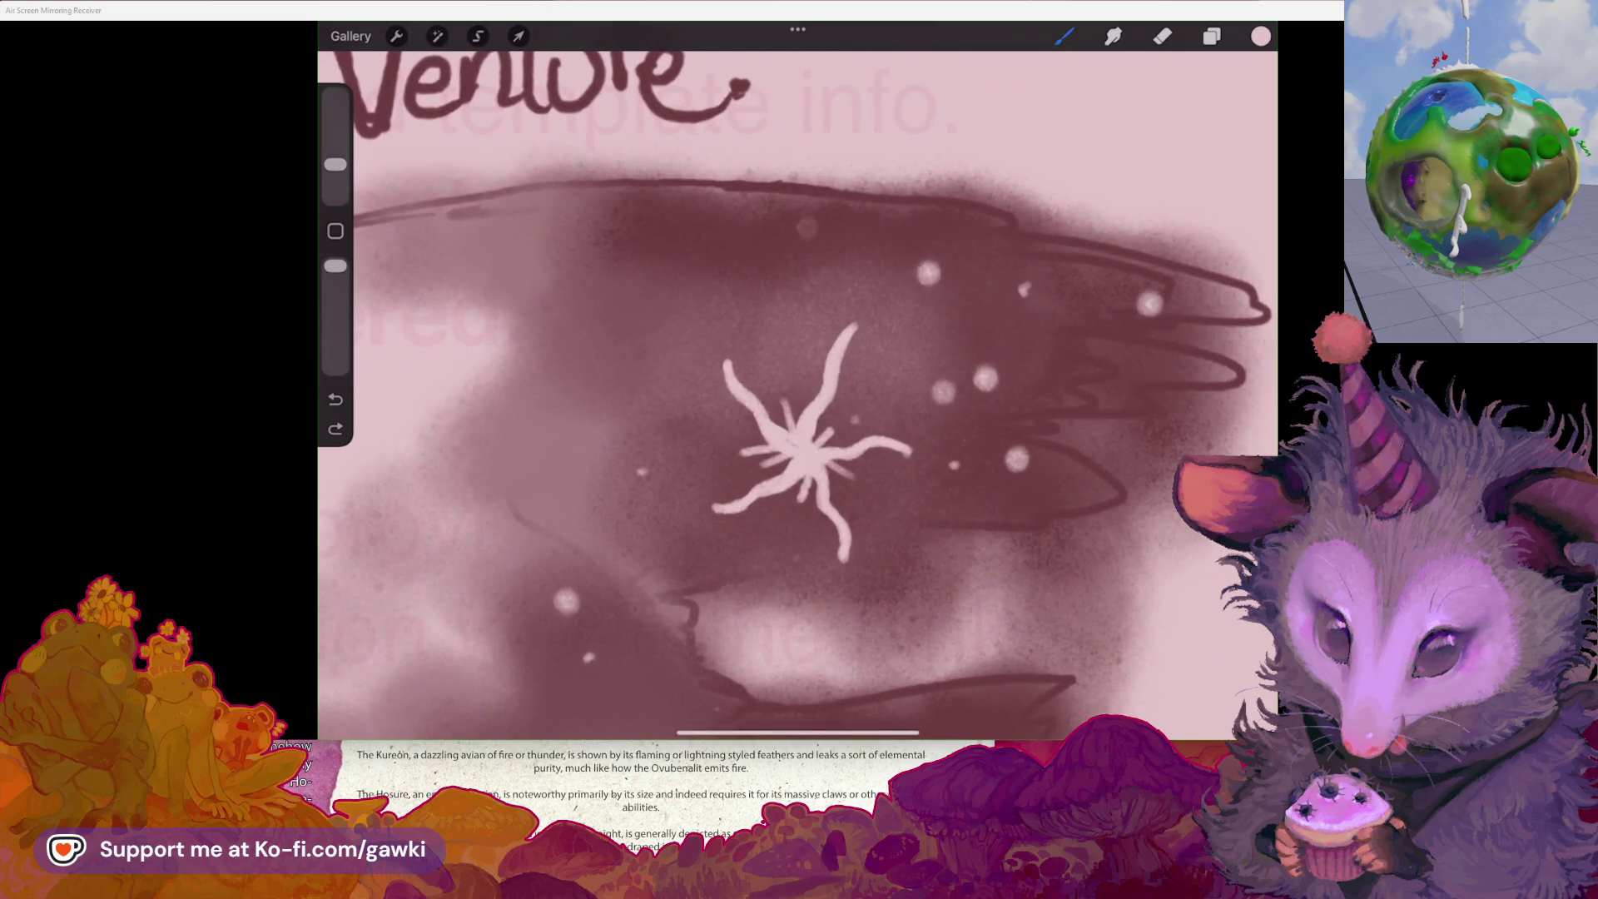
scroll(797, 395, "up", 1)
left_click_drag(335, 165, 335, 163)
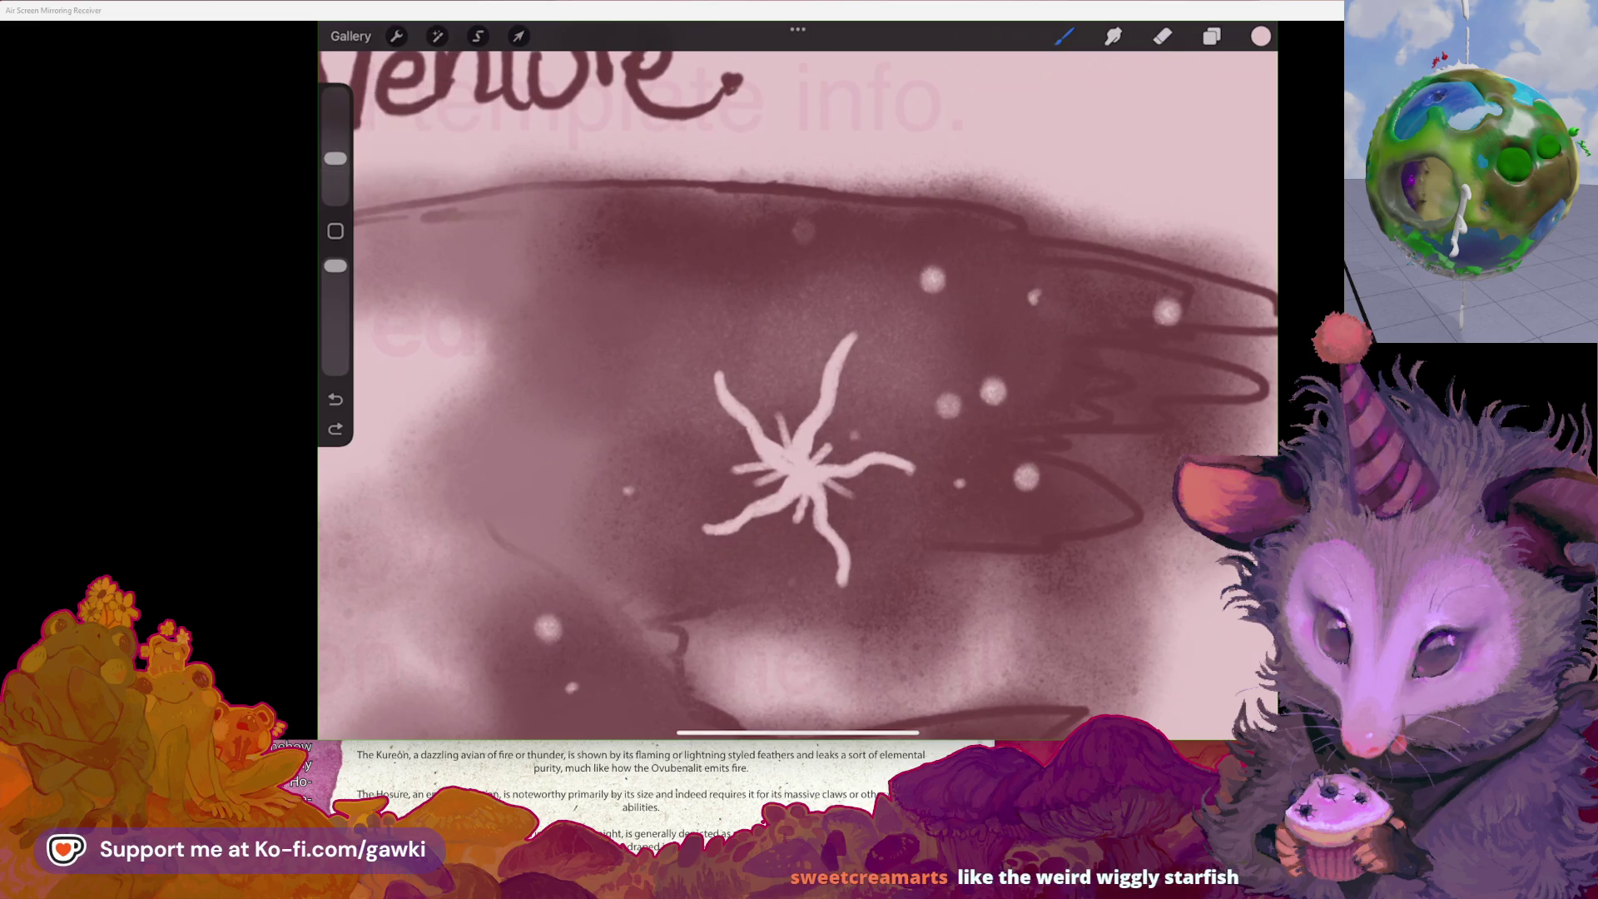
scroll(798, 395, "up", 2)
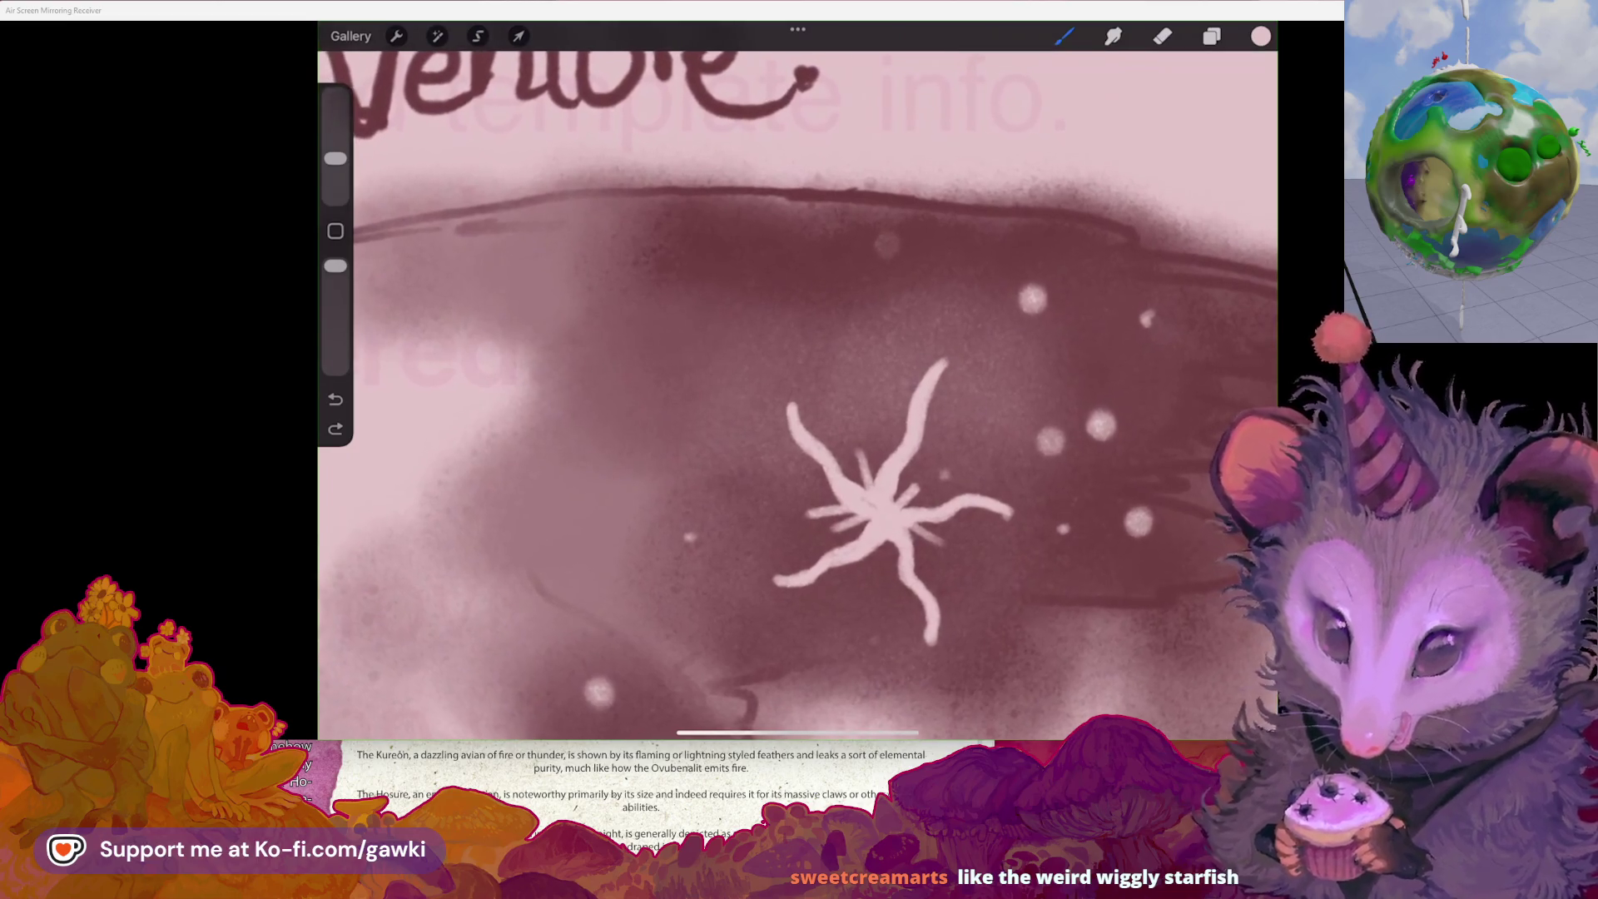
scroll(798, 396, "up", 2)
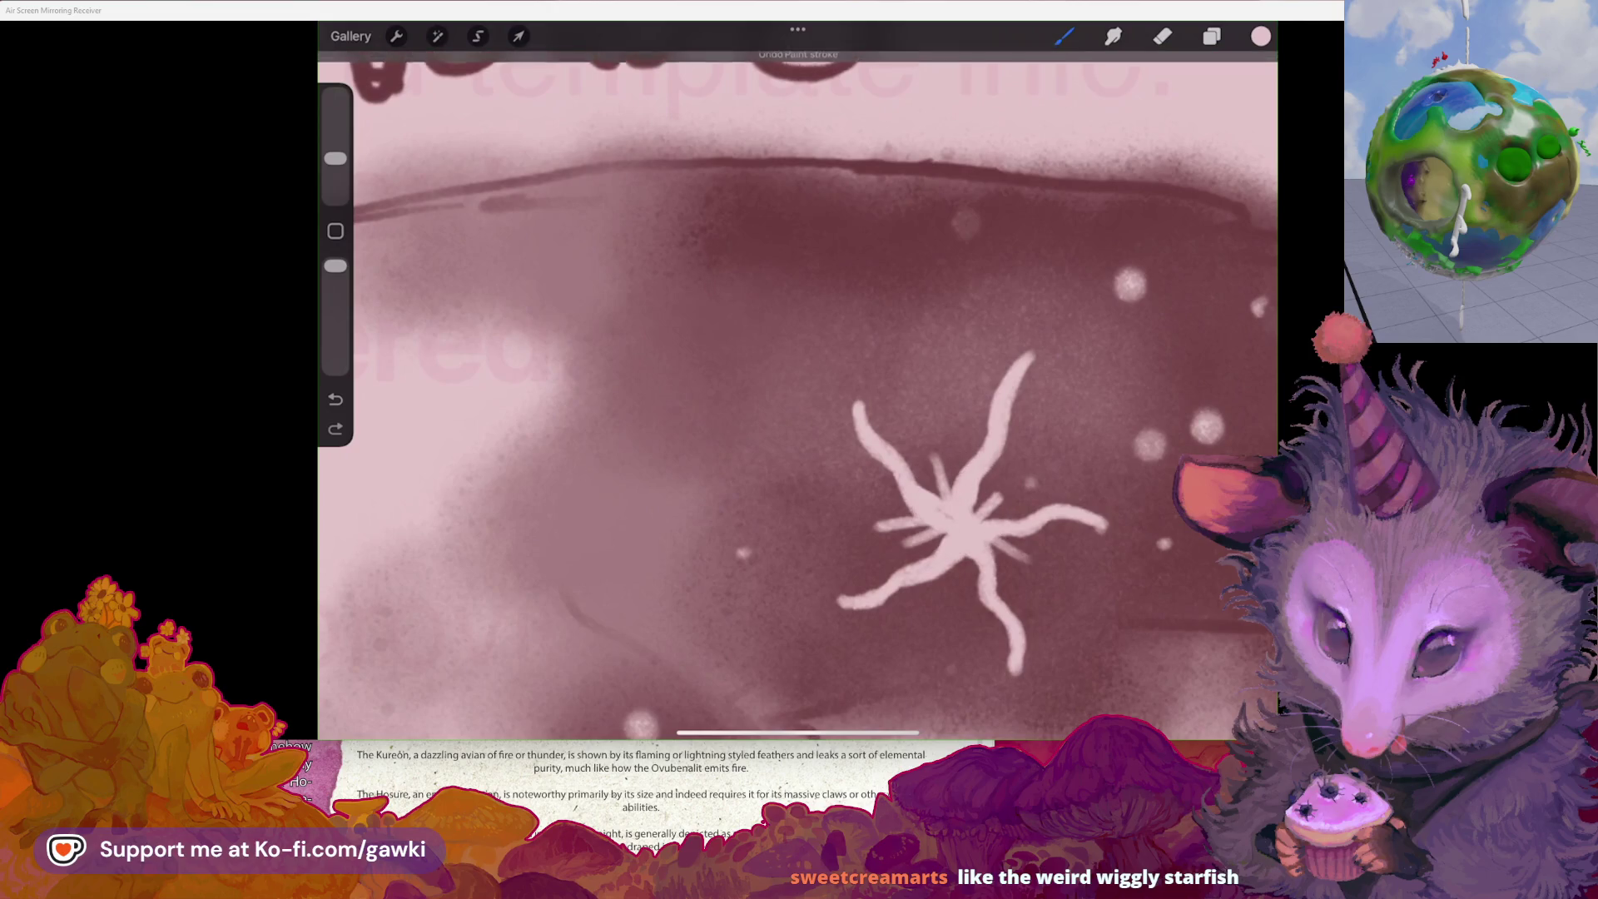
- Check the Layers and Colors panels, then undo the last paint stroke
left_click(1212, 35)
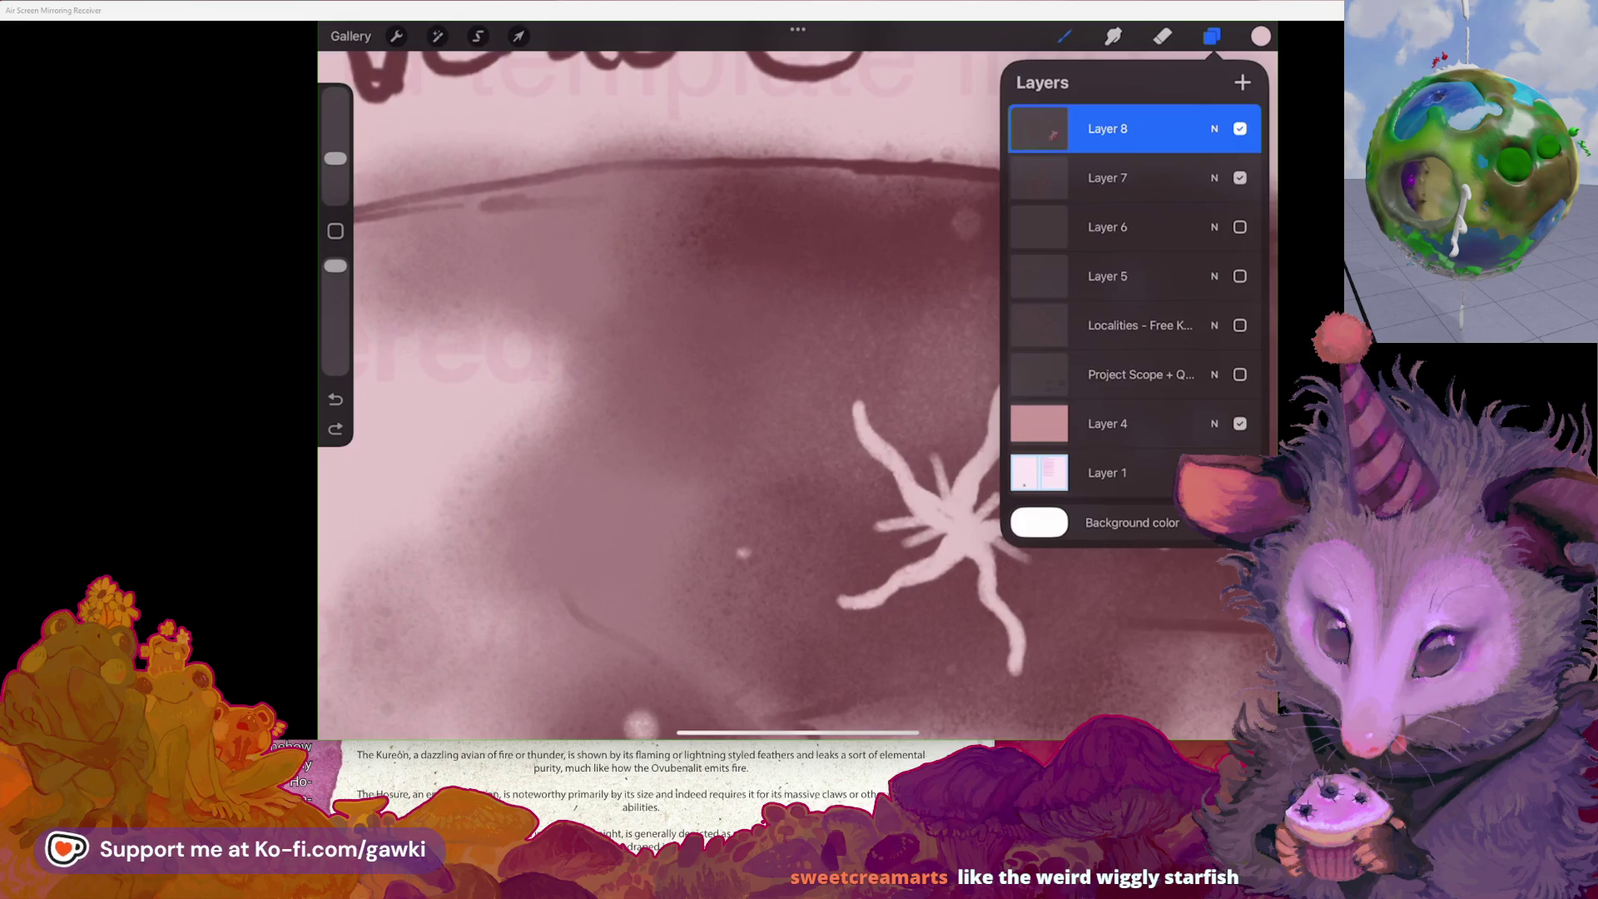
left_click(1064, 35)
left_click(1065, 36)
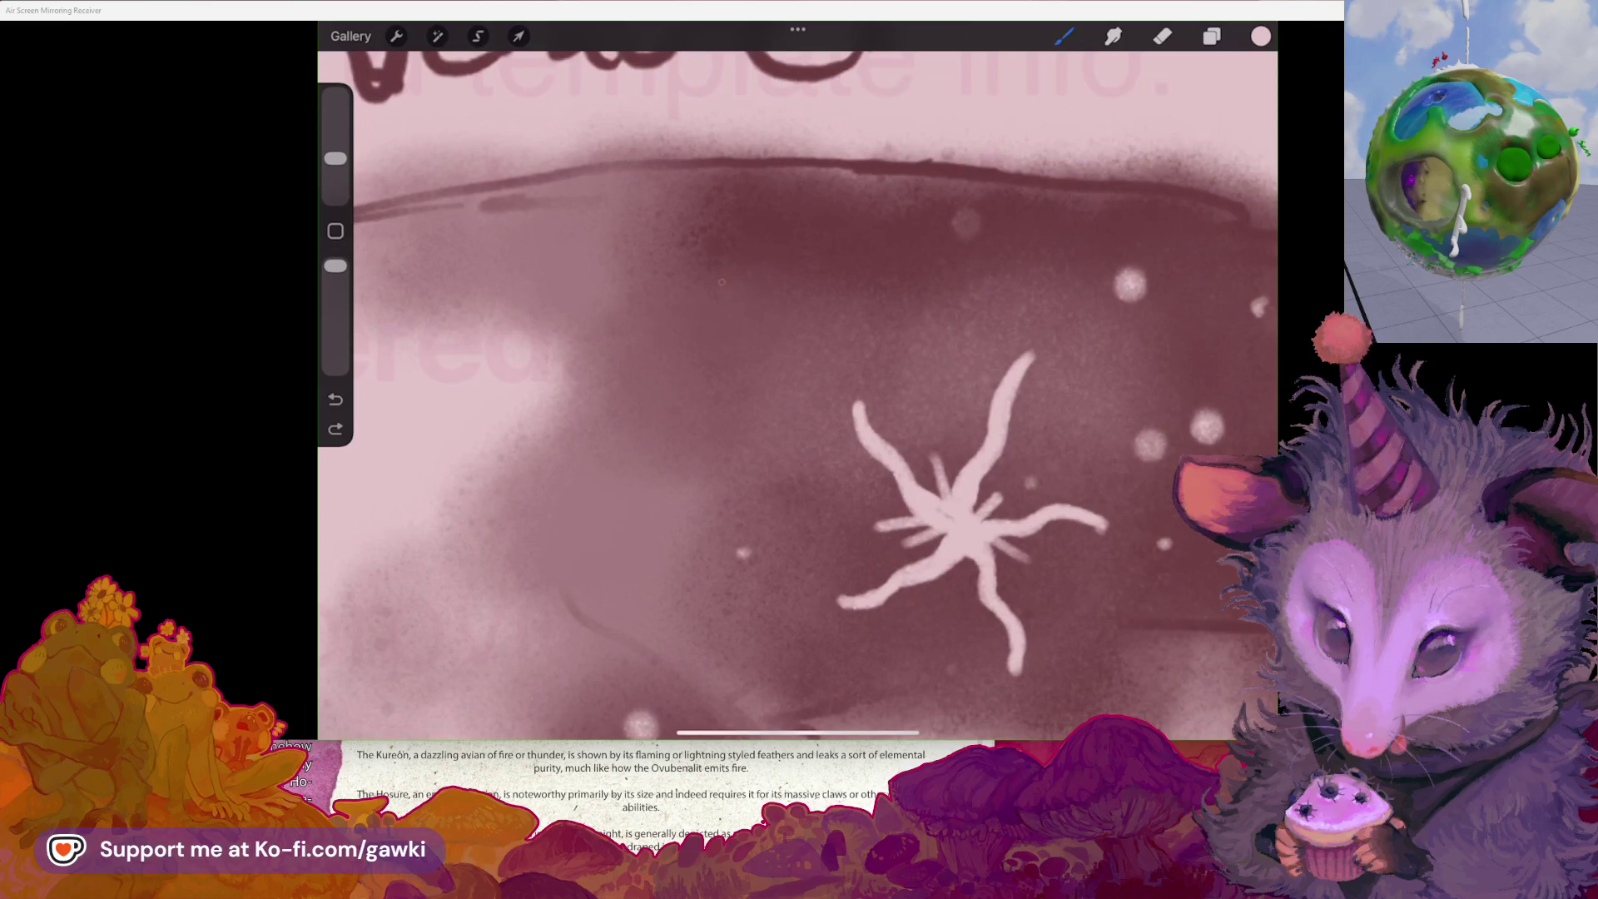
left_click(1261, 36)
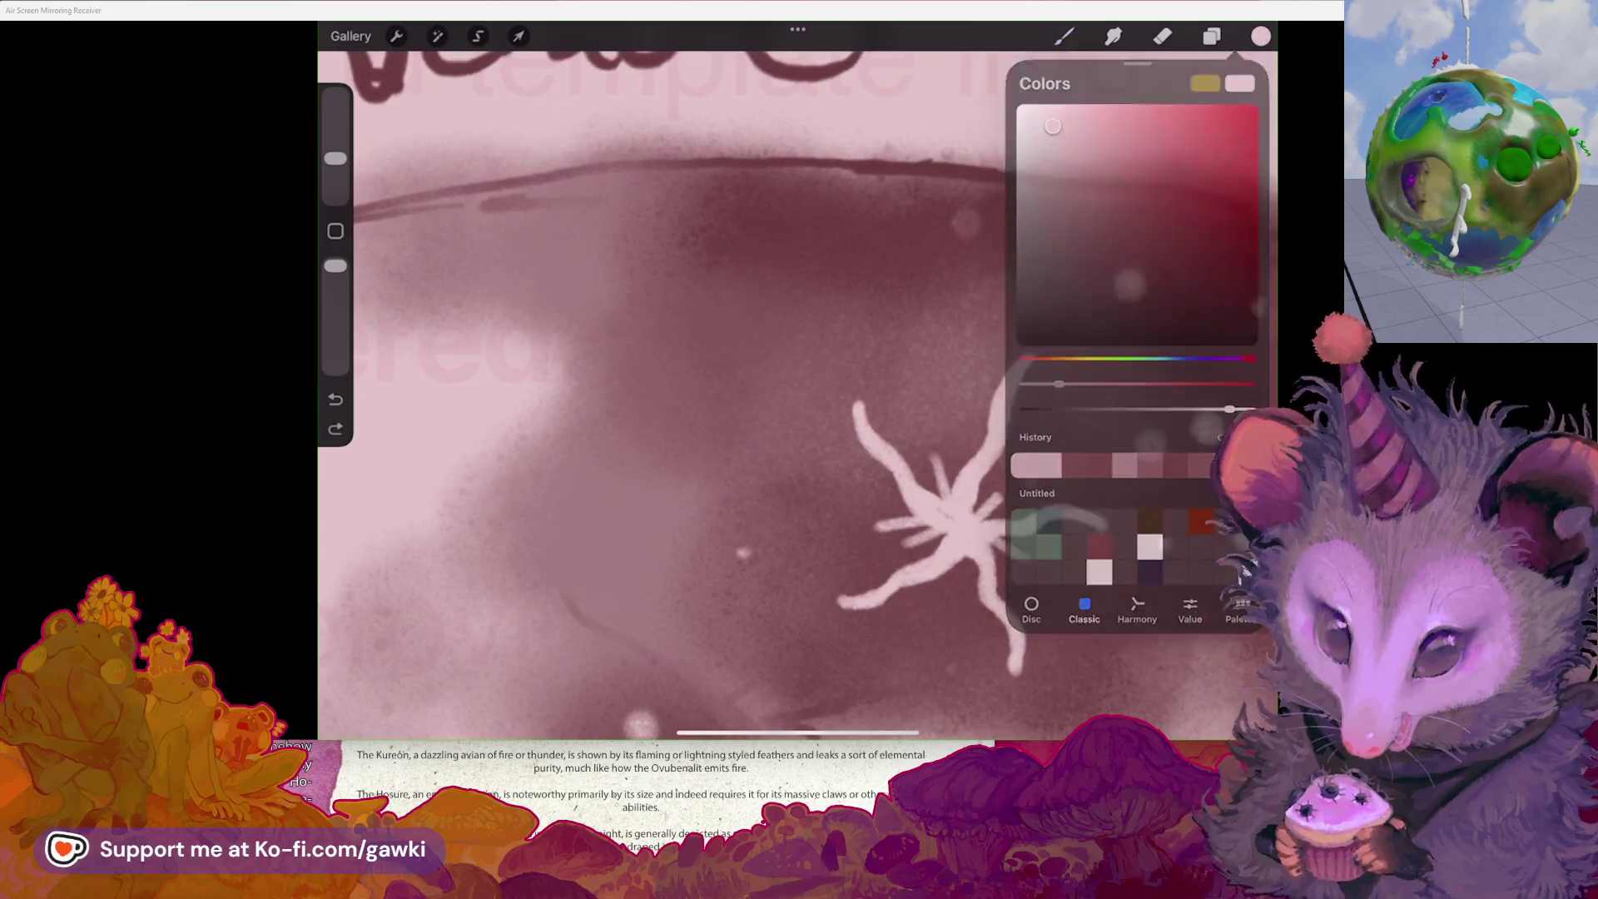
left_click(966, 506)
scroll(966, 499, "down", 2)
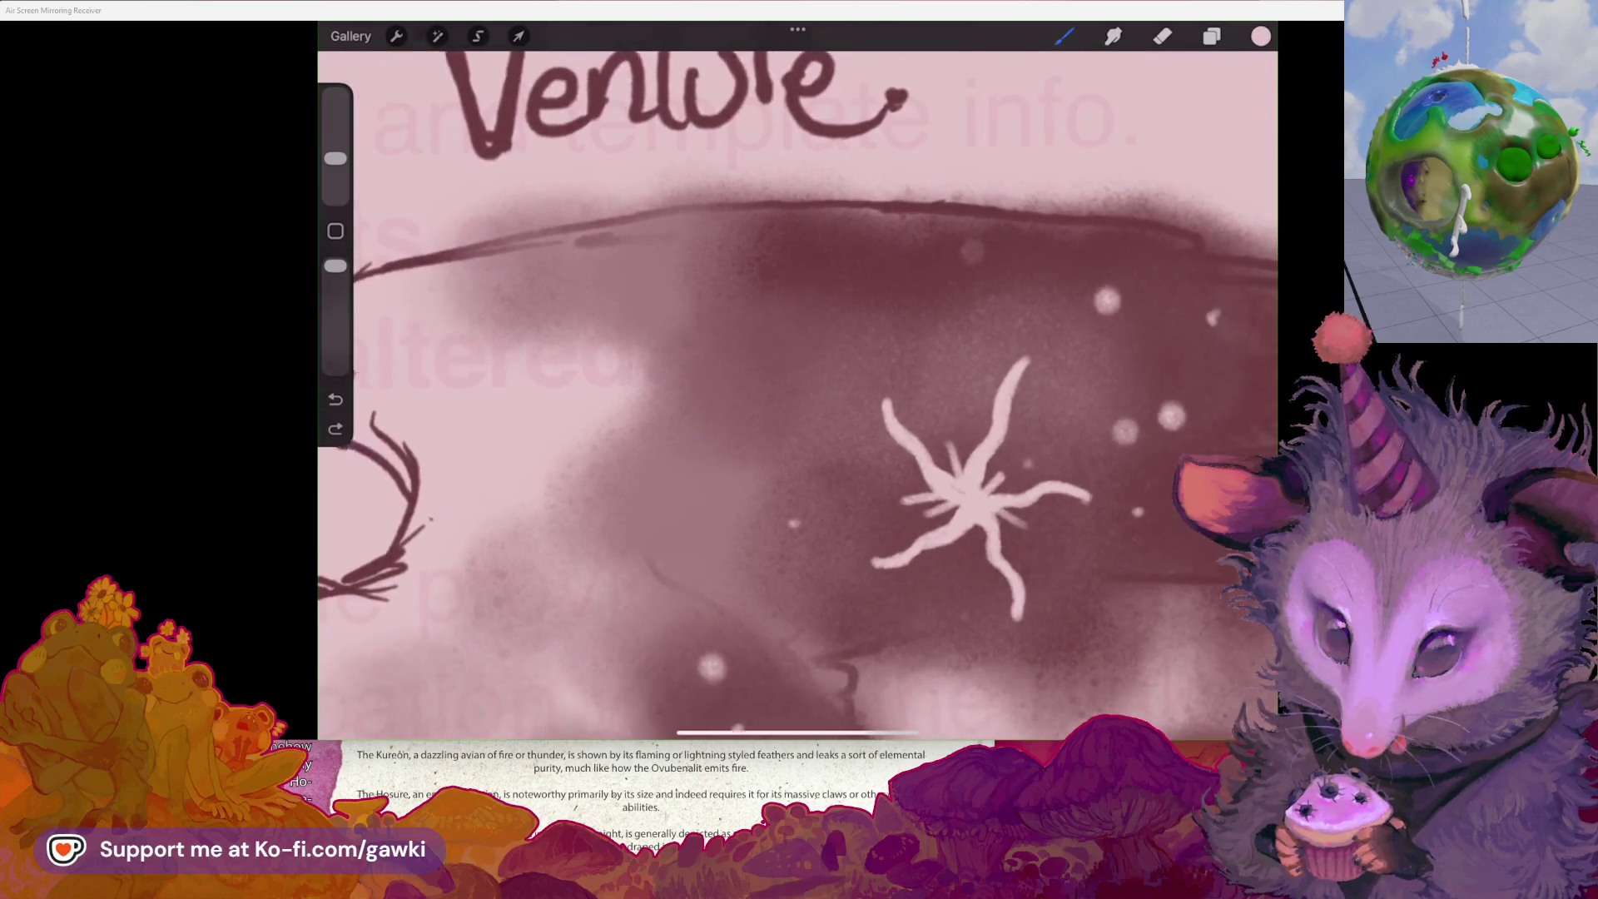
key("ctrl+z")
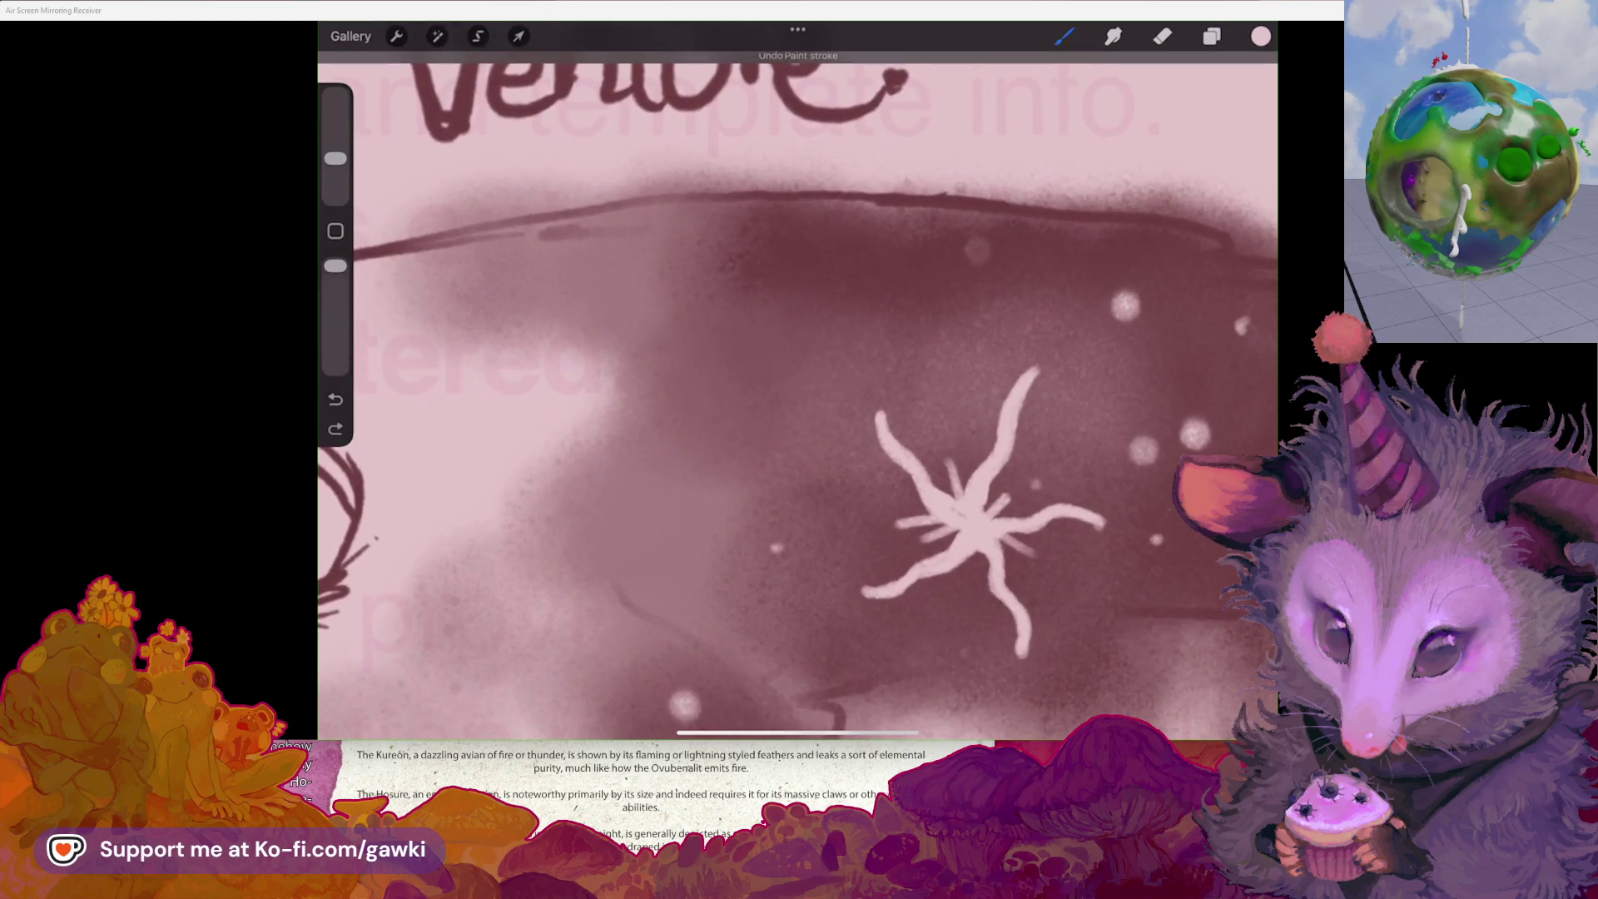
left_click(1064, 36)
- Choose the Quamby brush at 1% and draw a thin pale vertical stroke on the wing
left_click(1064, 35)
left_click(1063, 36)
left_click(1122, 193)
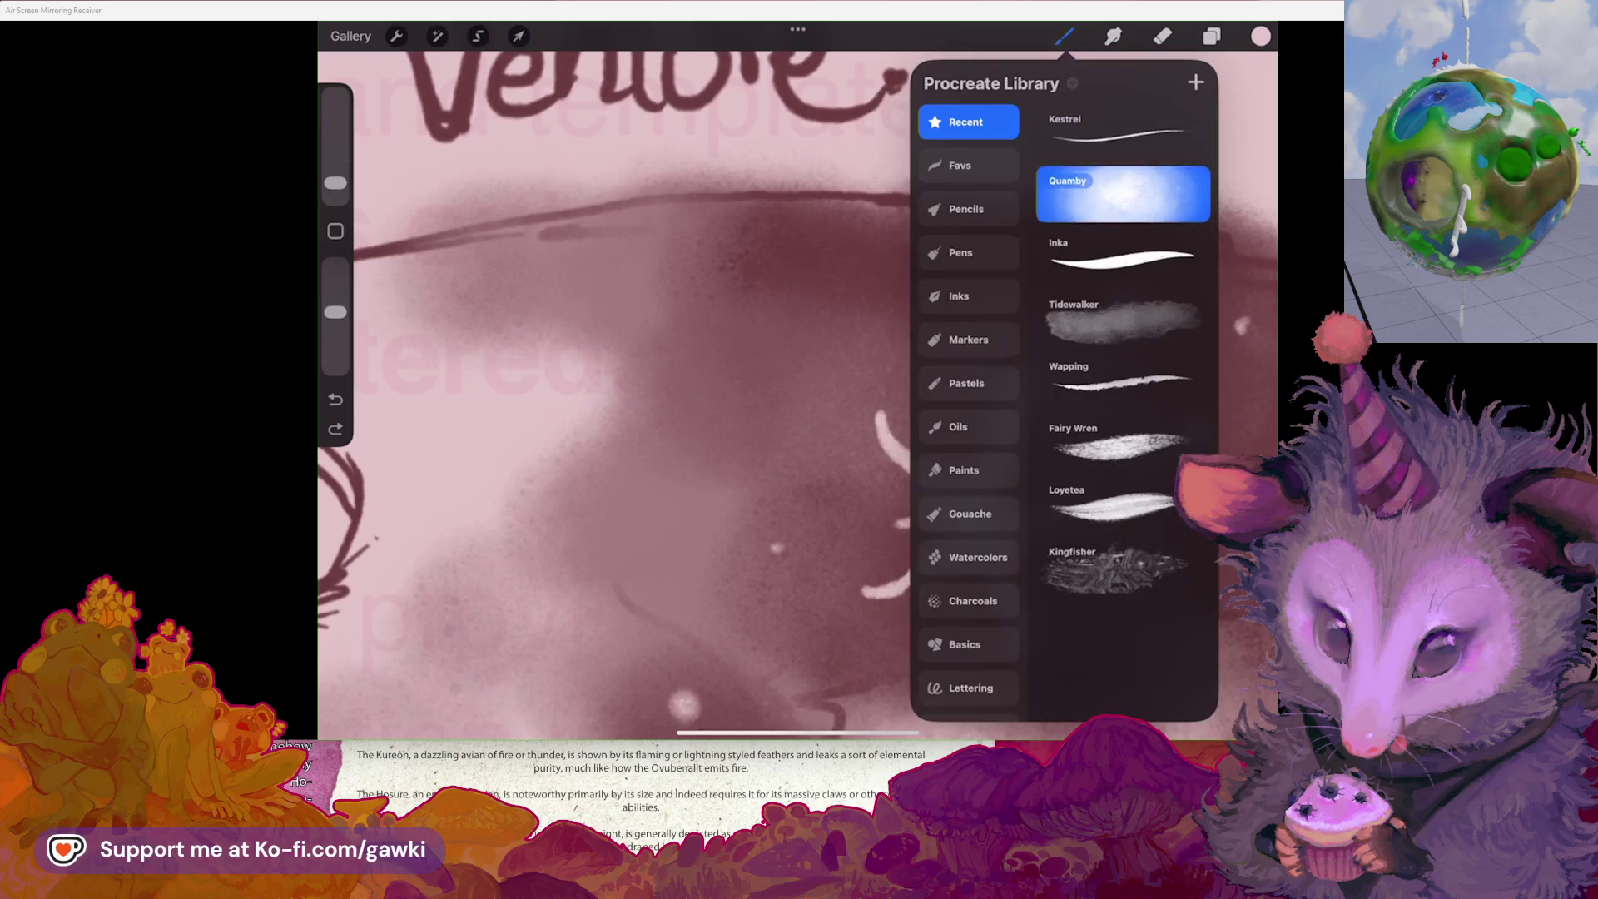
left_click(1064, 36)
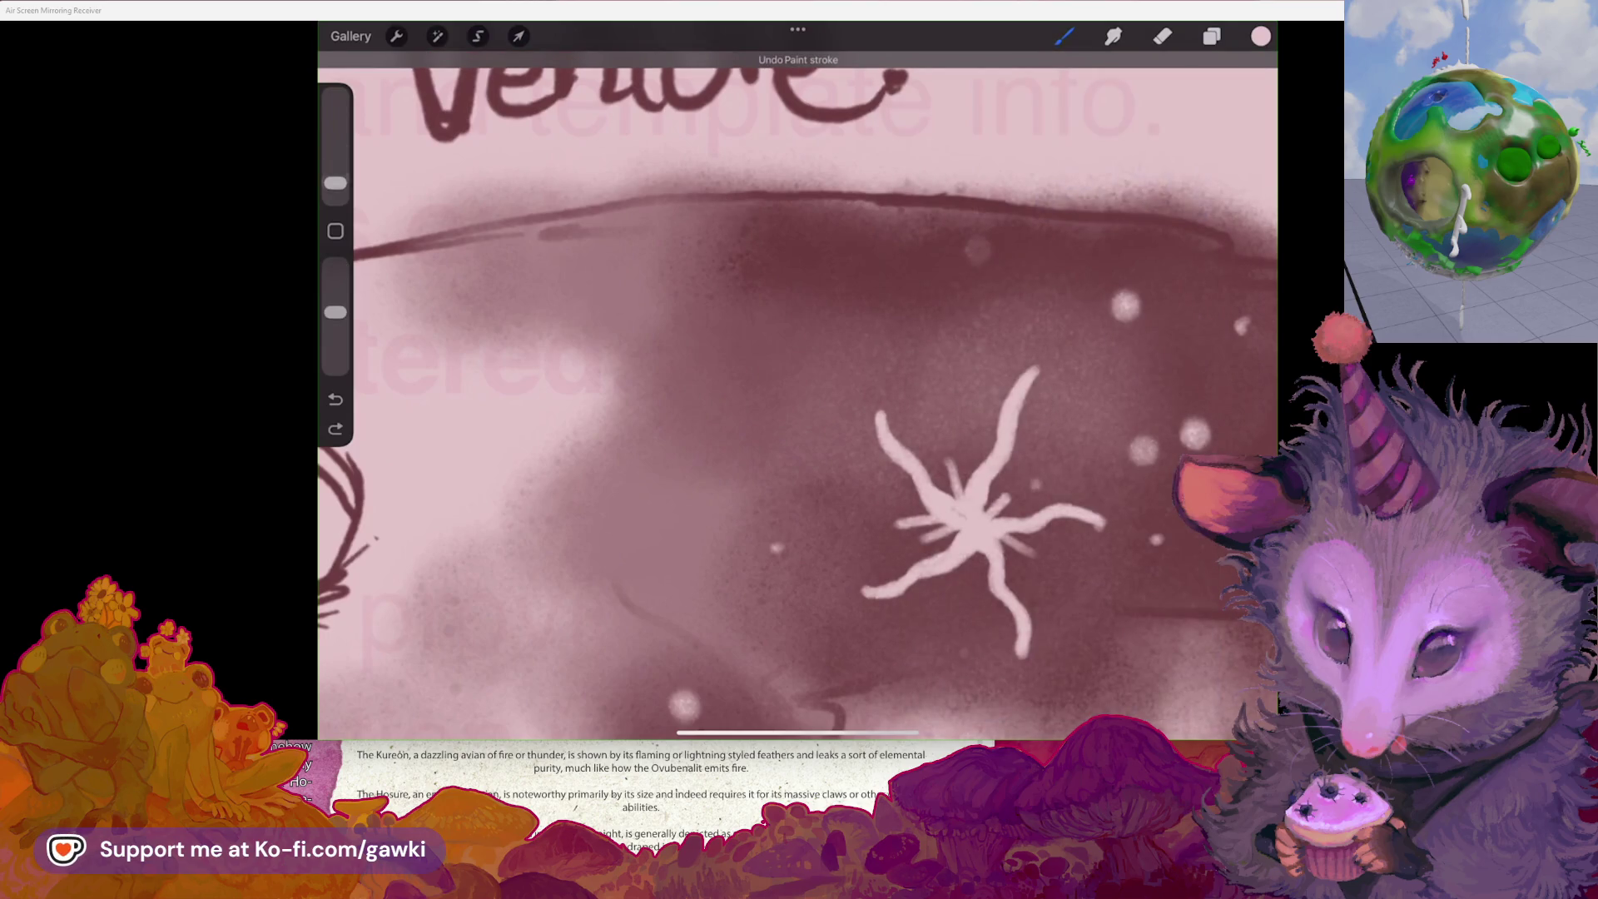
key("ctrl+z")
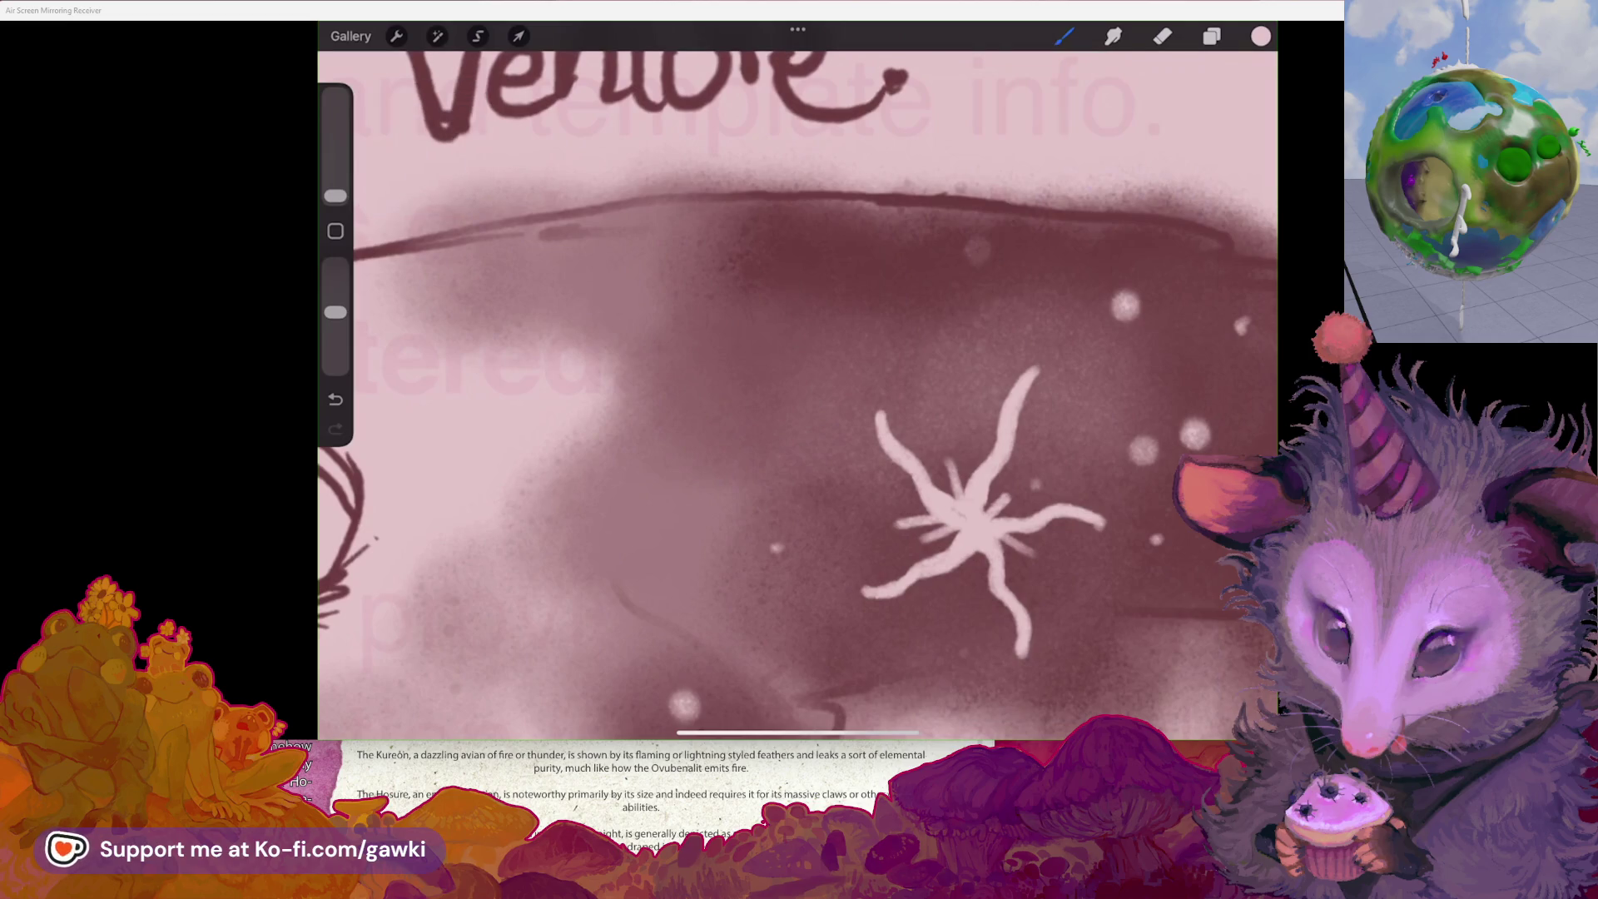
left_click_drag(336, 196, 336, 190)
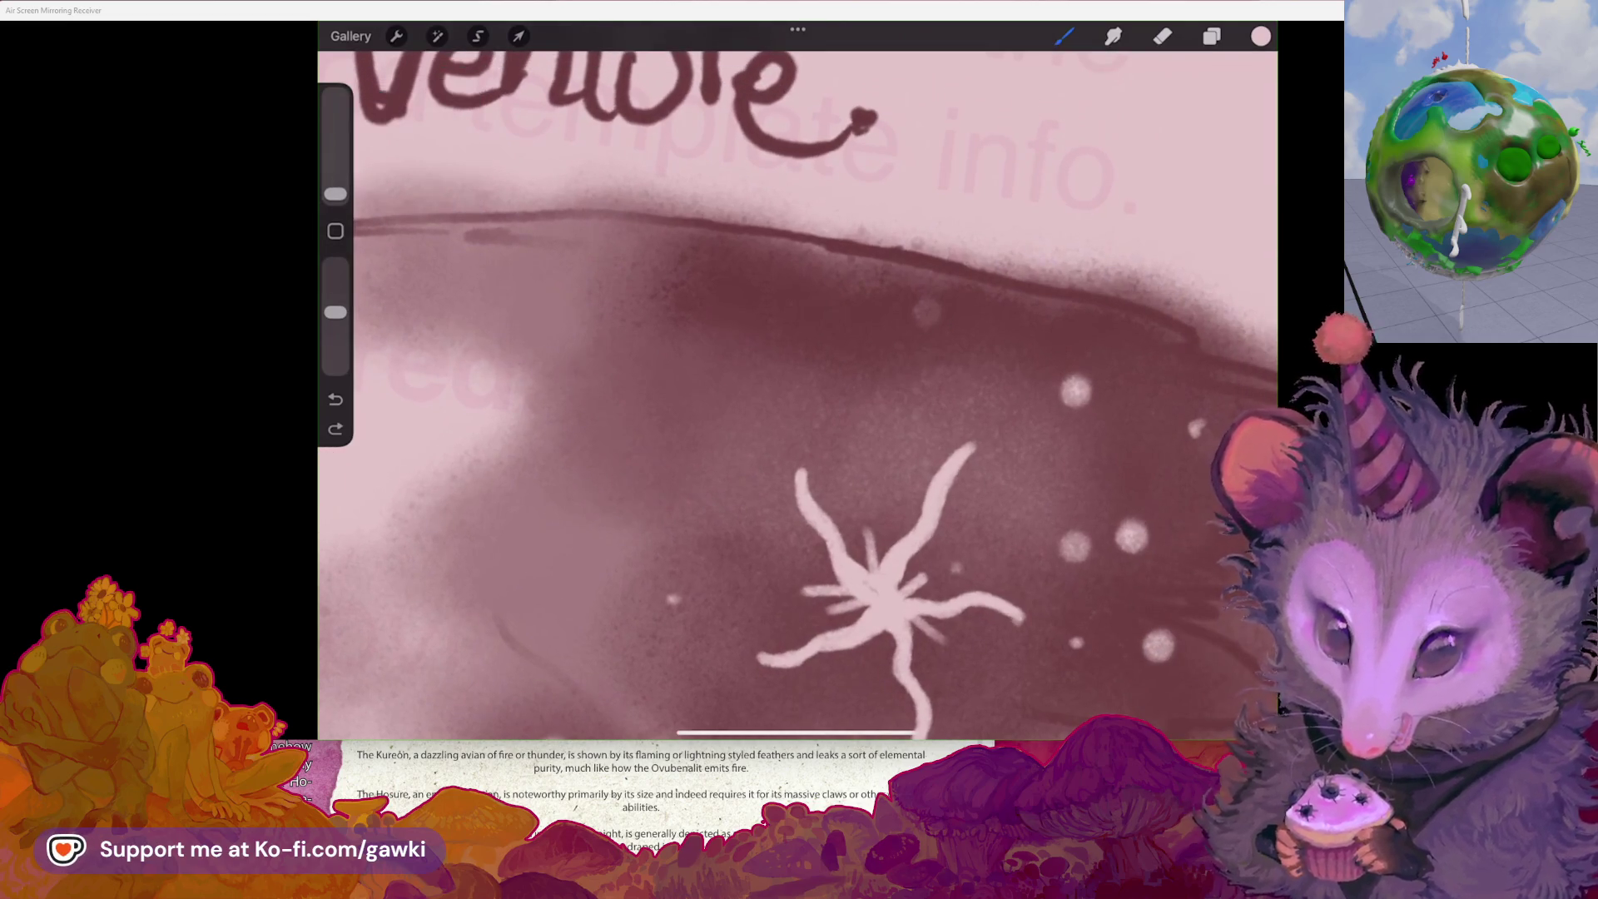
mouse_move(733, 331)
left_mouse_down()
mouse_move(728, 287)
mouse_move(750, 368)
left_mouse_up()
key("ctrl+z")
left_click_drag(741, 262, 734, 337)
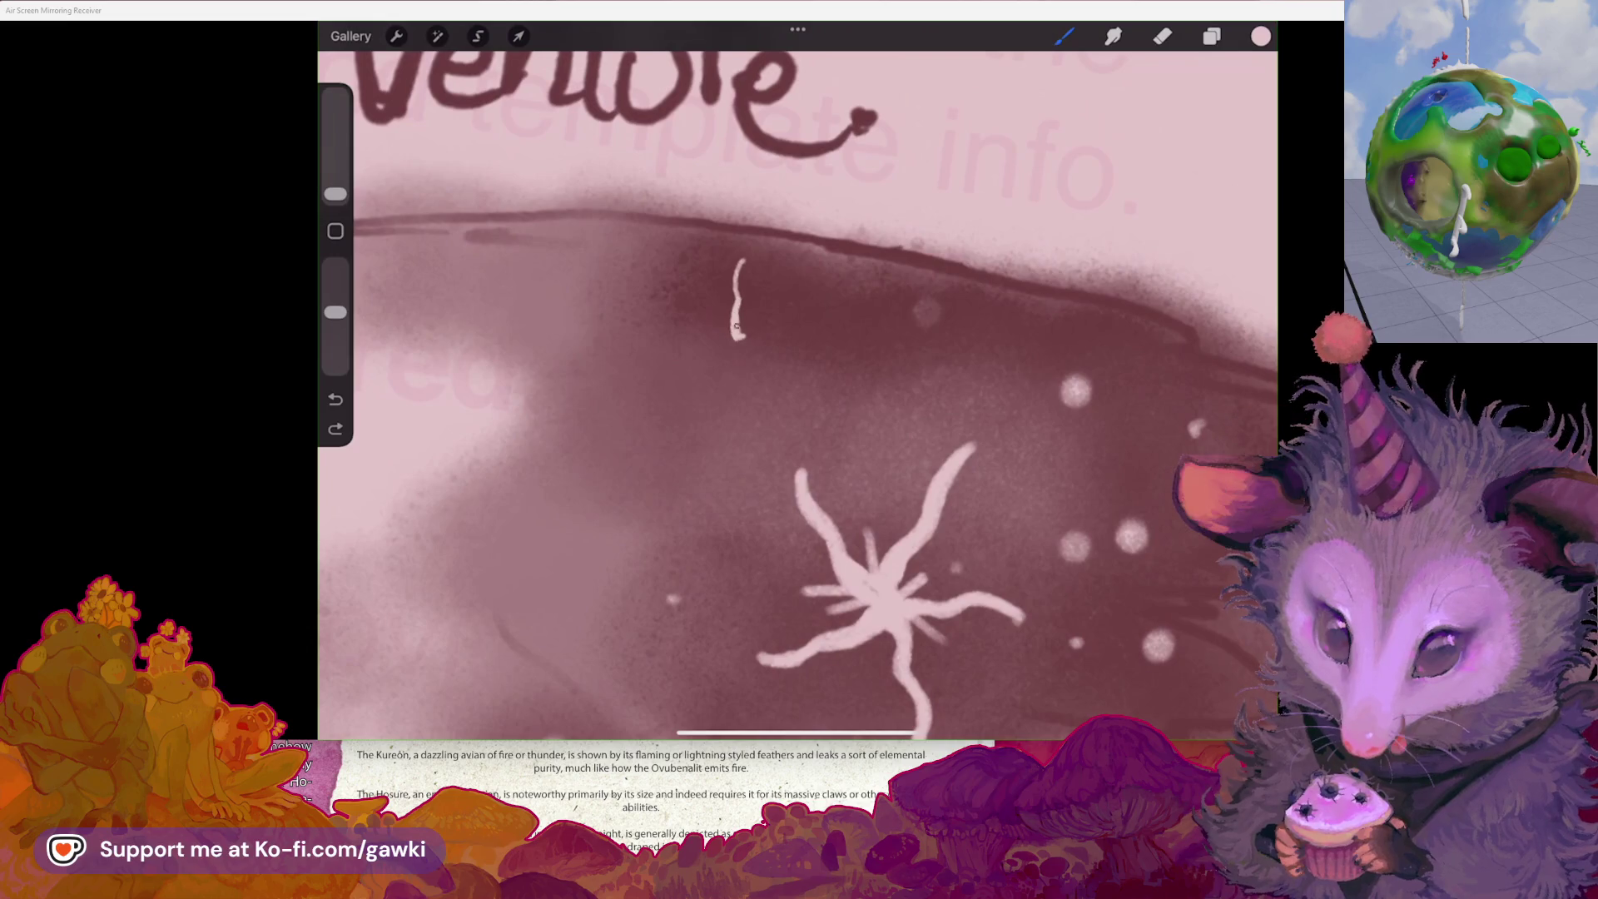
scroll(797, 391, "up", 5)
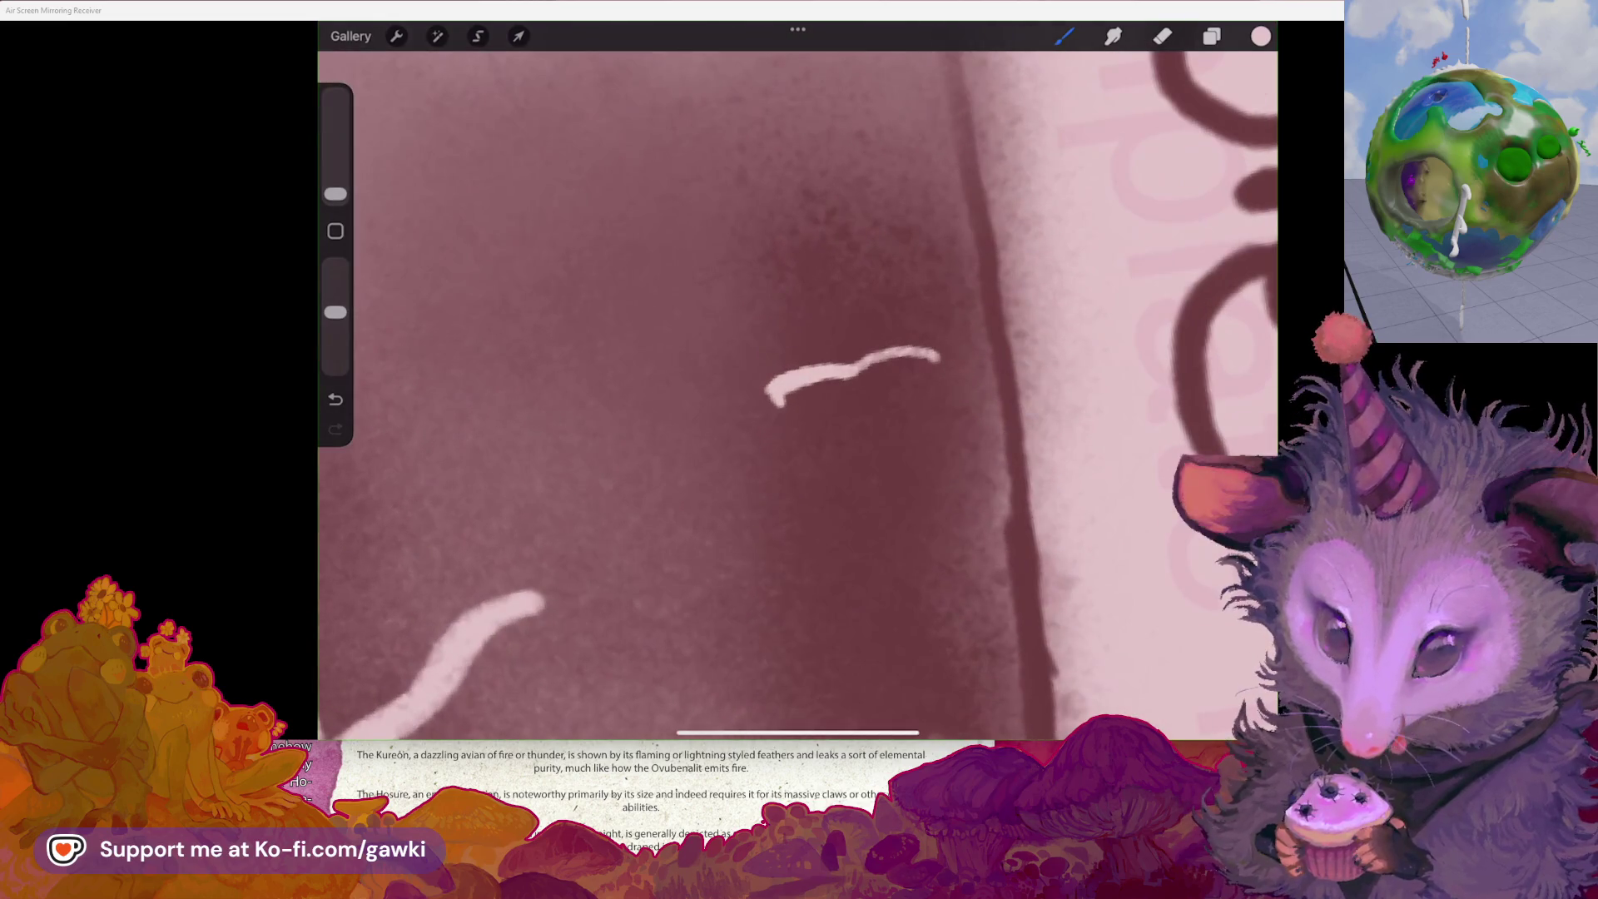
- Paint a third, smaller starfish with thin pale arms and short spikes near the wing's top
left_click_drag(743, 341, 783, 231)
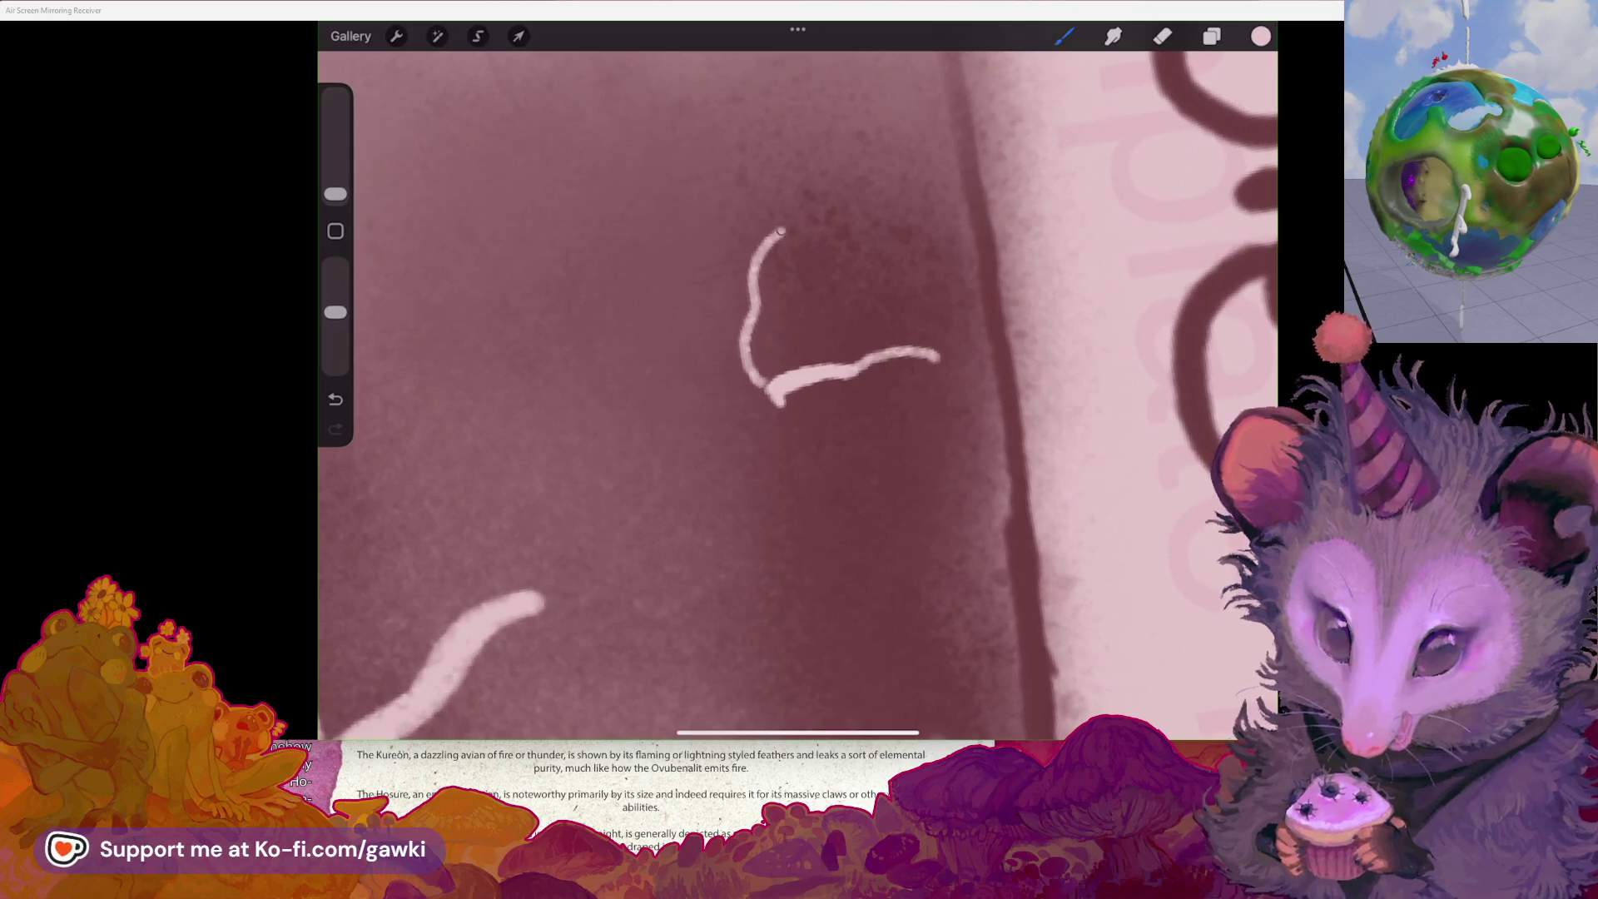
left_click_drag(745, 333, 755, 389)
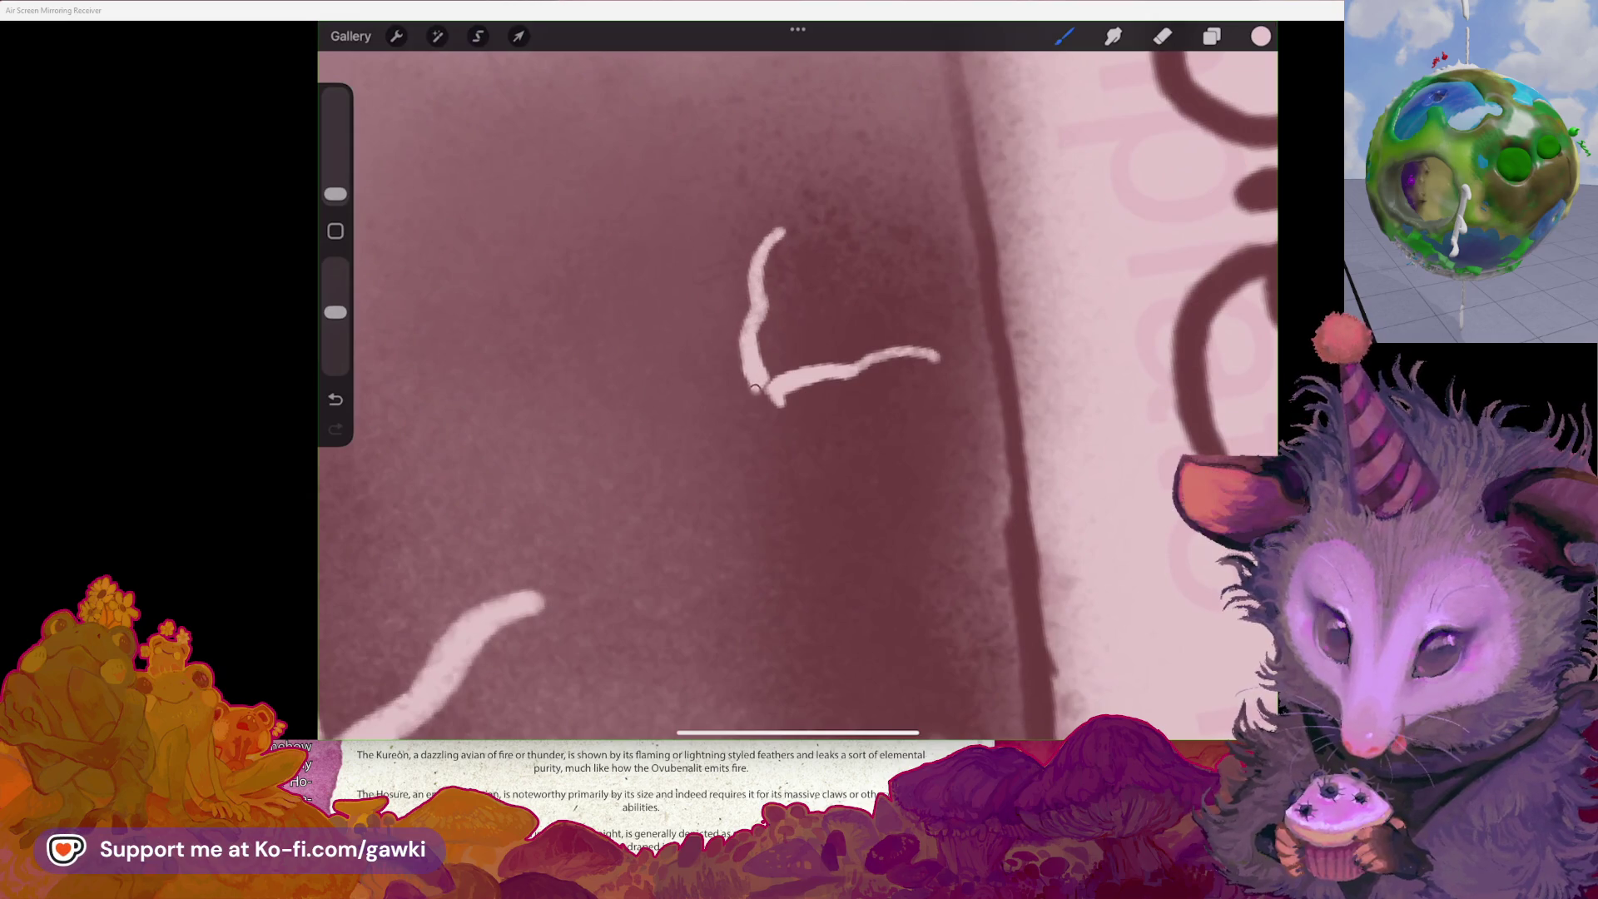
scroll(797, 391, "up", 3)
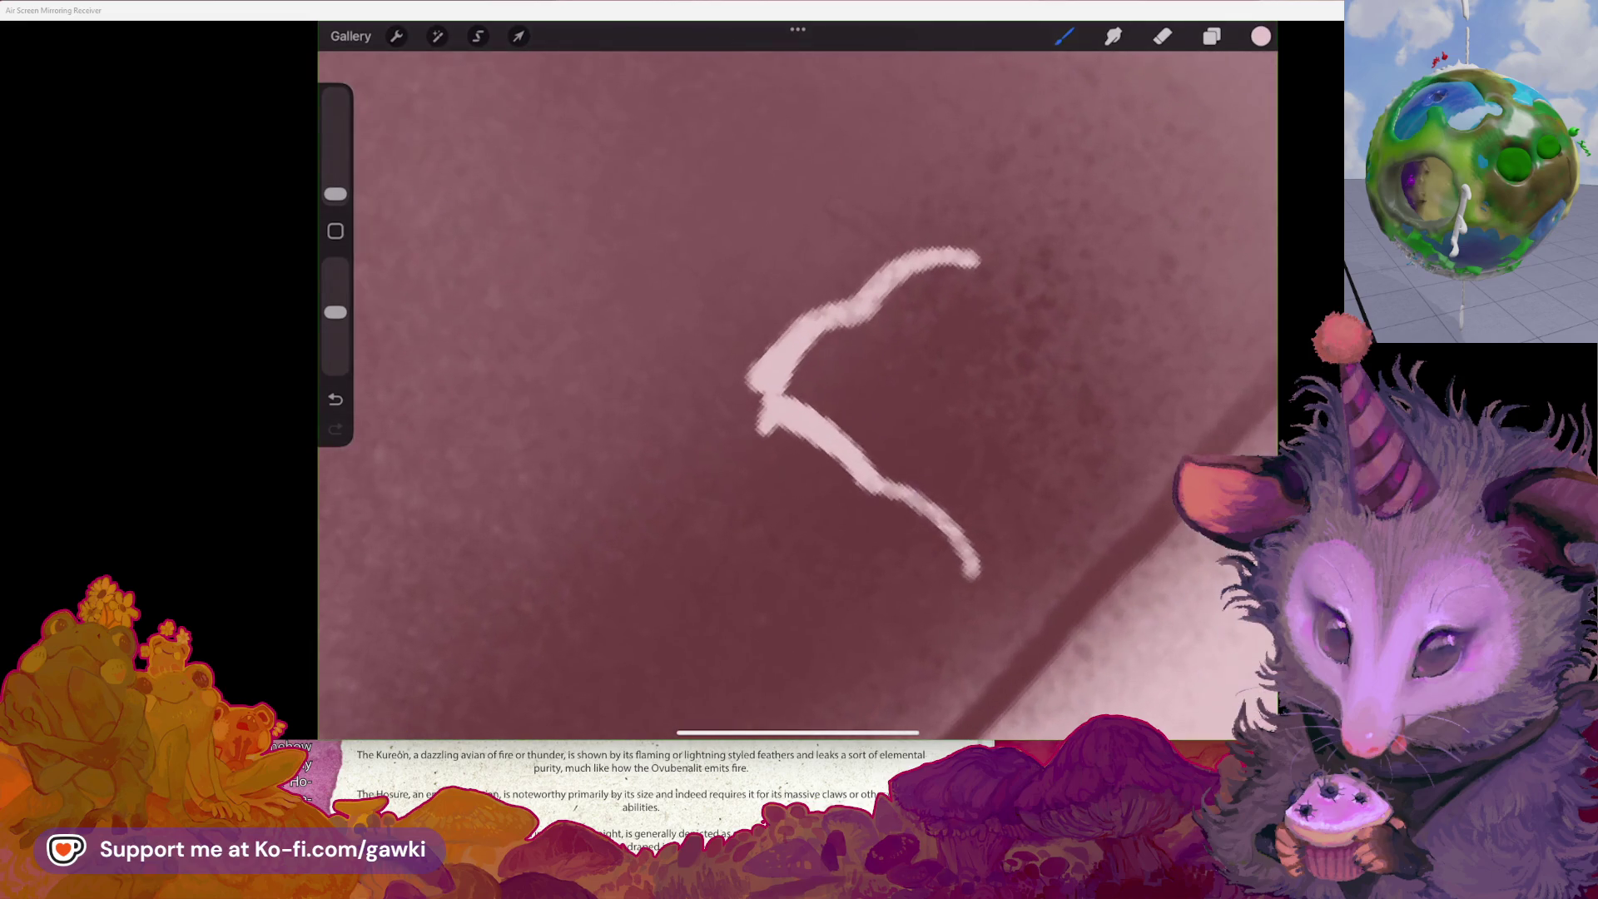
left_click_drag(731, 372, 678, 271)
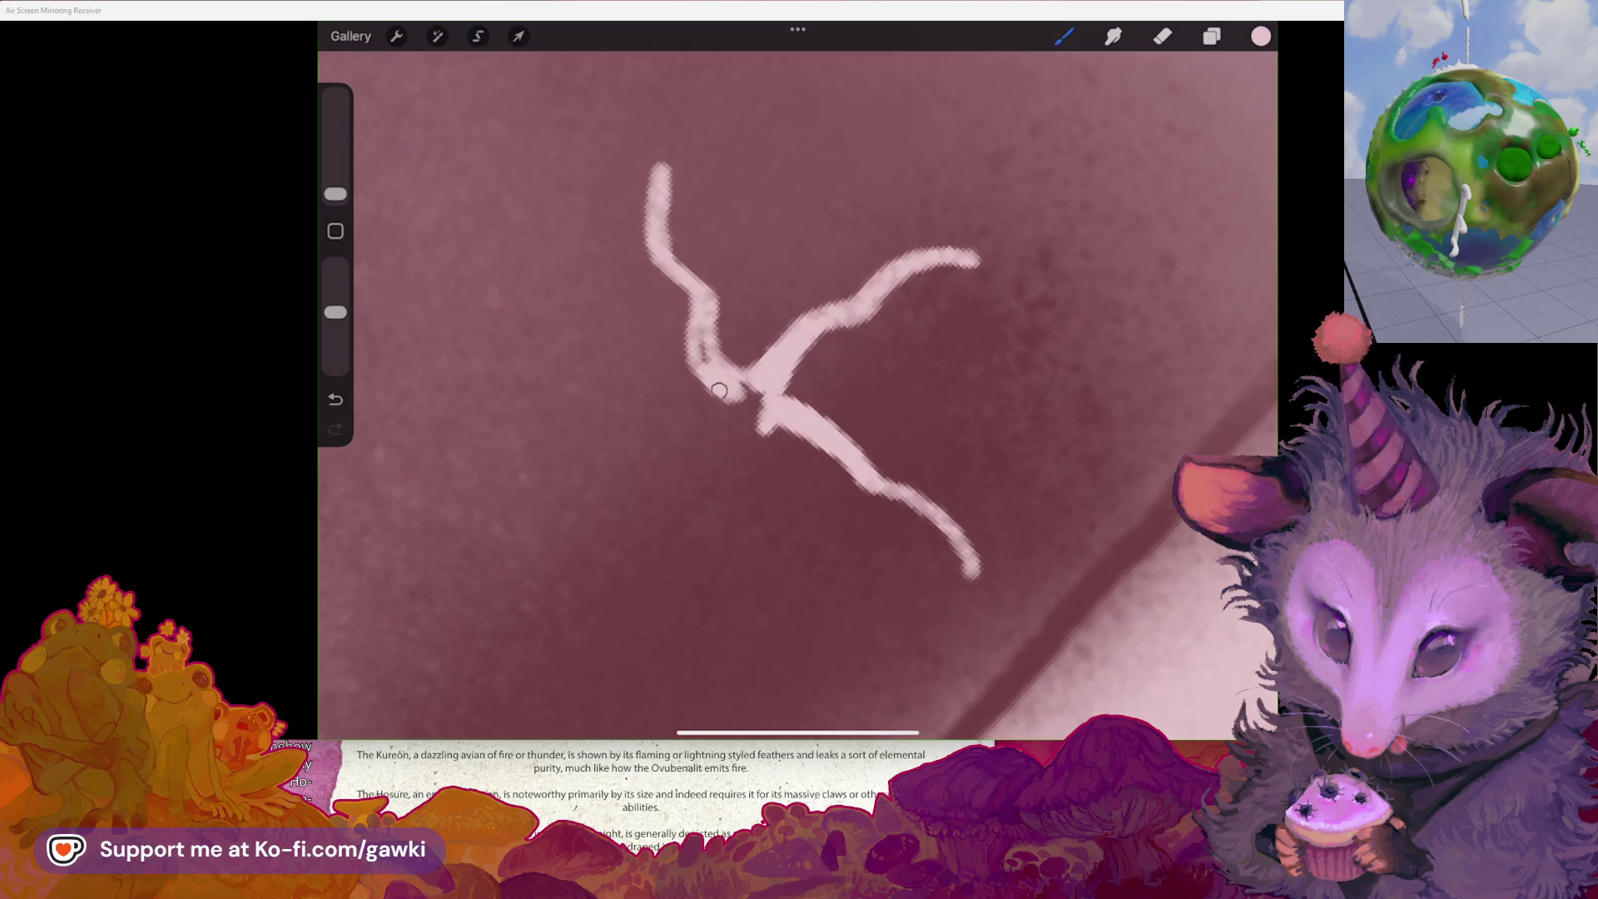
scroll(798, 391, "down", 2)
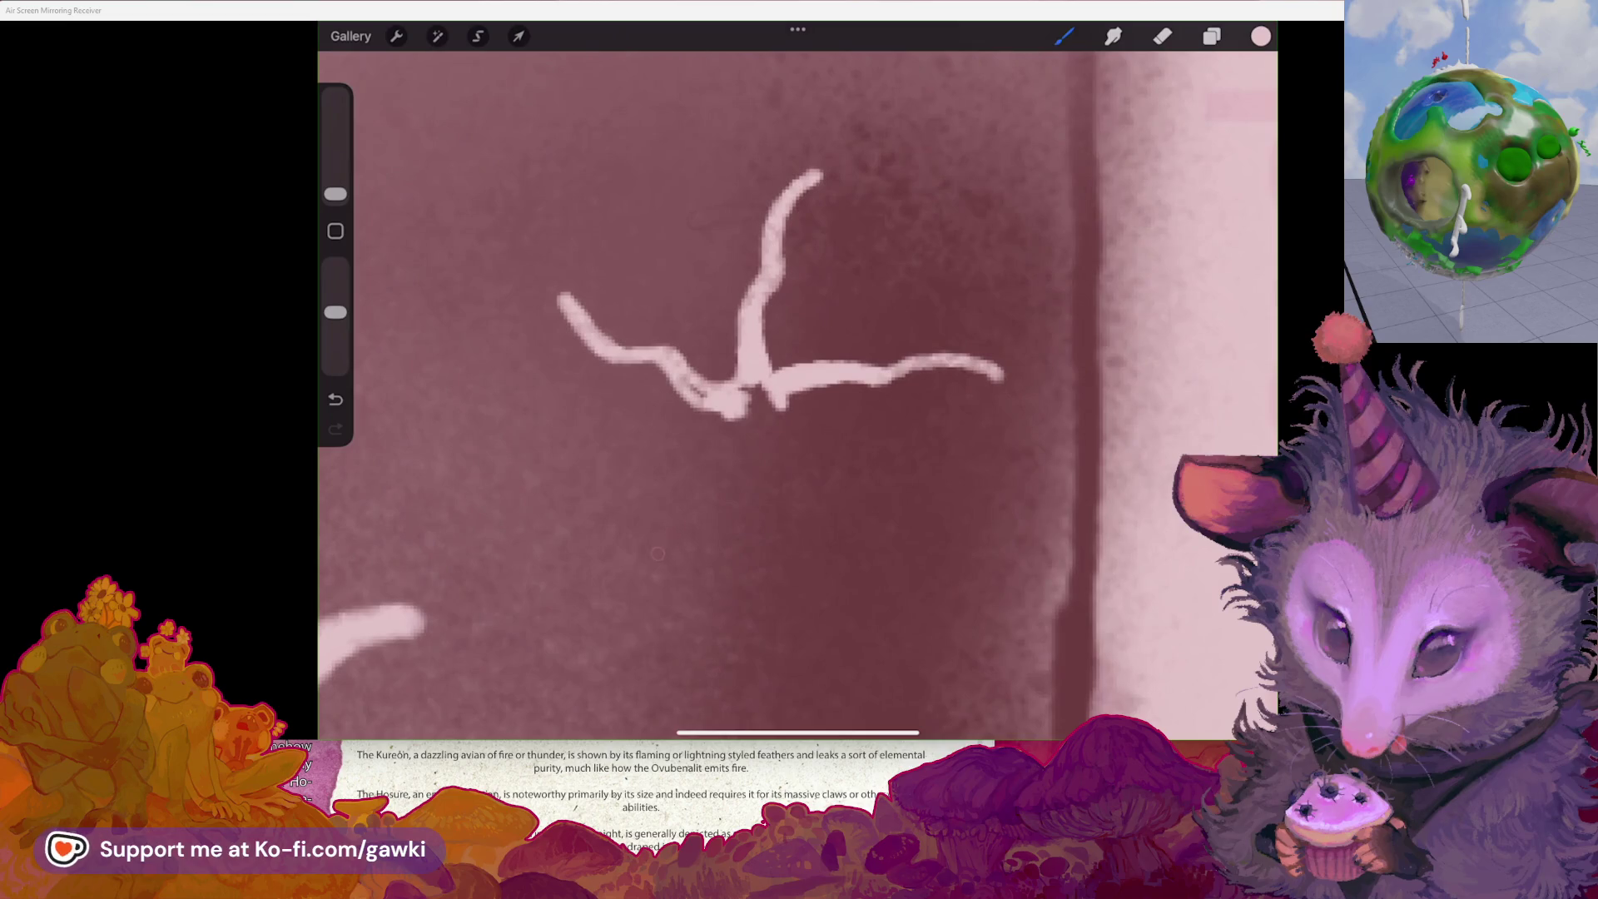
left_click_drag(650, 554, 684, 516)
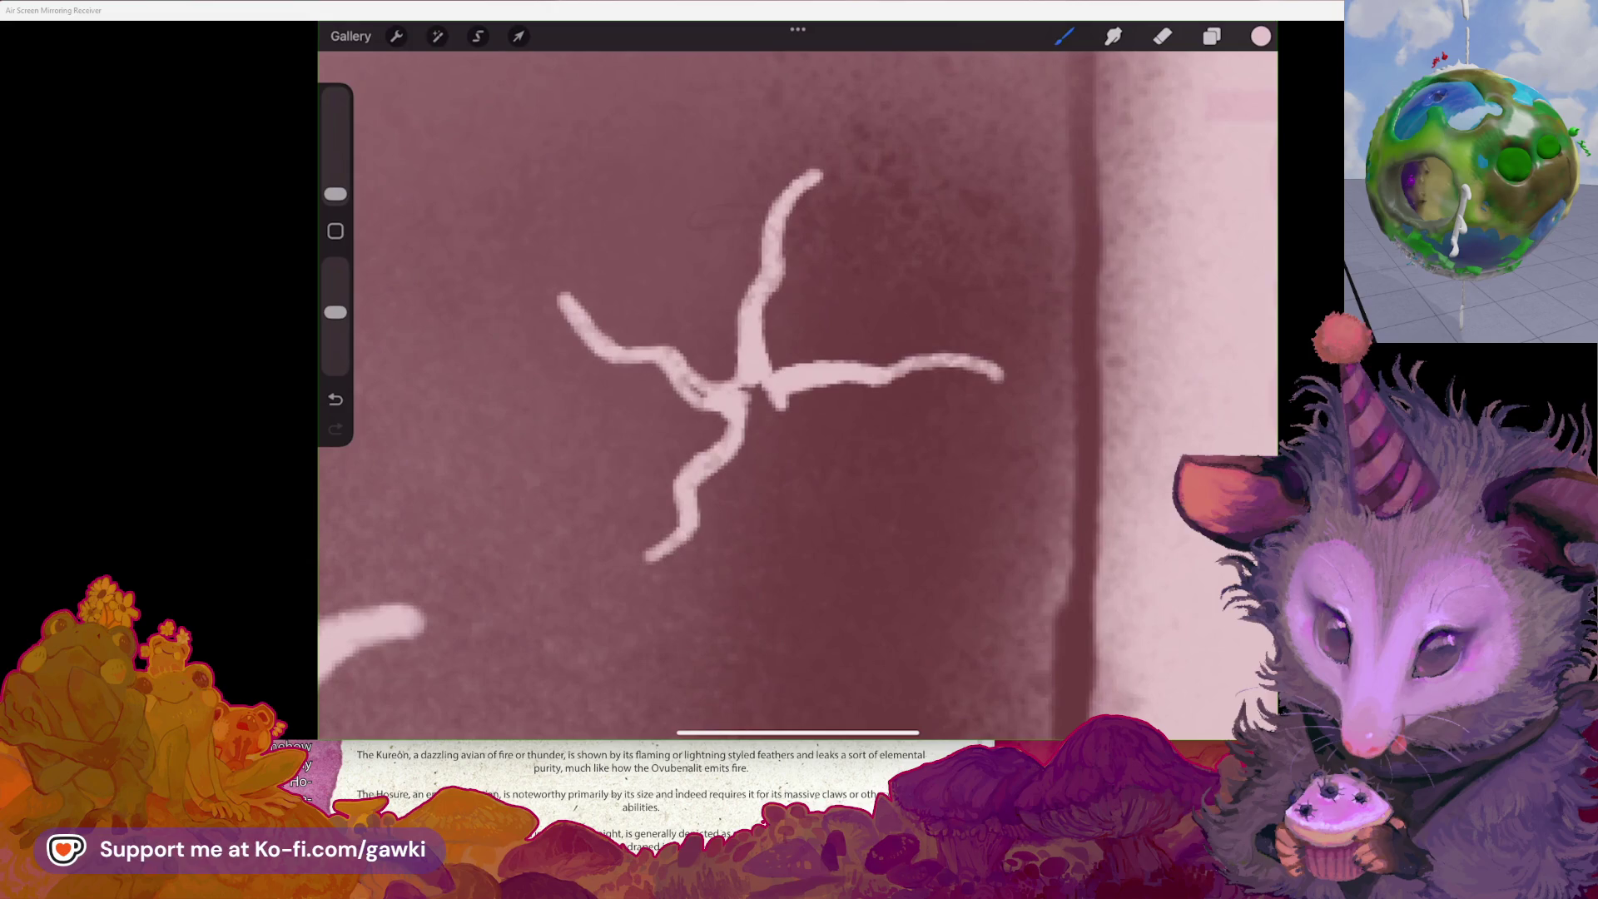
left_click_drag(835, 641, 860, 578)
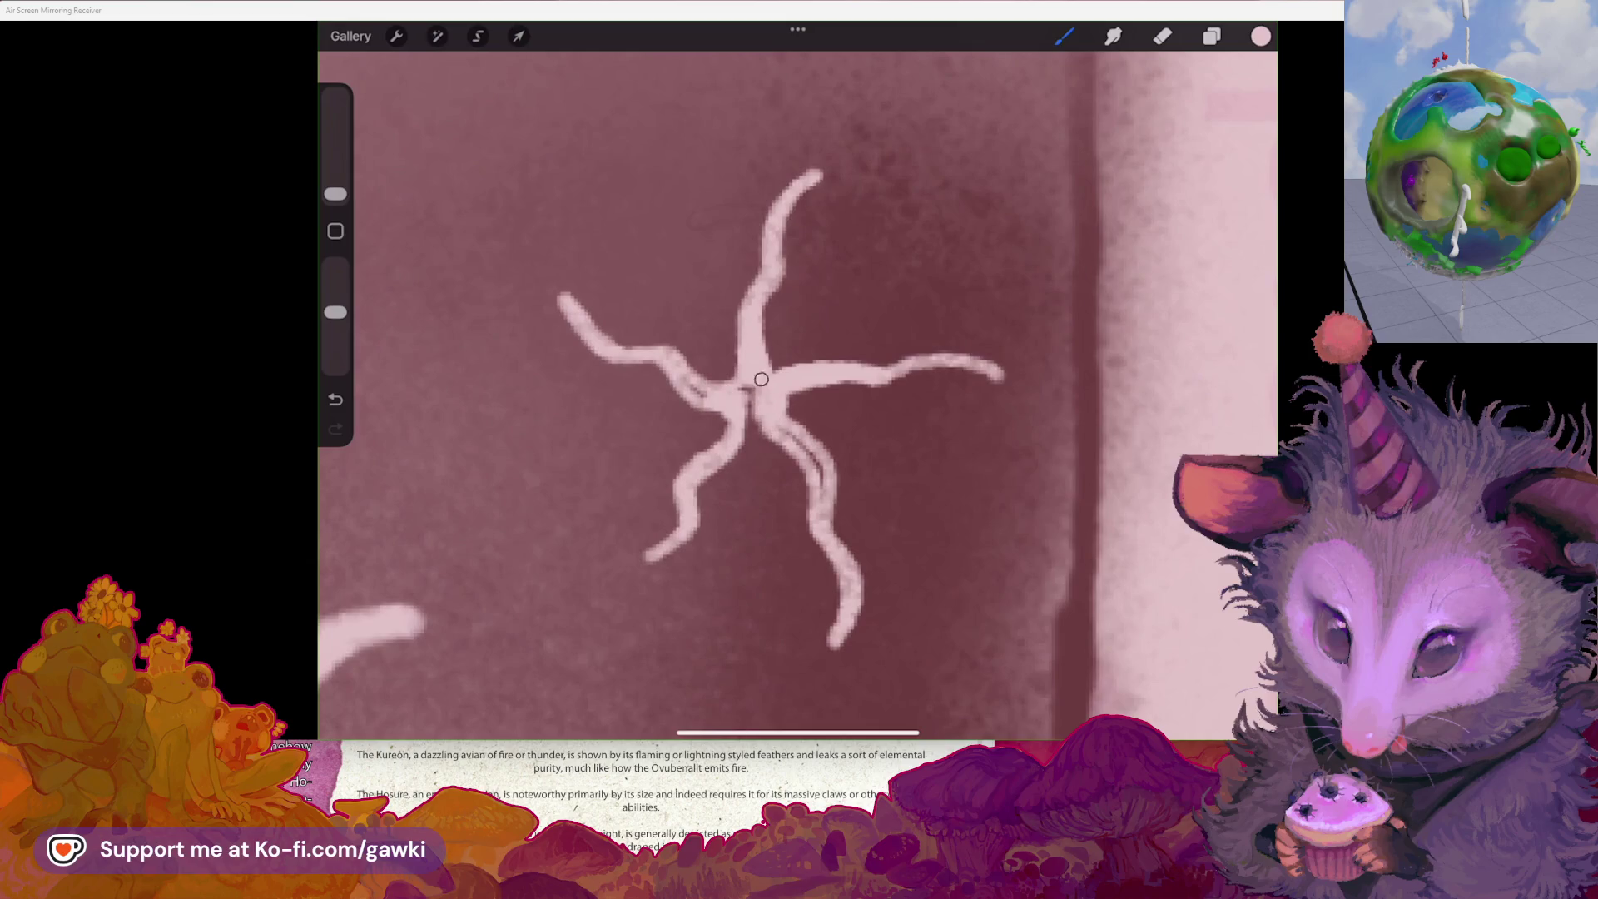
left_click_drag(798, 319, 776, 362)
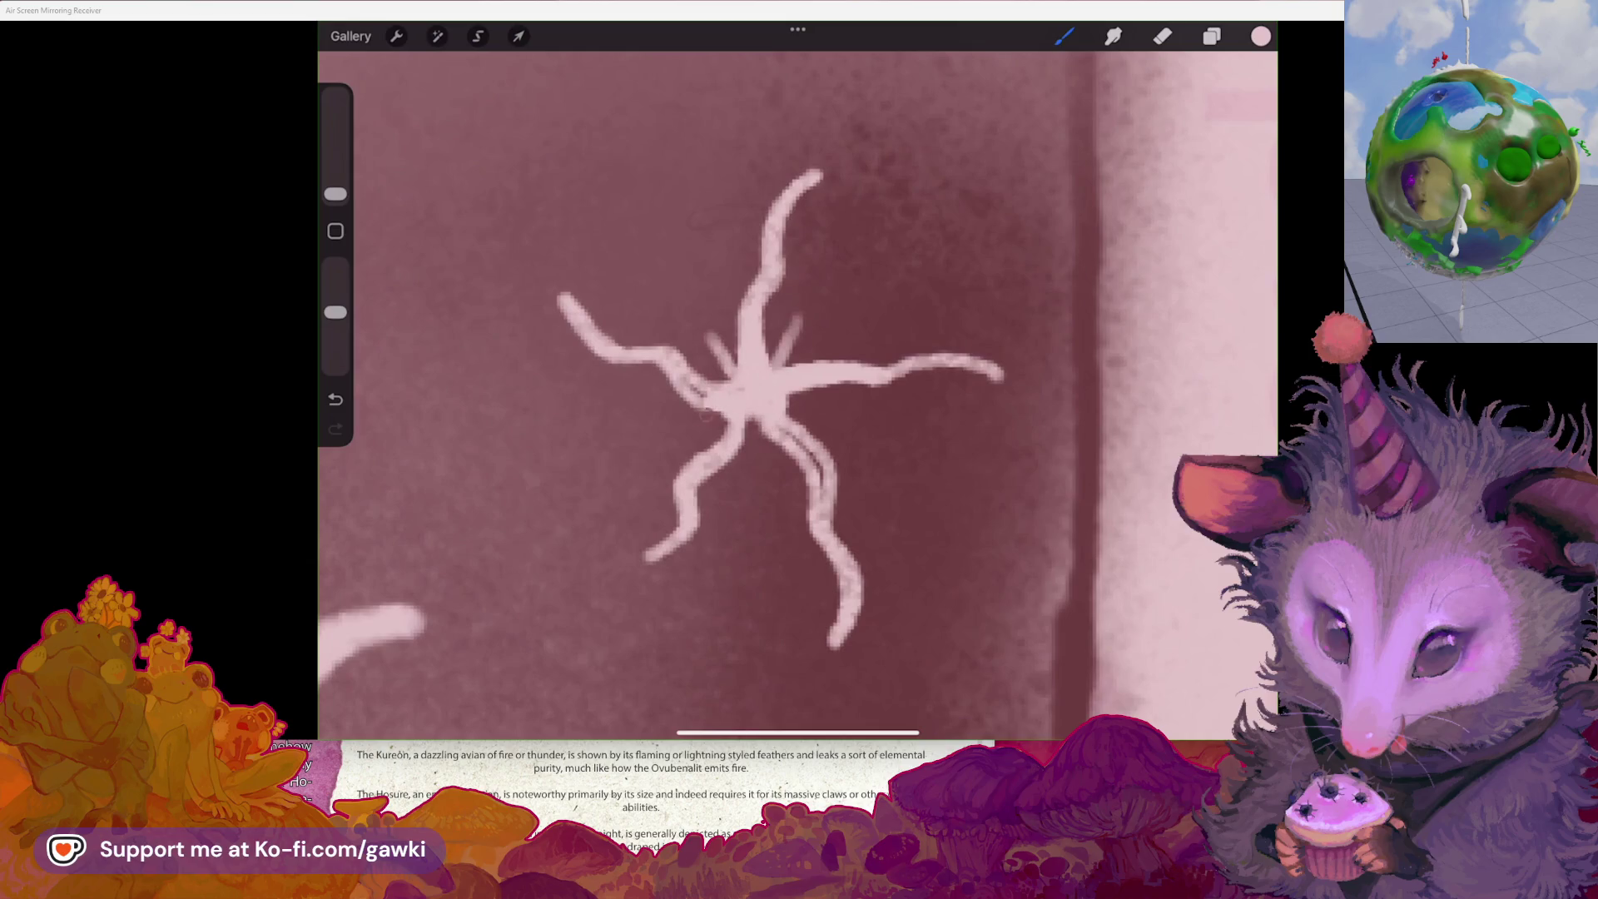
left_click_drag(752, 489, 755, 410)
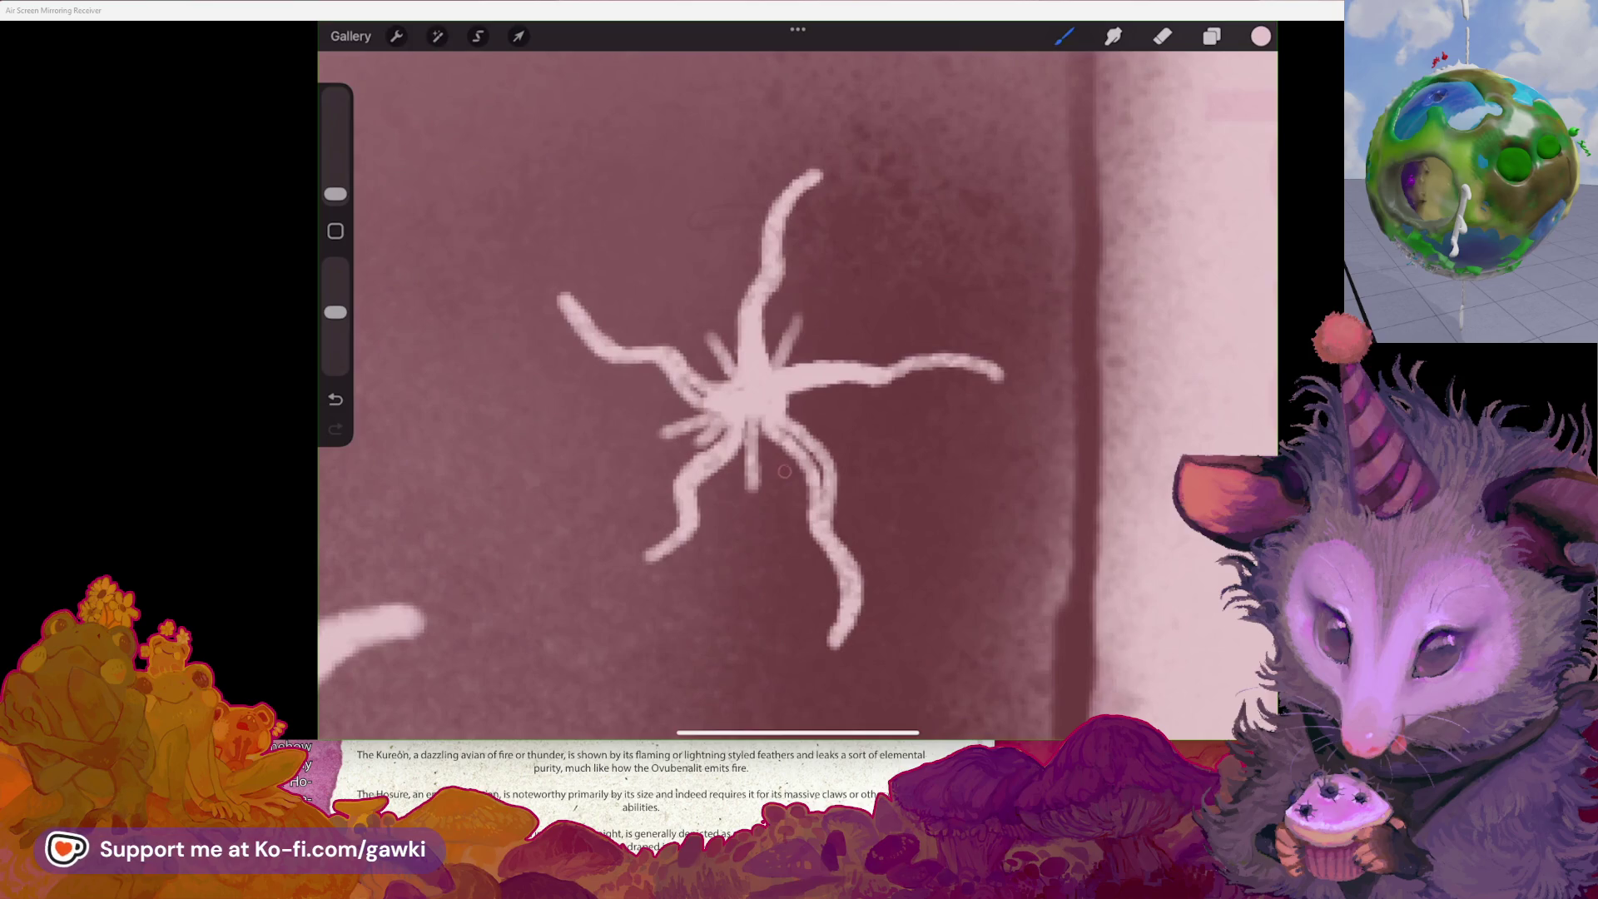
- Shrink the brush and test a small dot, then undo it
scroll(784, 471, "down", 5)
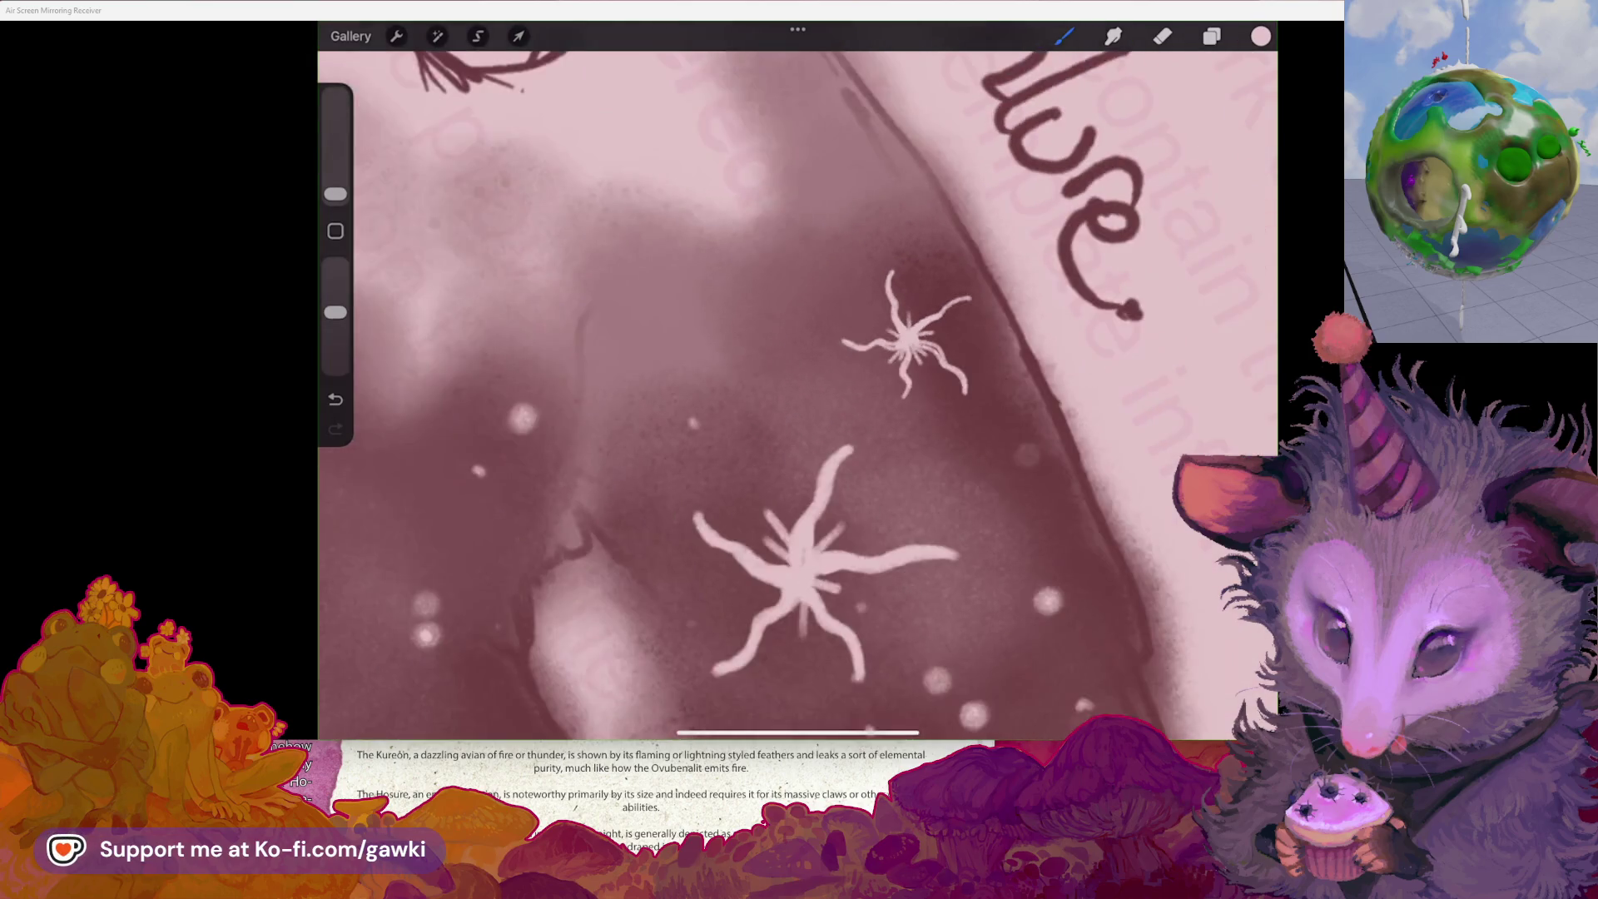
scroll(797, 395, "down", 5)
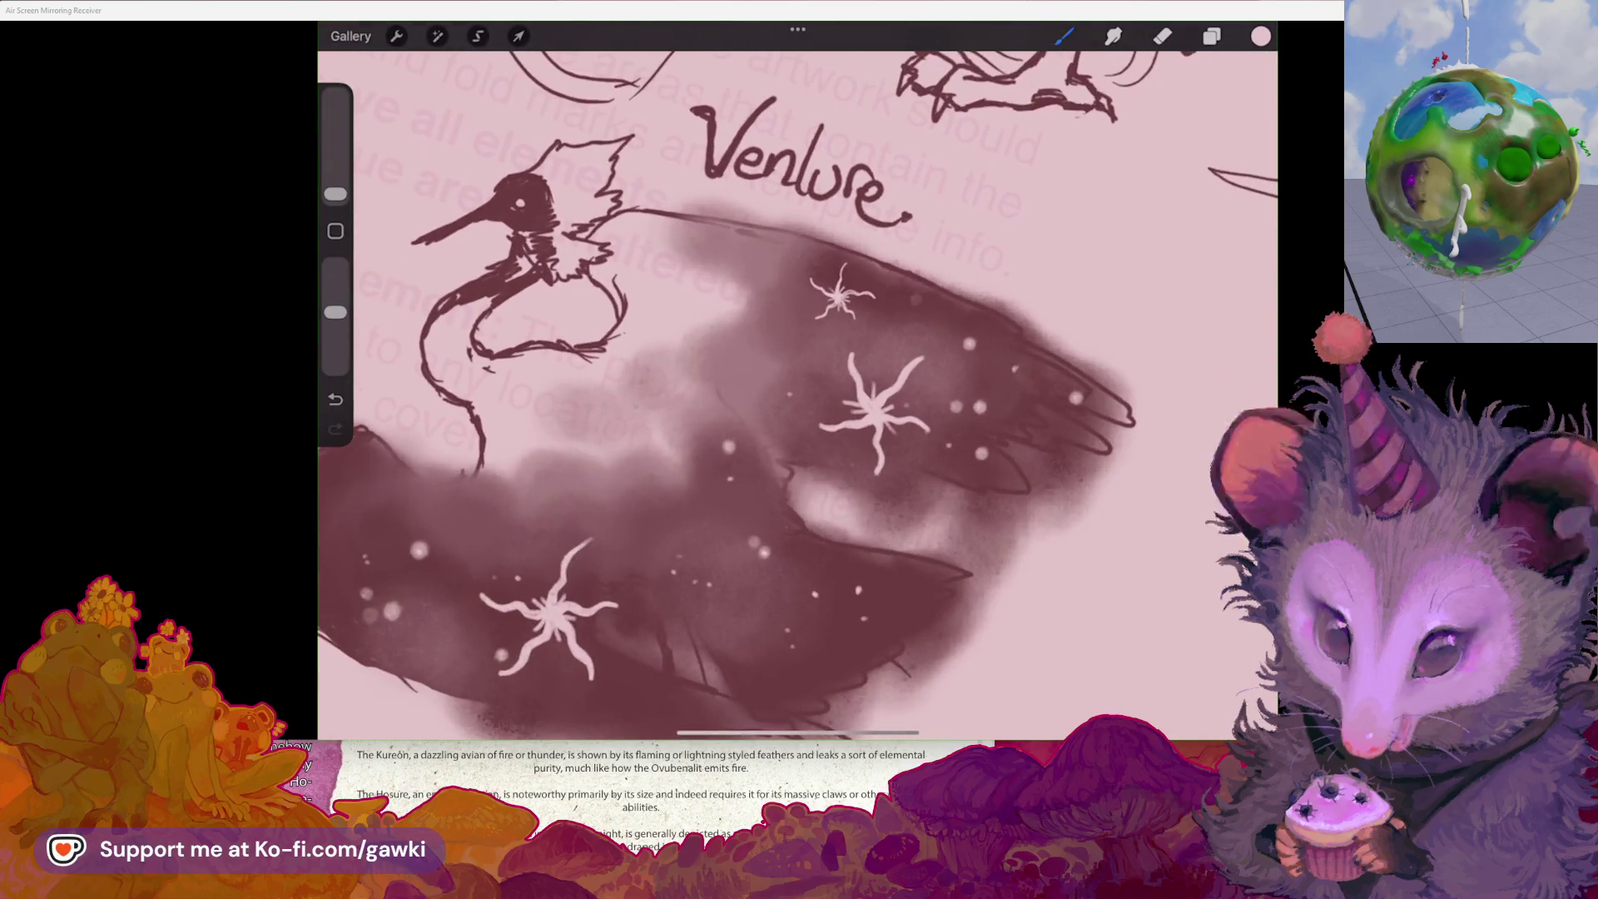
scroll(798, 395, "up", 2)
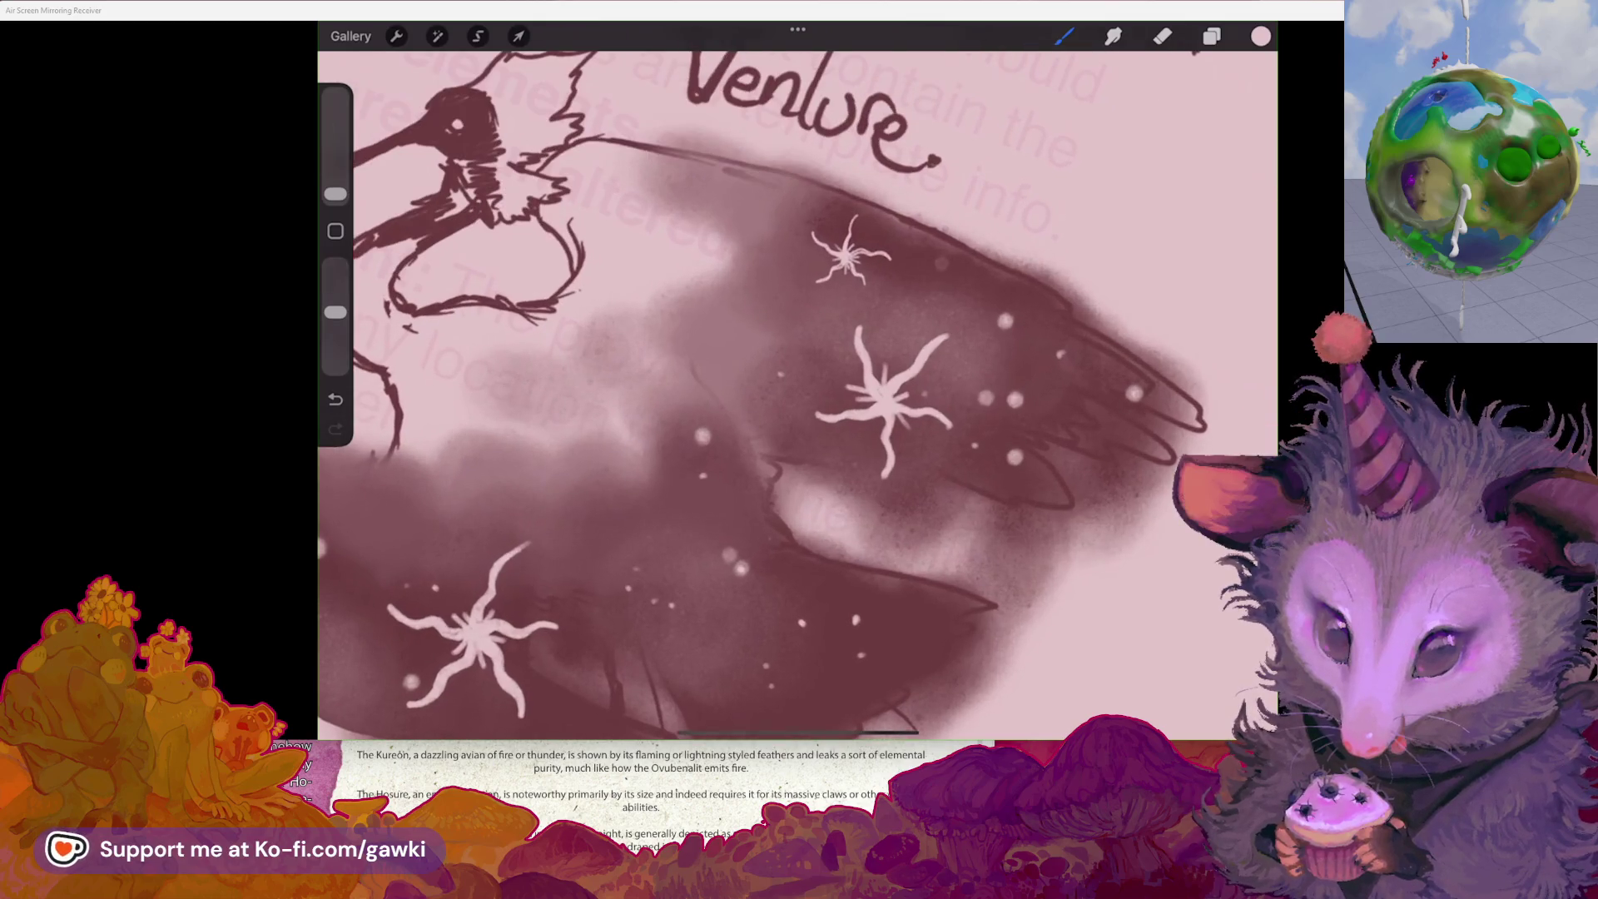
scroll(798, 396, "up", 3)
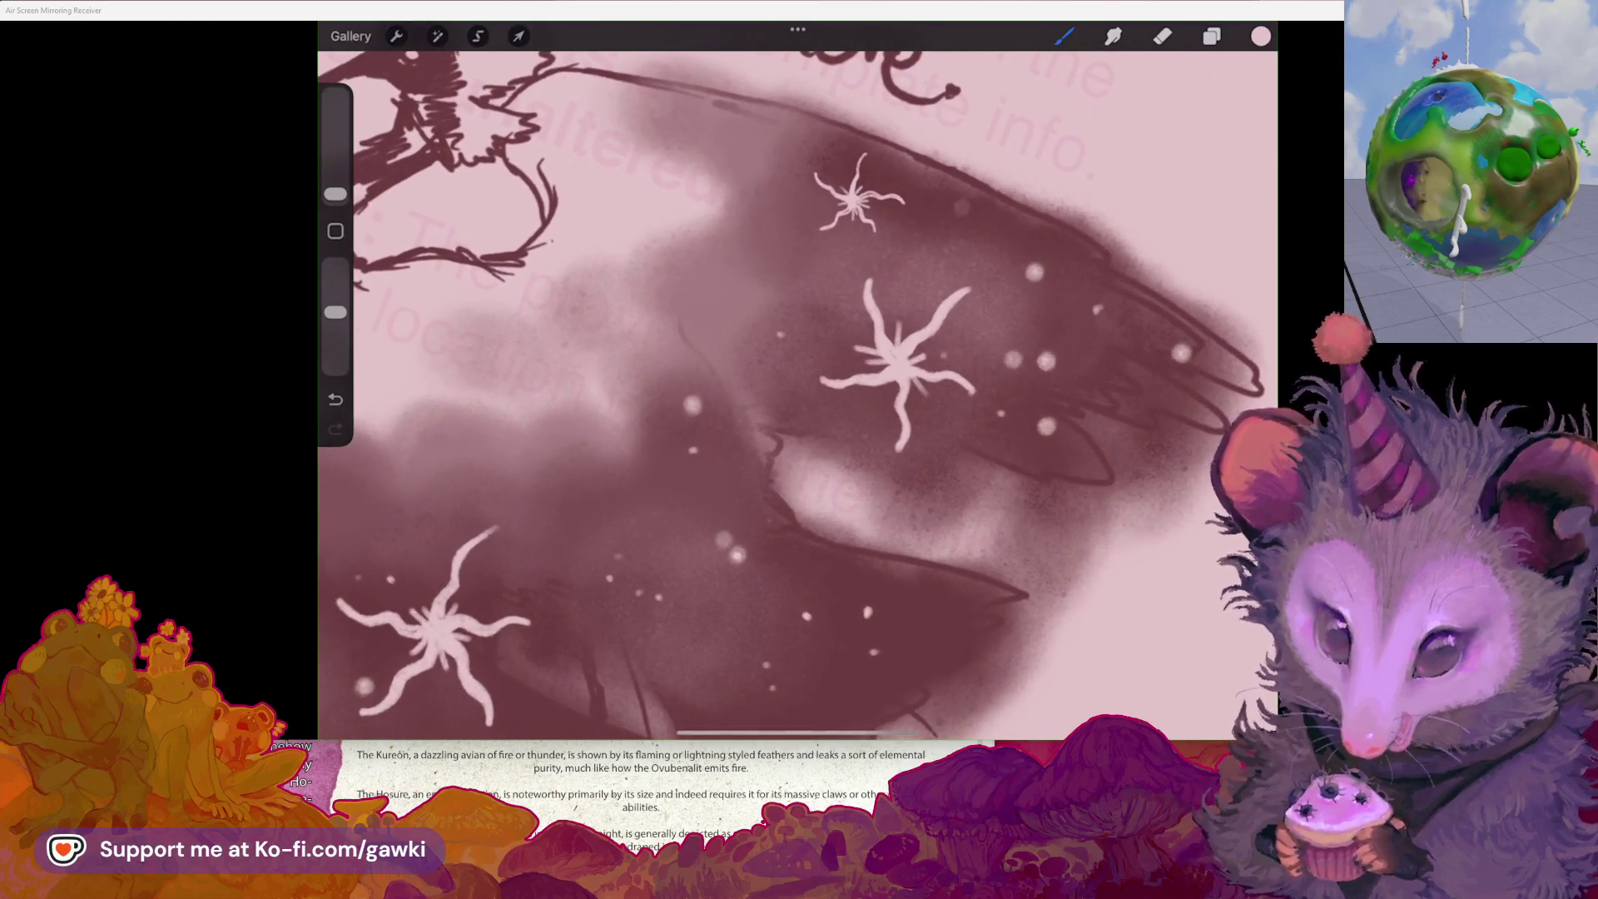
scroll(797, 395, "down", 5)
scroll(798, 395, "up", 5)
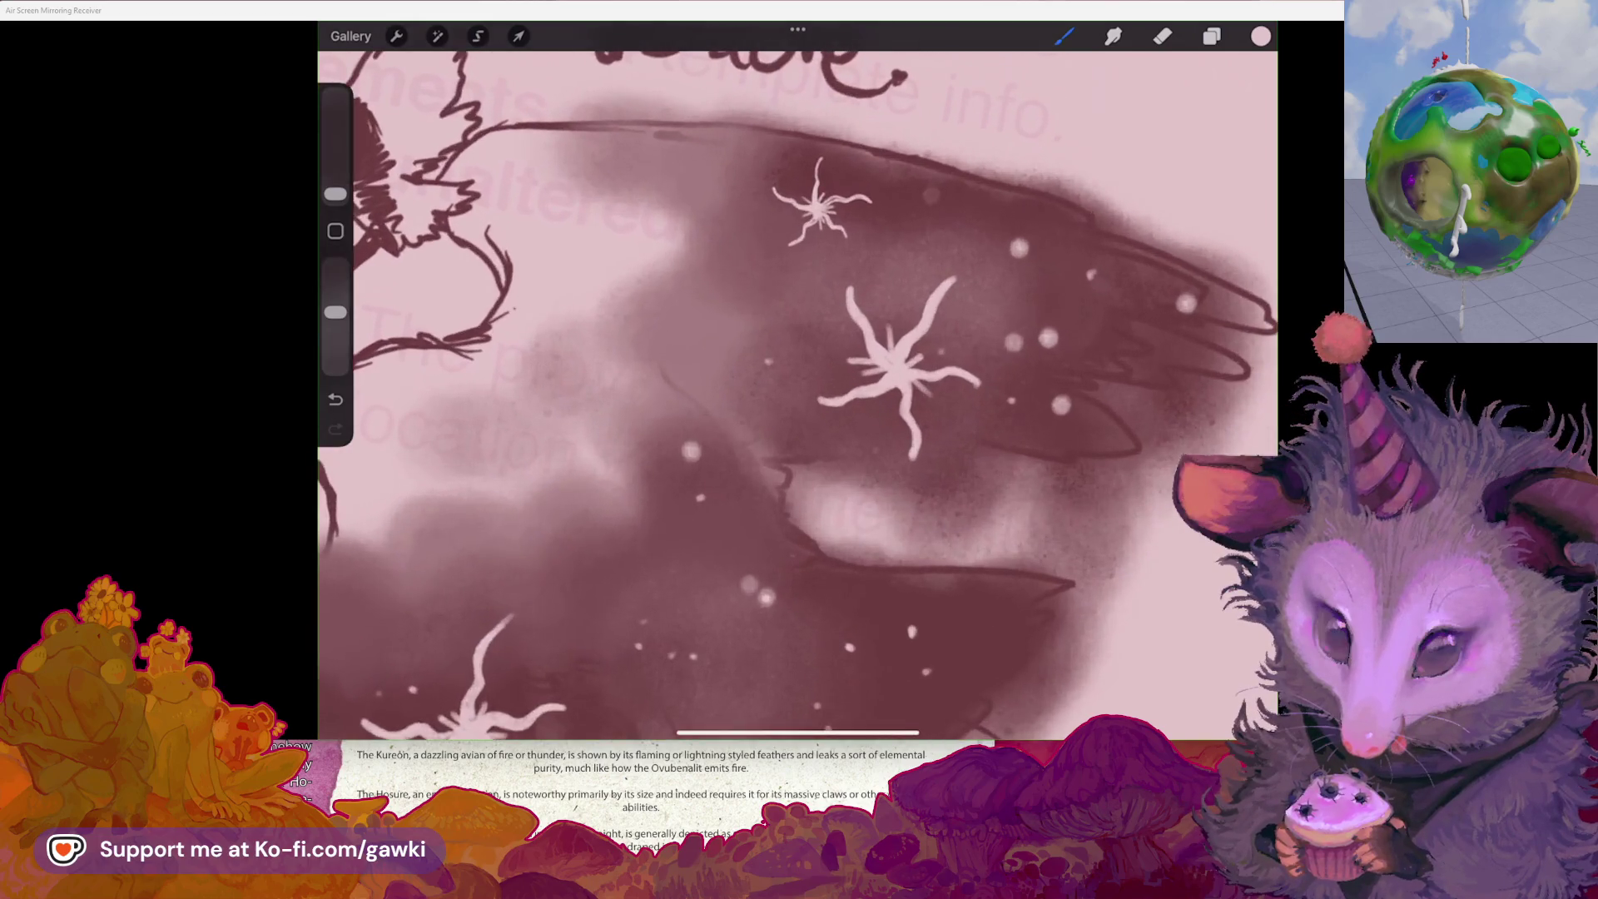
scroll(798, 396, "up", 3)
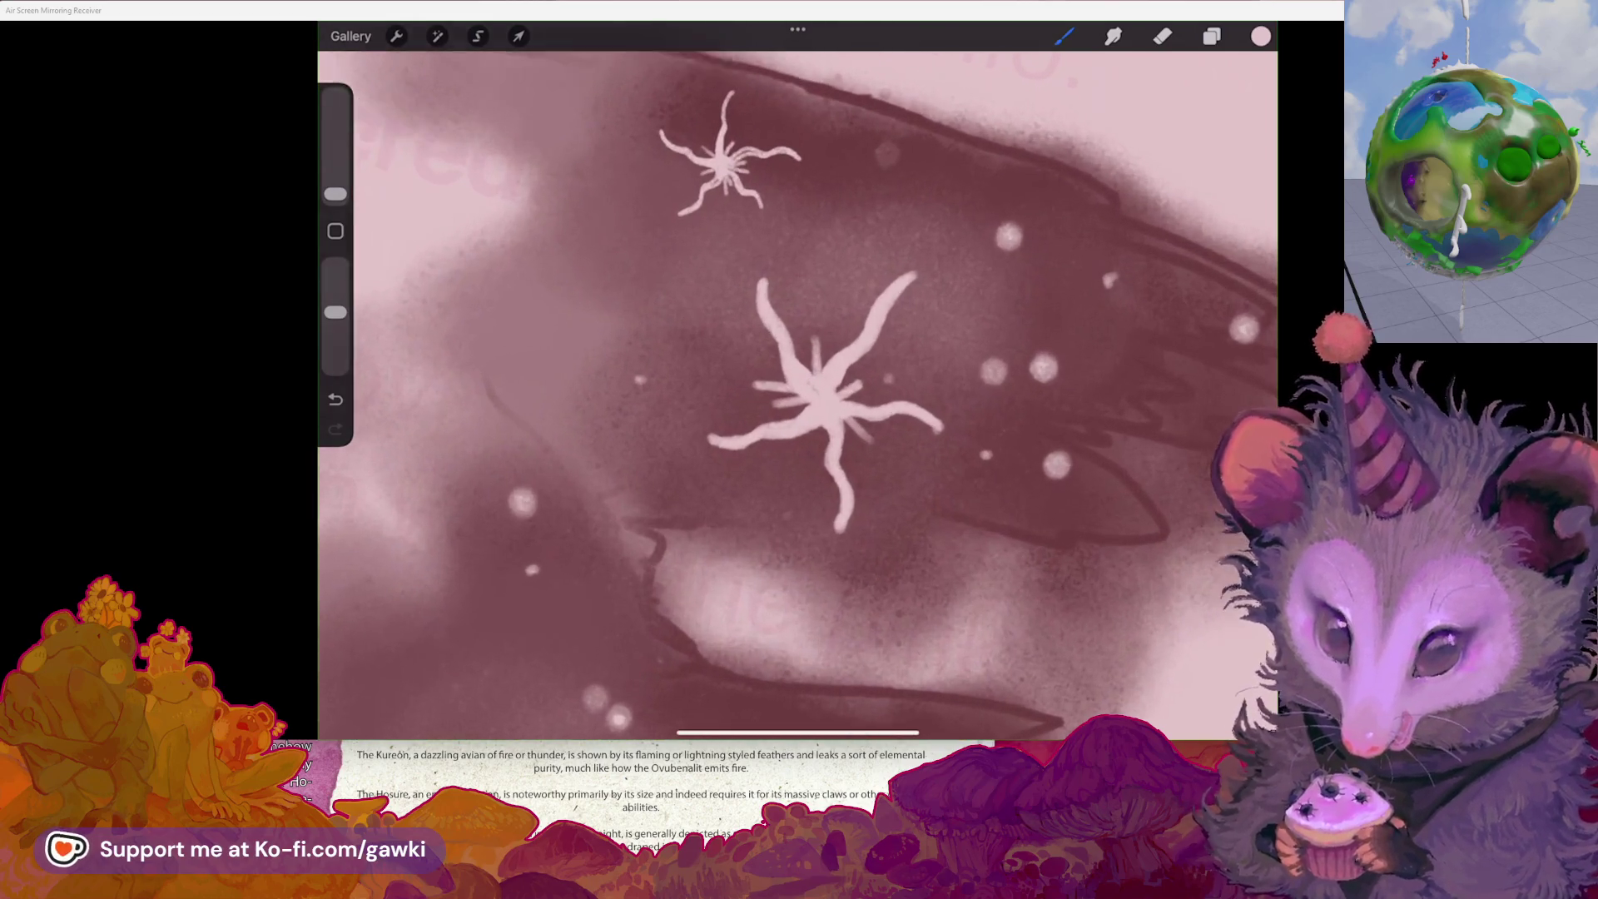
left_click_drag(336, 194, 335, 189)
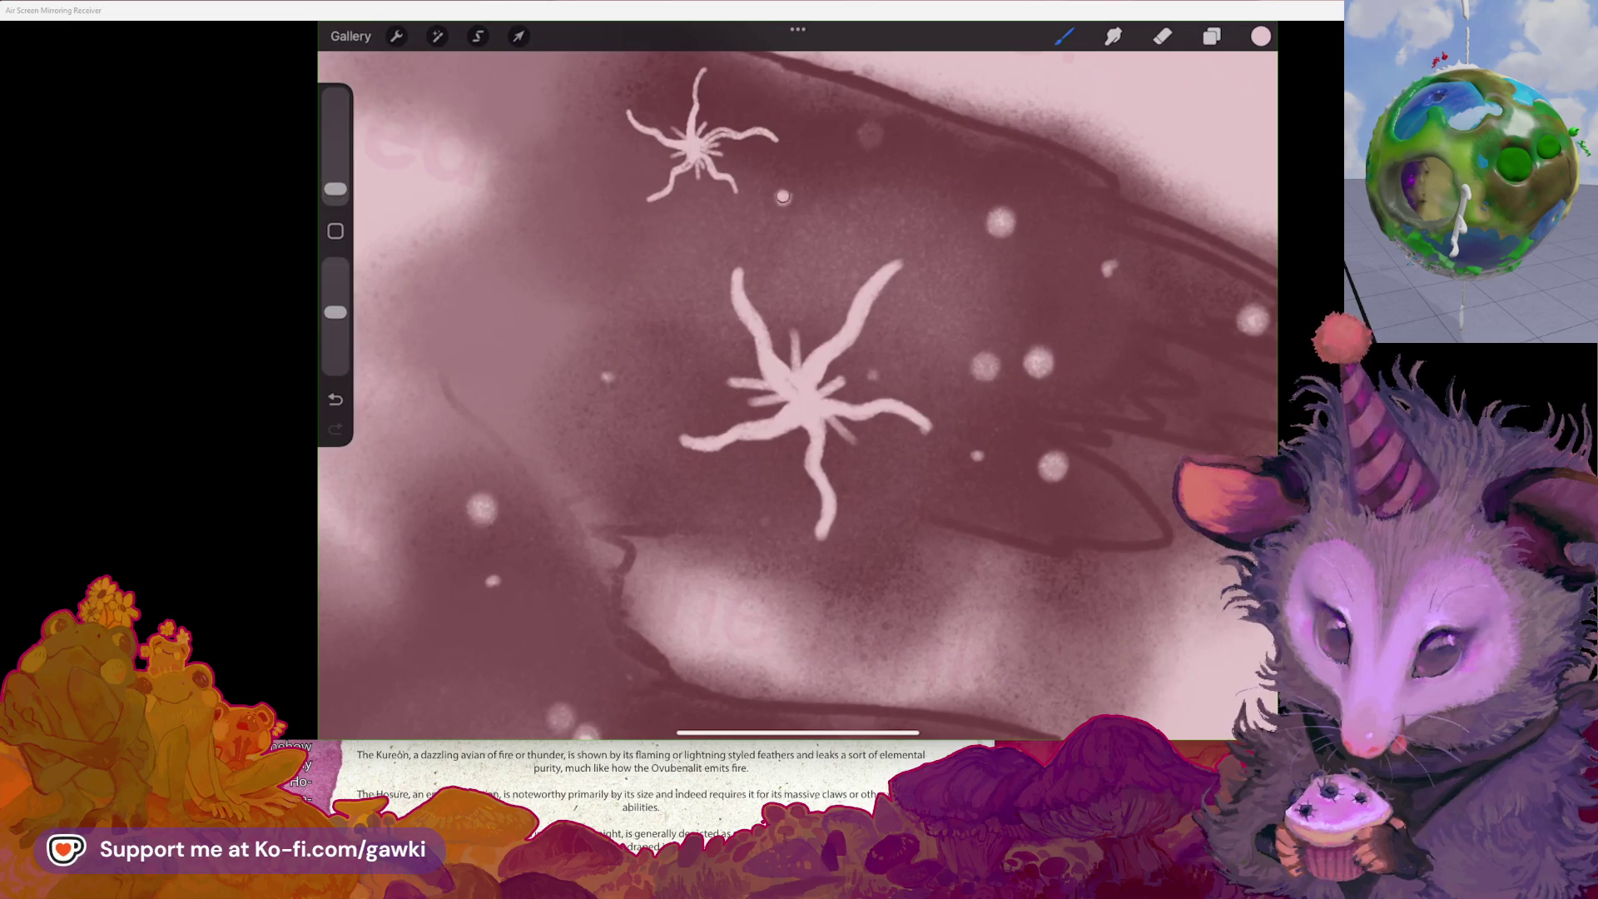
key("ctrl+z")
- Add small light dots across the dark wing and make the brush slightly smaller
scroll(798, 395, "down", 3)
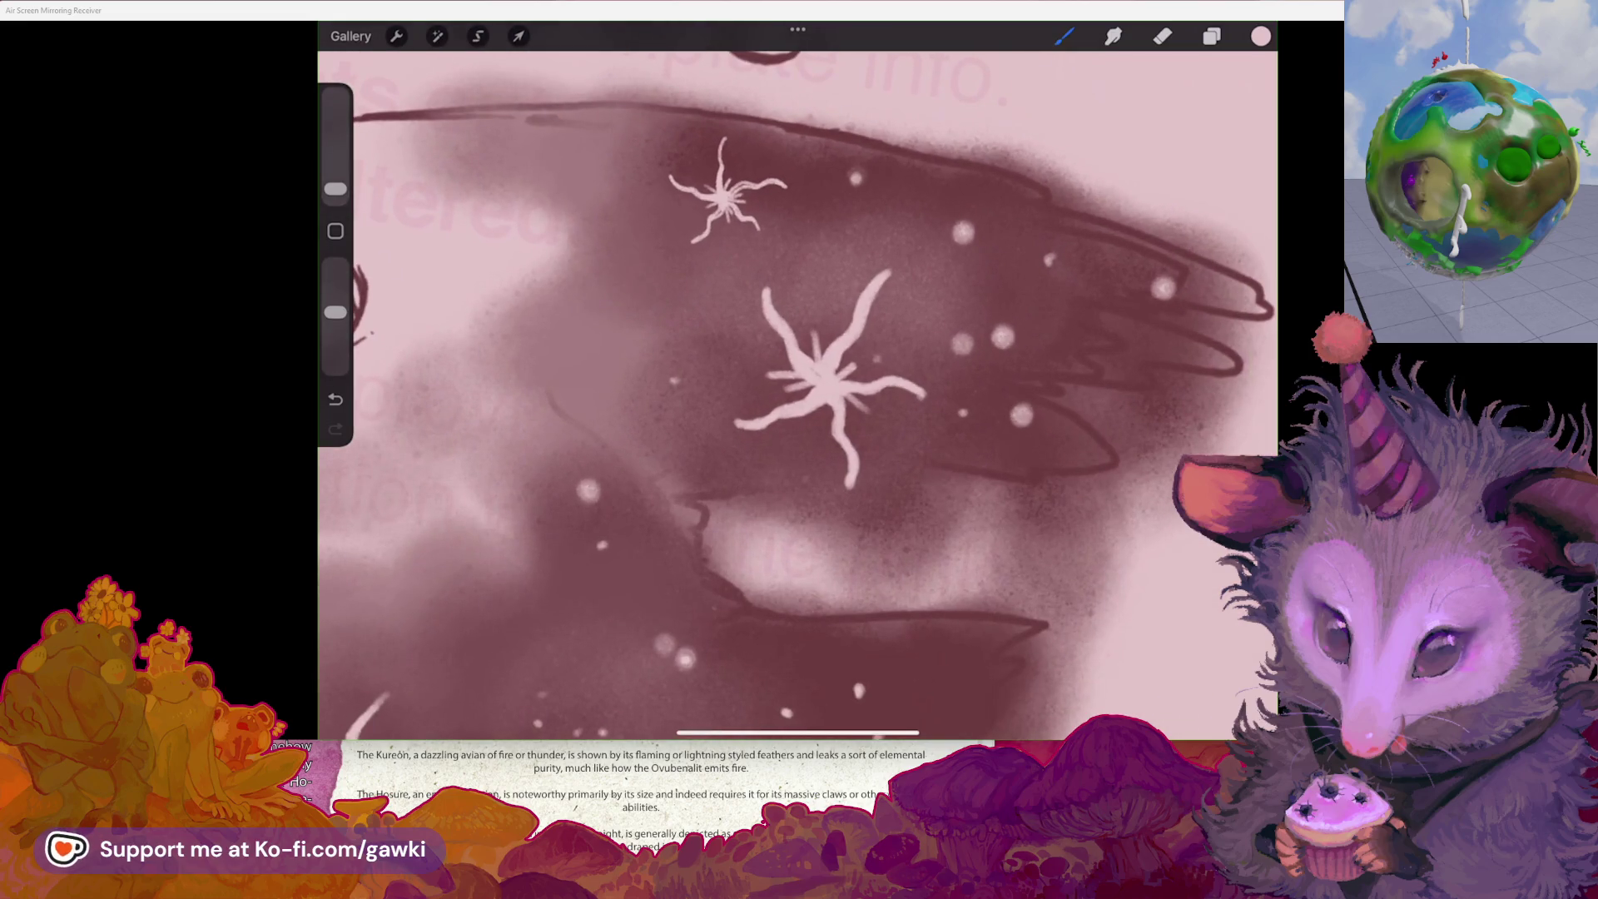
left_click(607, 152)
left_click(626, 179)
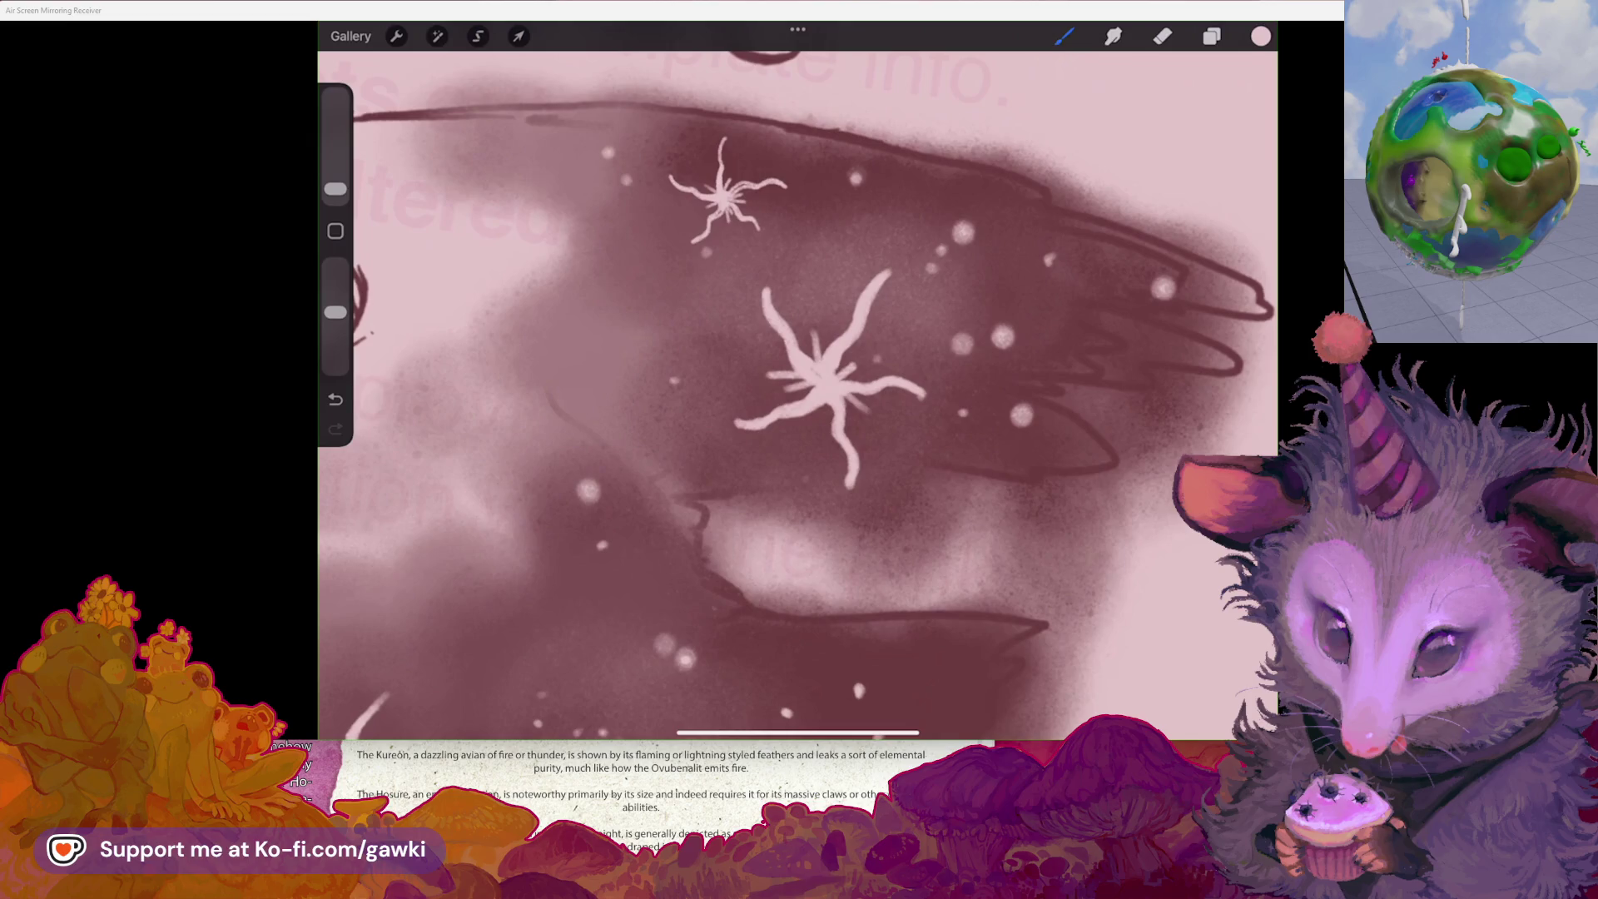
scroll(797, 395, "right", 3)
left_click(972, 269)
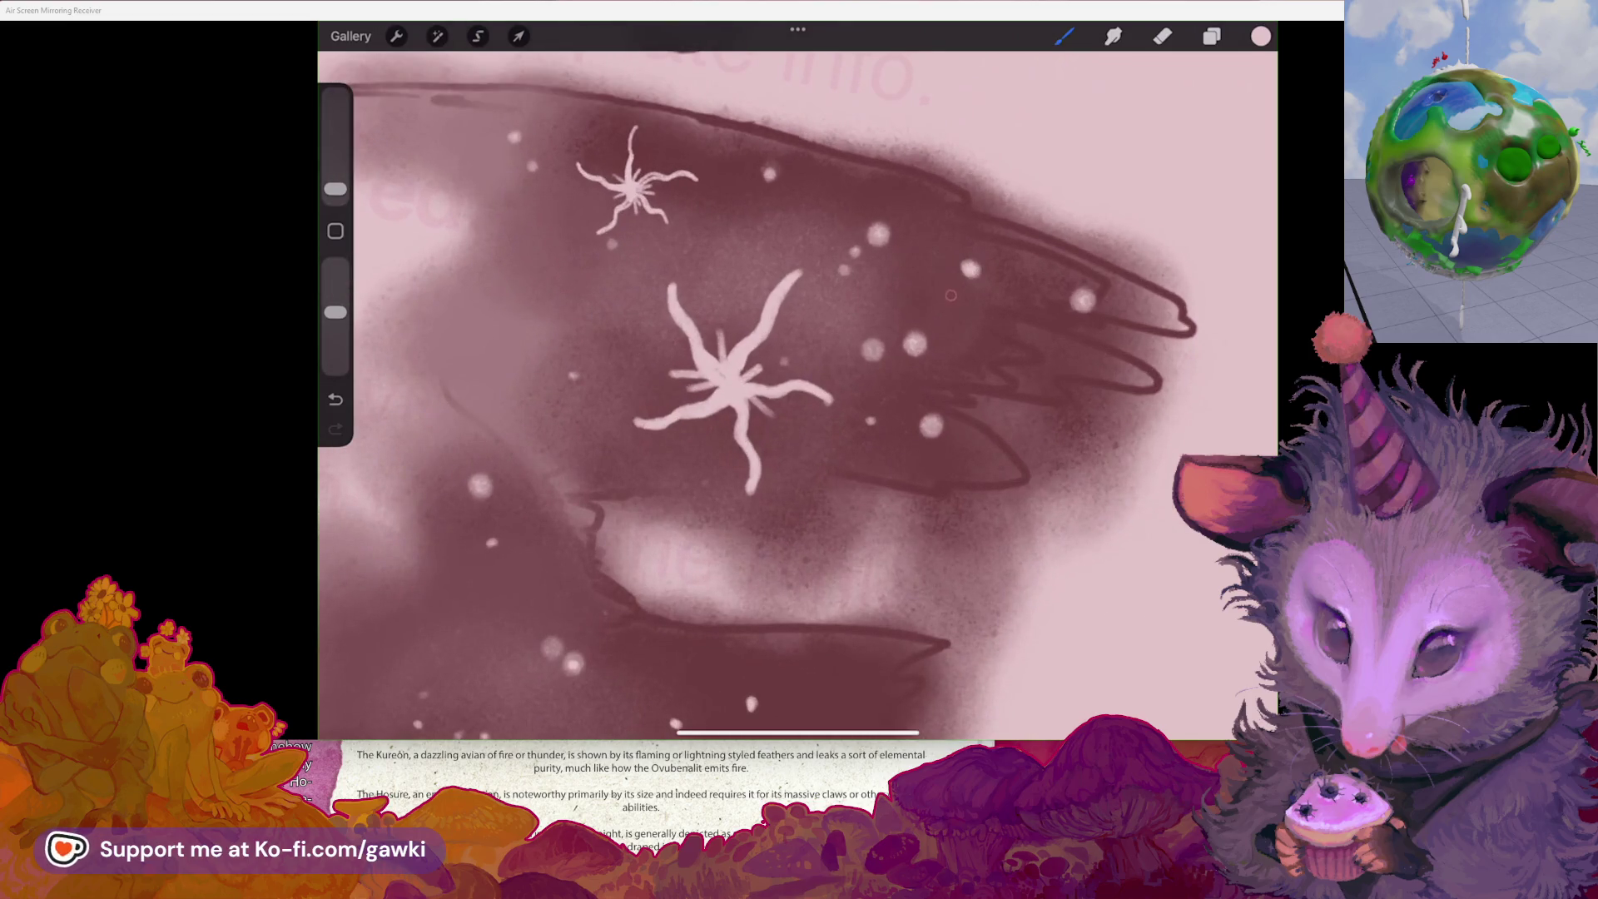
key("ctrl+z")
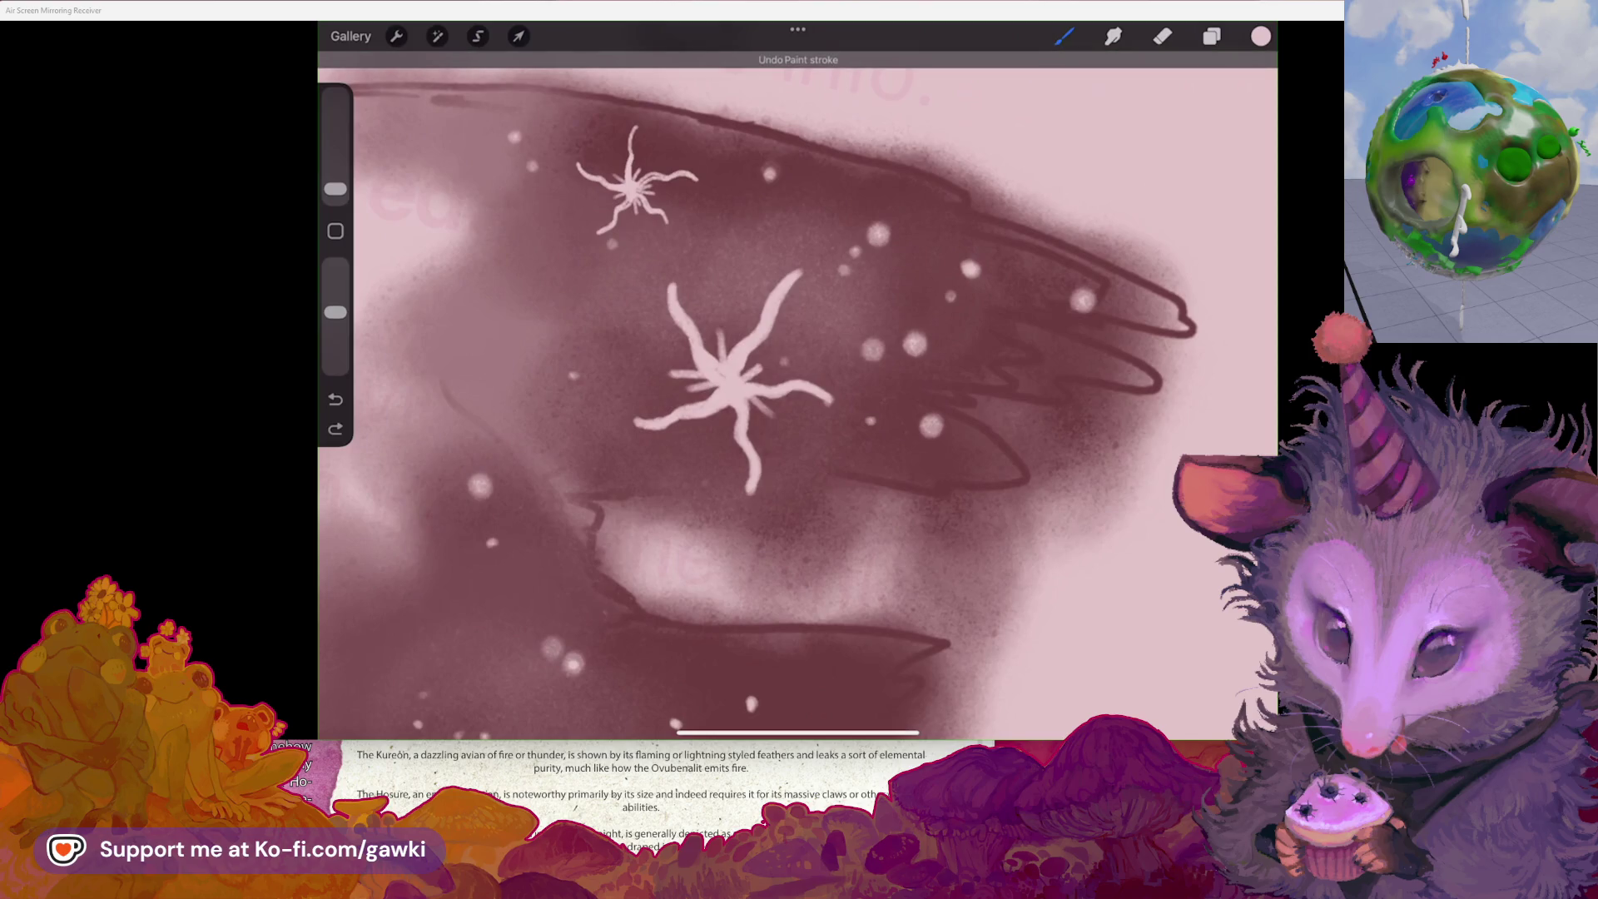
scroll(797, 395, "down", 2)
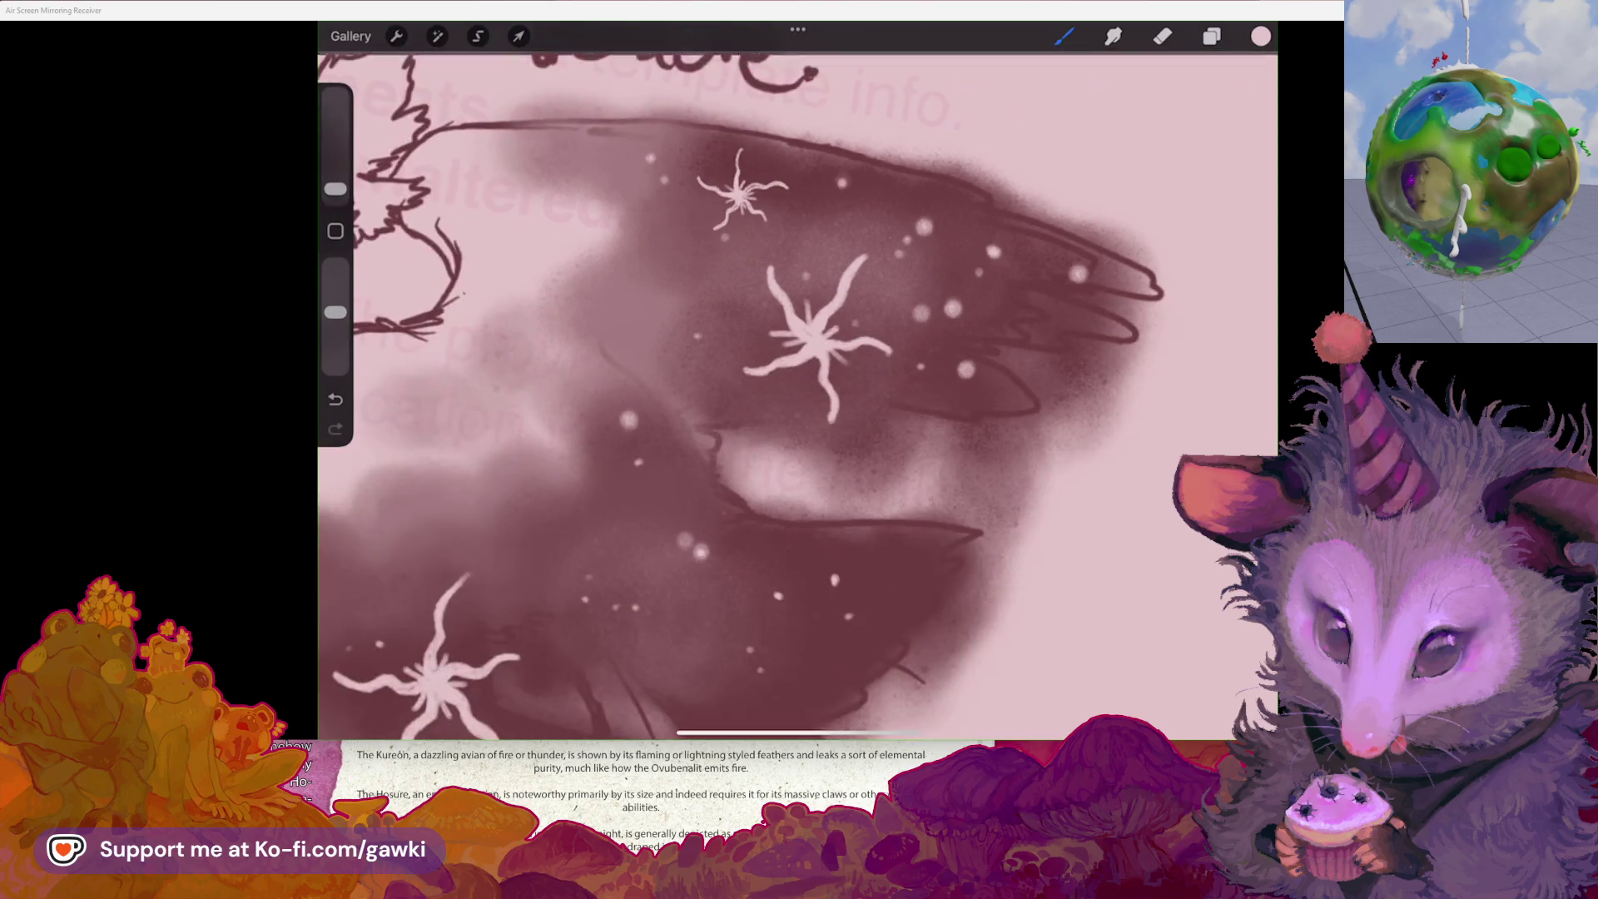
left_click_drag(336, 189, 335, 194)
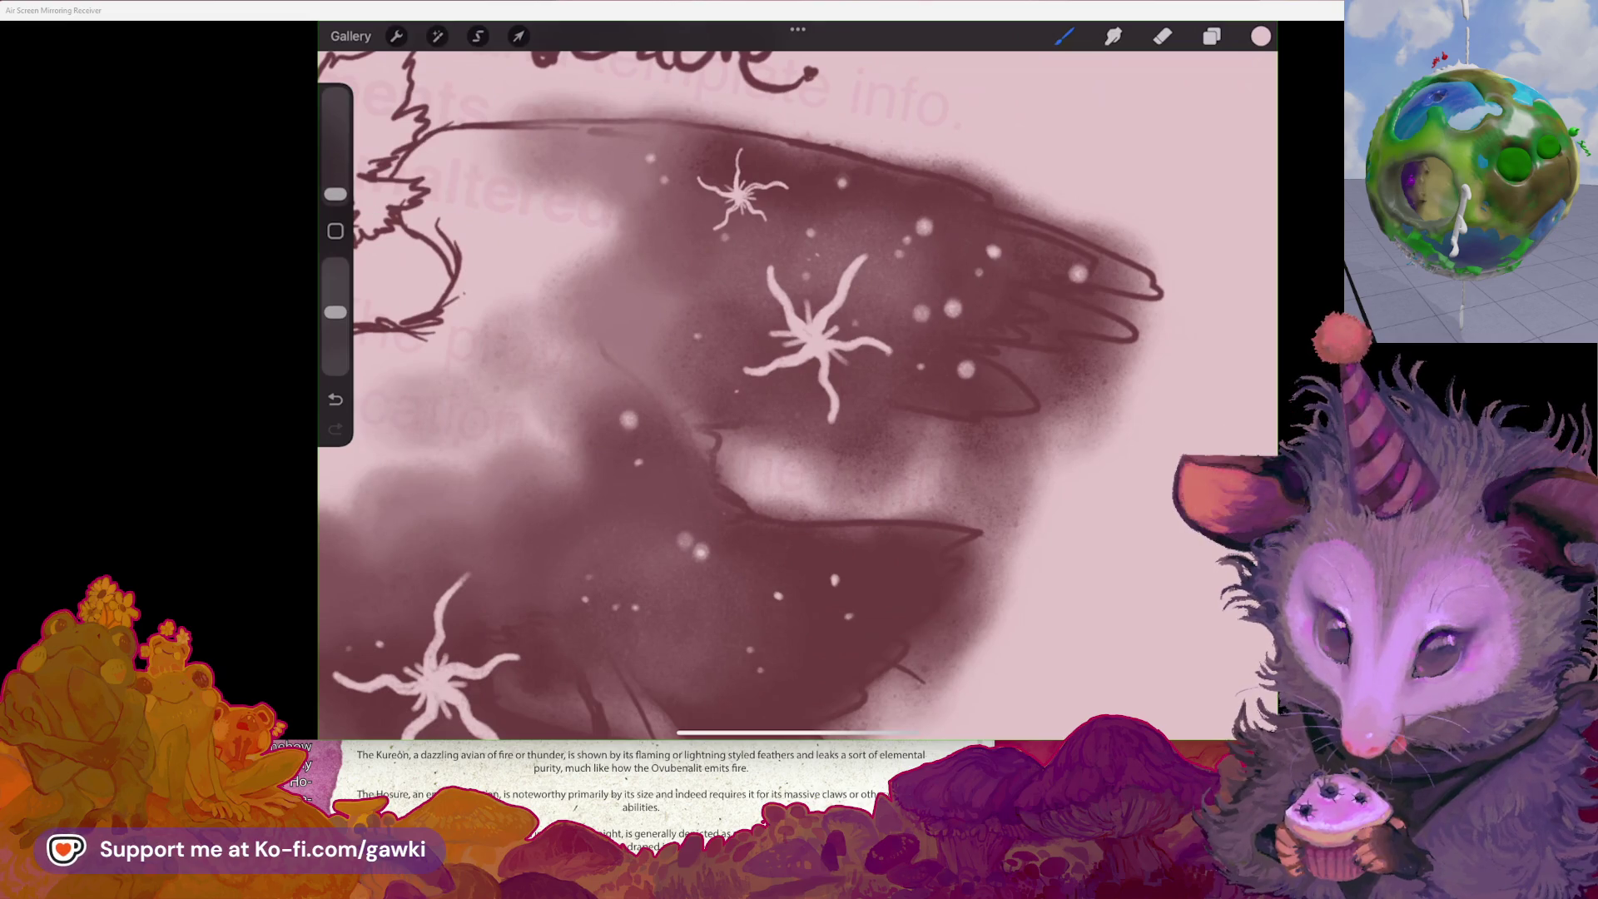
scroll(741, 396, "down", 2)
scroll(749, 378, "down", 1)
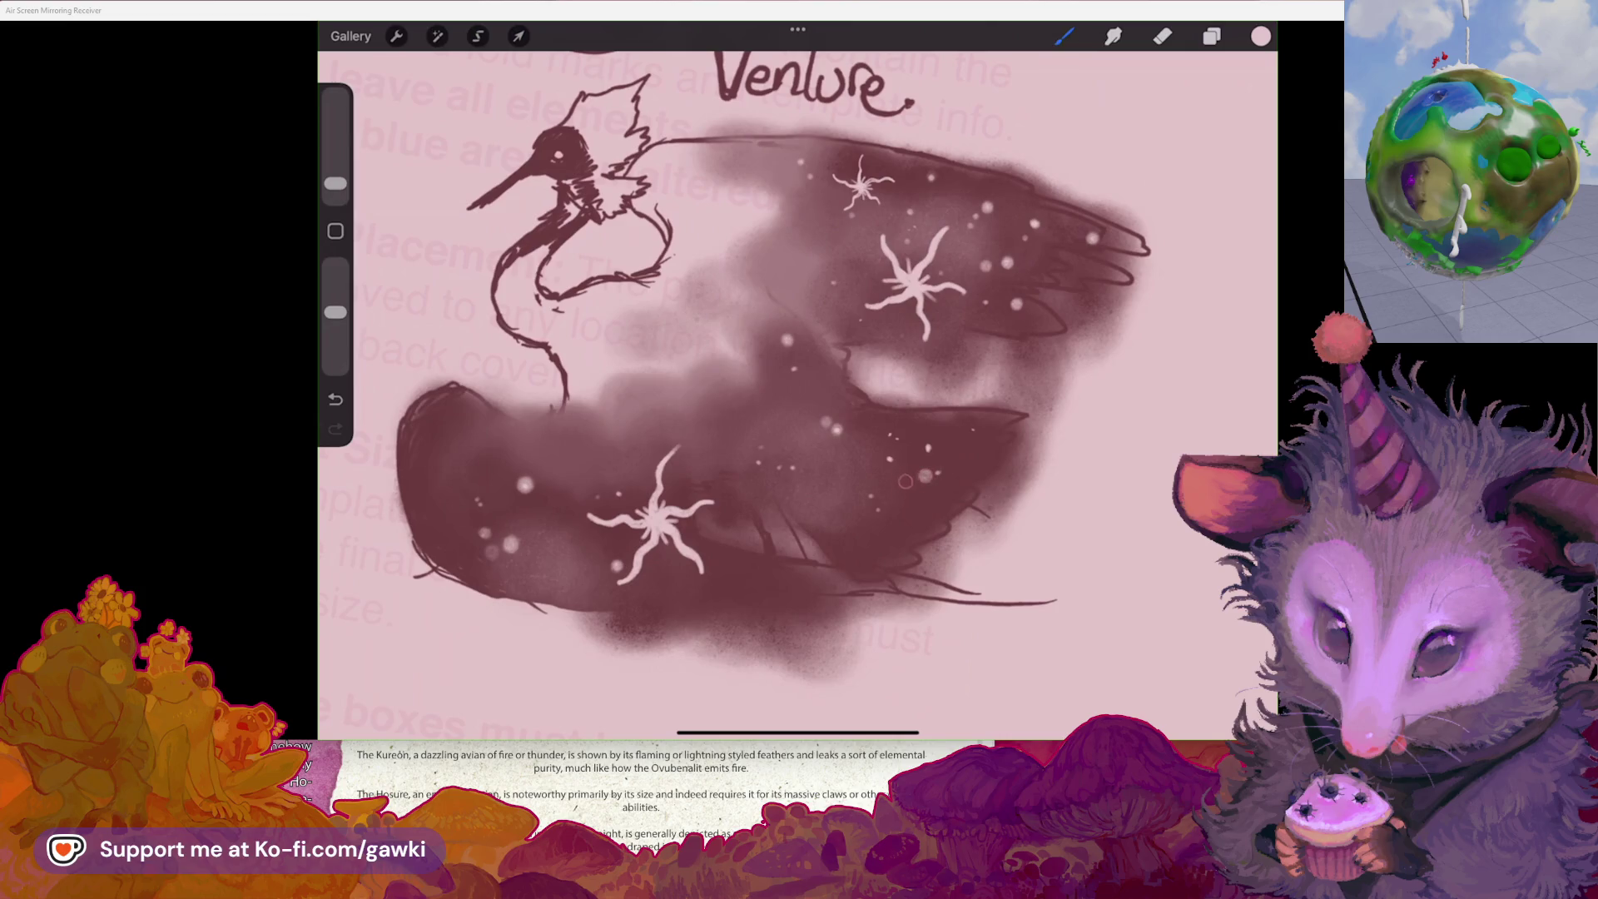
- Dab soft white star specks across the wing, undoing one over the upper star
left_click(946, 497)
left_click(959, 469)
left_click(809, 459)
left_click(853, 518)
left_click(953, 303)
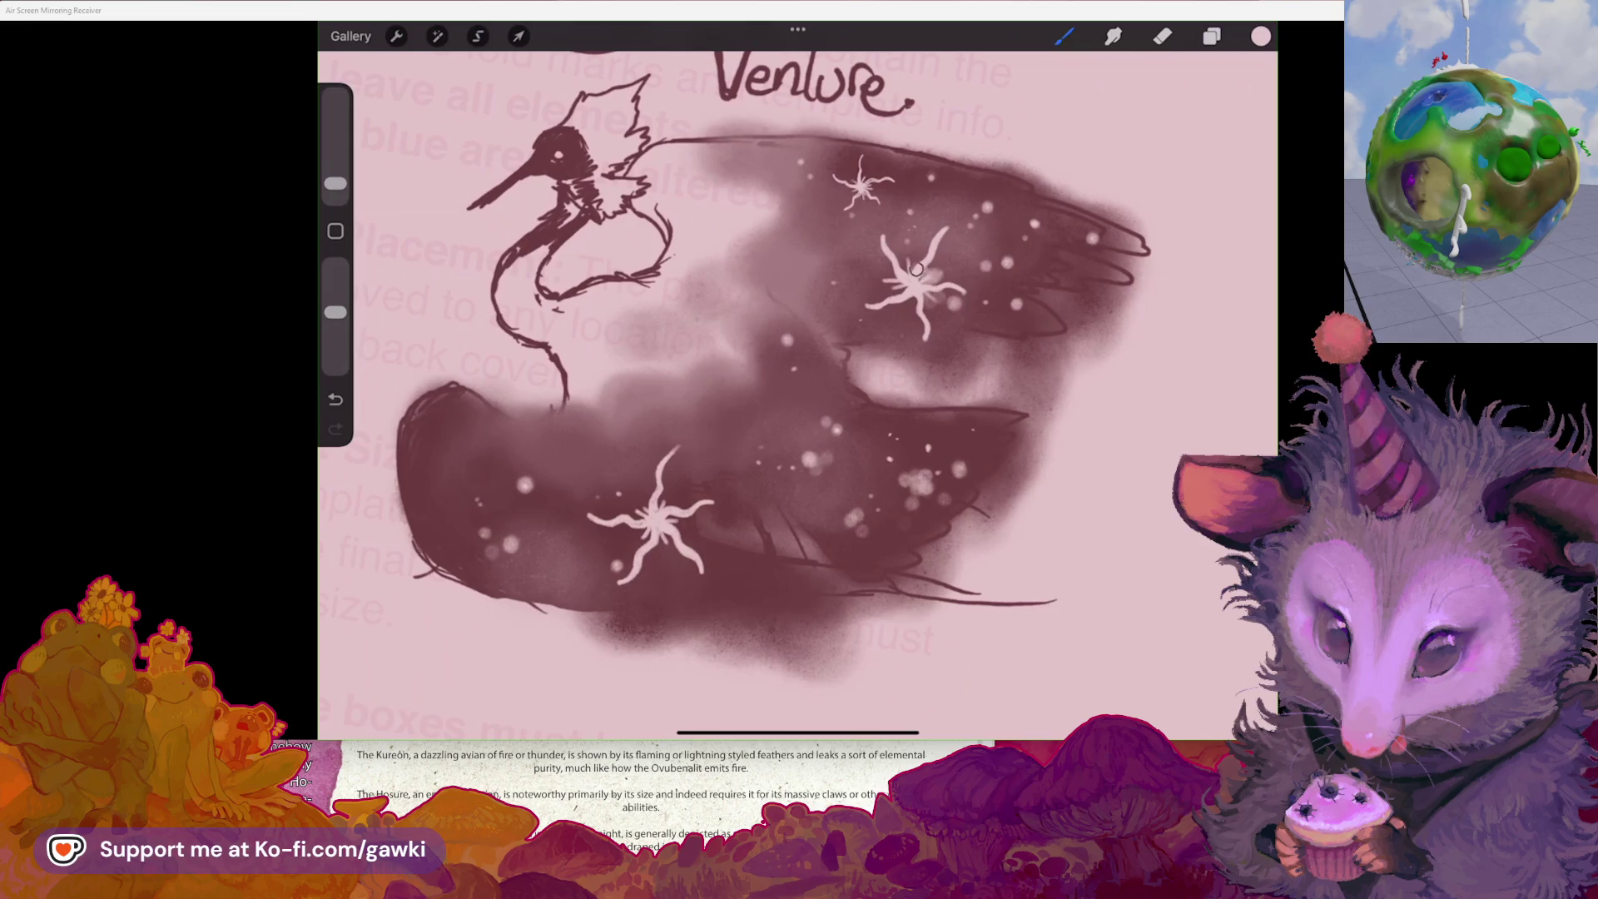
left_click(861, 185)
key("ctrl+z")
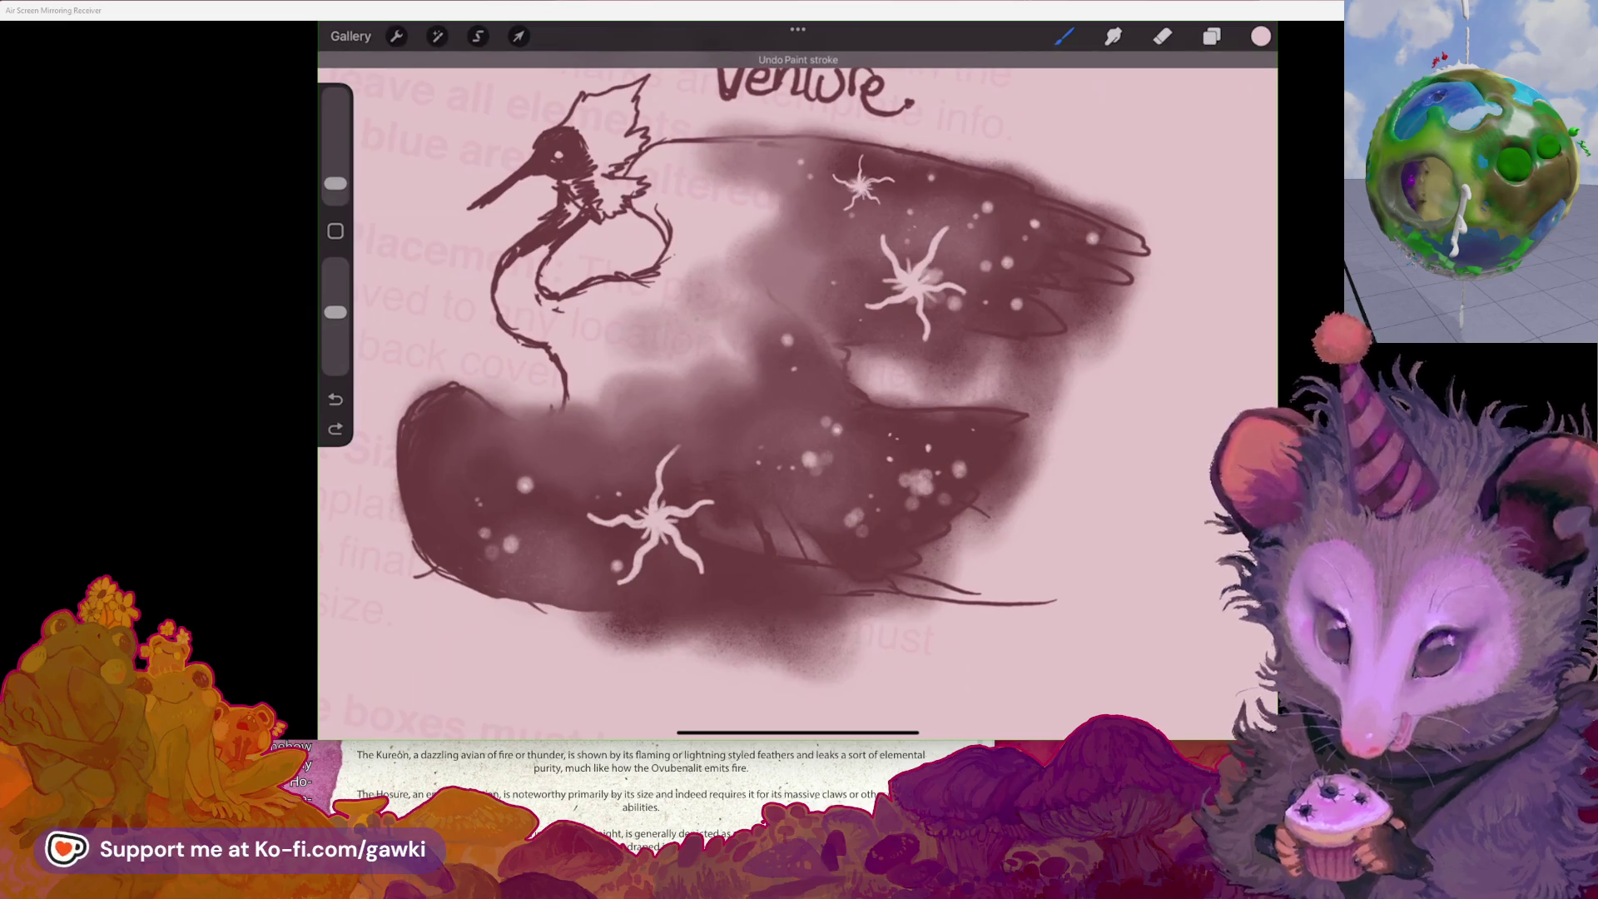
left_click(698, 464)
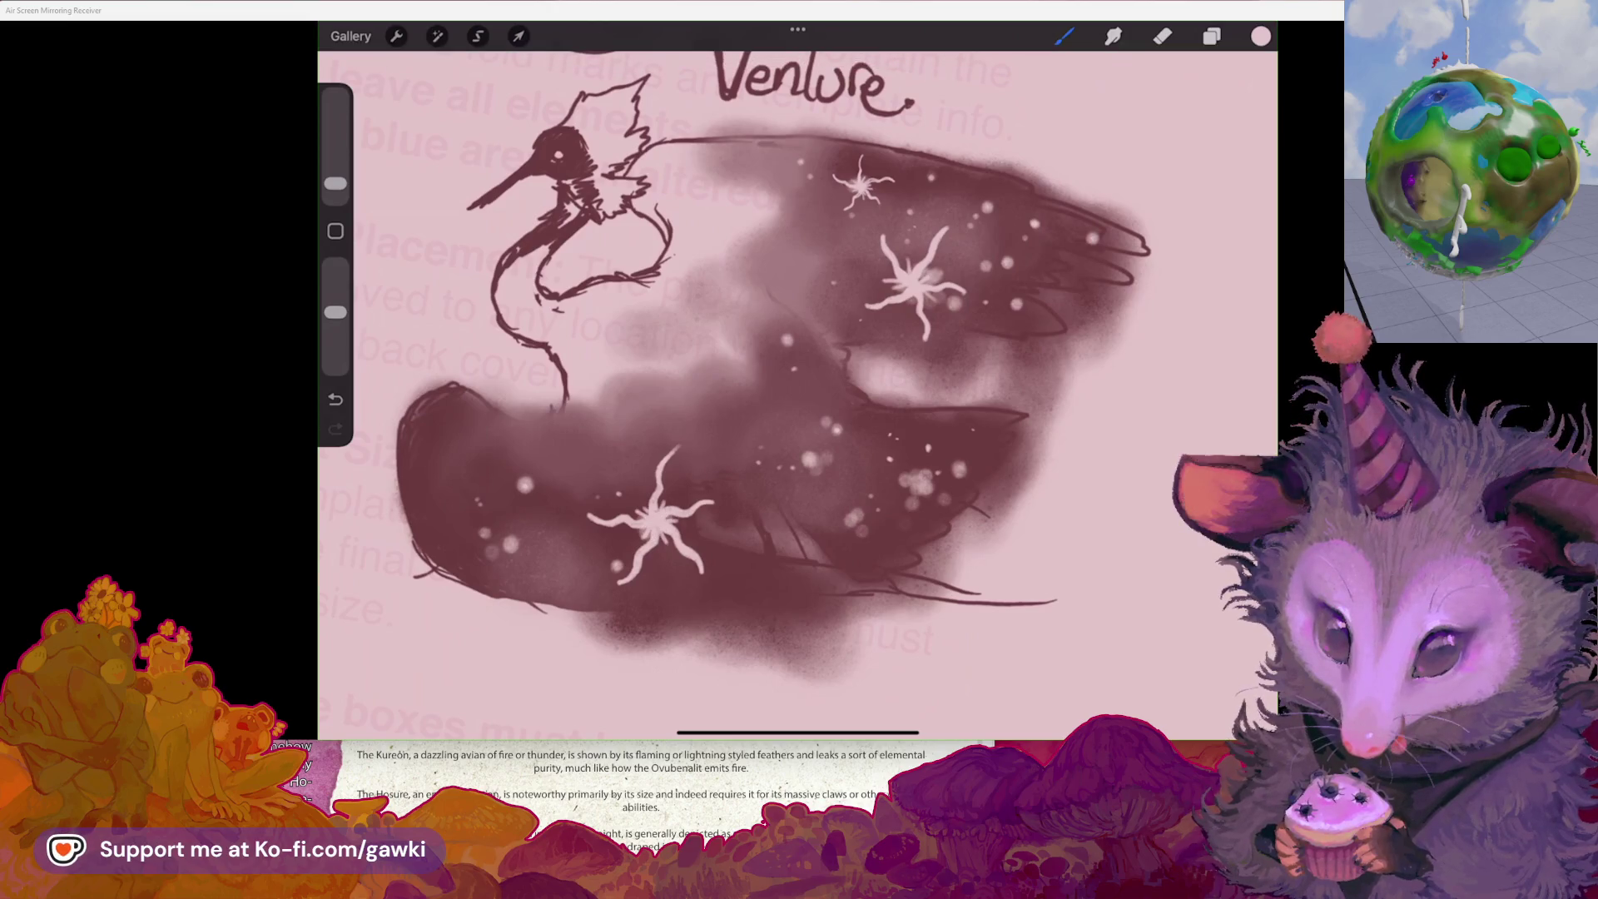
- Shrink the brush to 2% and sample the dark maroon from the wing
scroll(782, 358, "down", 5)
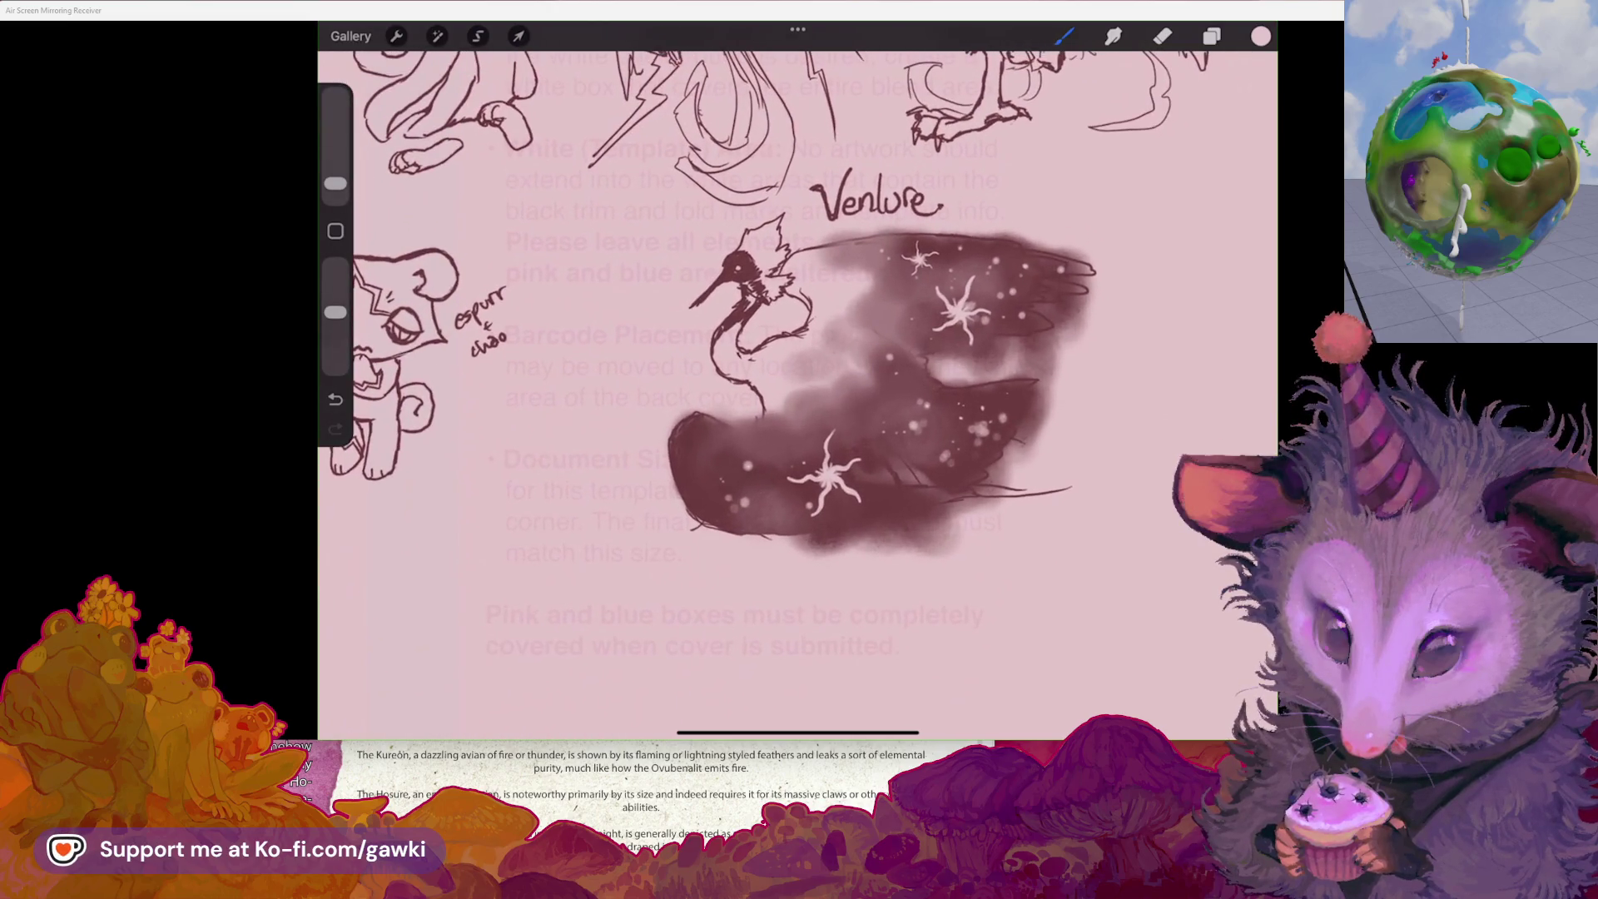
left_click_drag(336, 183, 336, 186)
left_click_drag(934, 360, 930, 402)
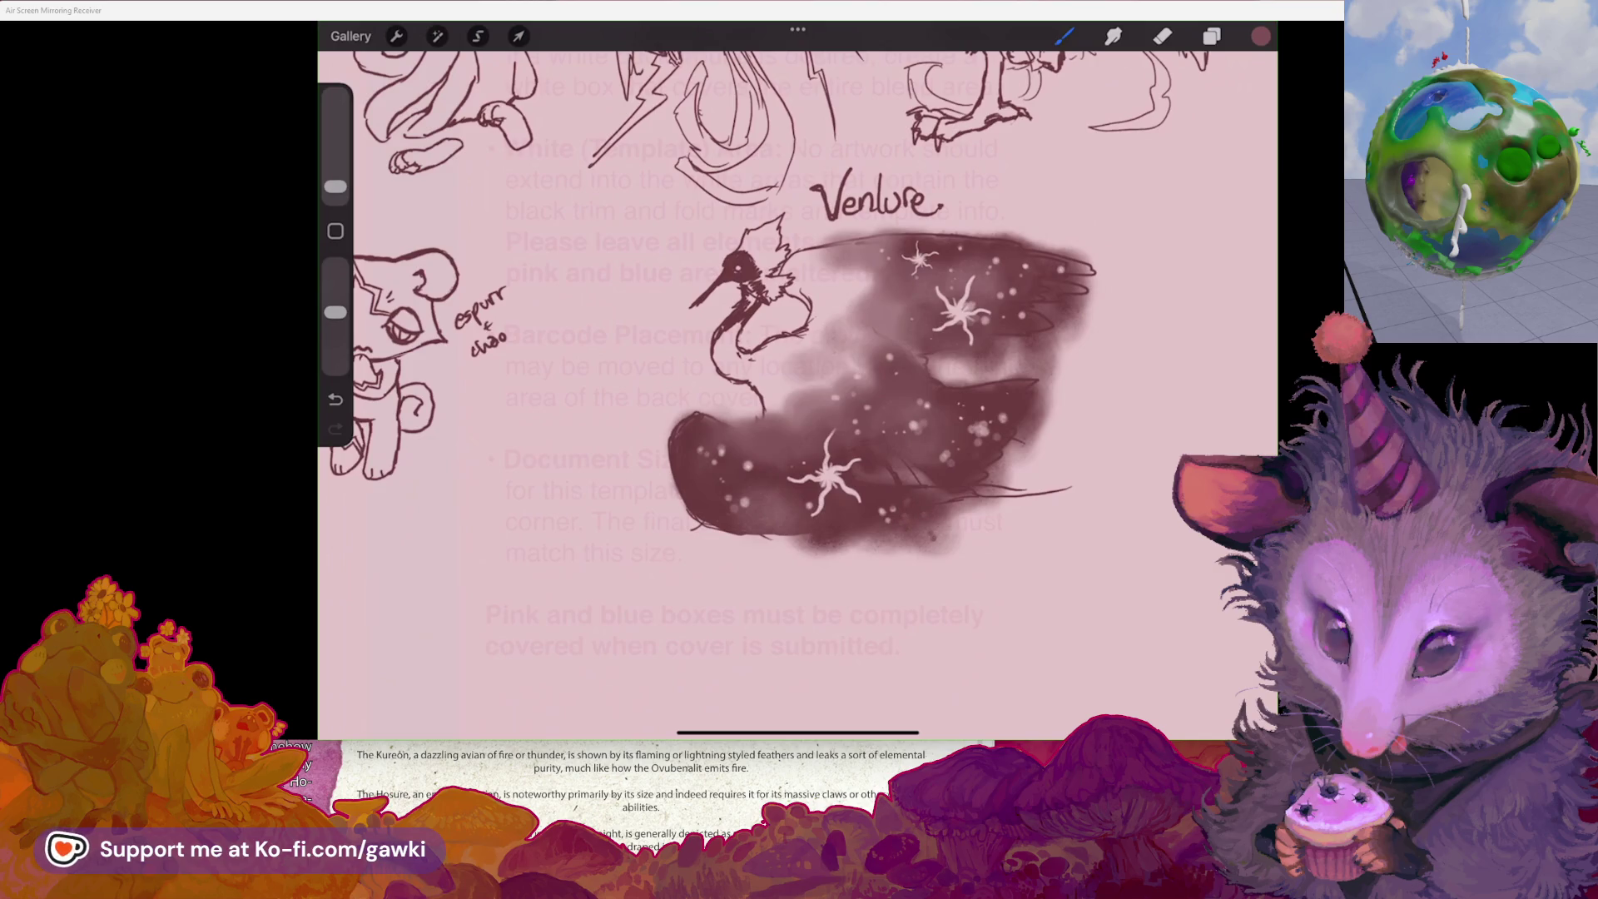
- Lasso the FELINE and AVIAN sketches and nudge the block slightly right and down
scroll(754, 305, "down", 5)
scroll(797, 380, "down", 5)
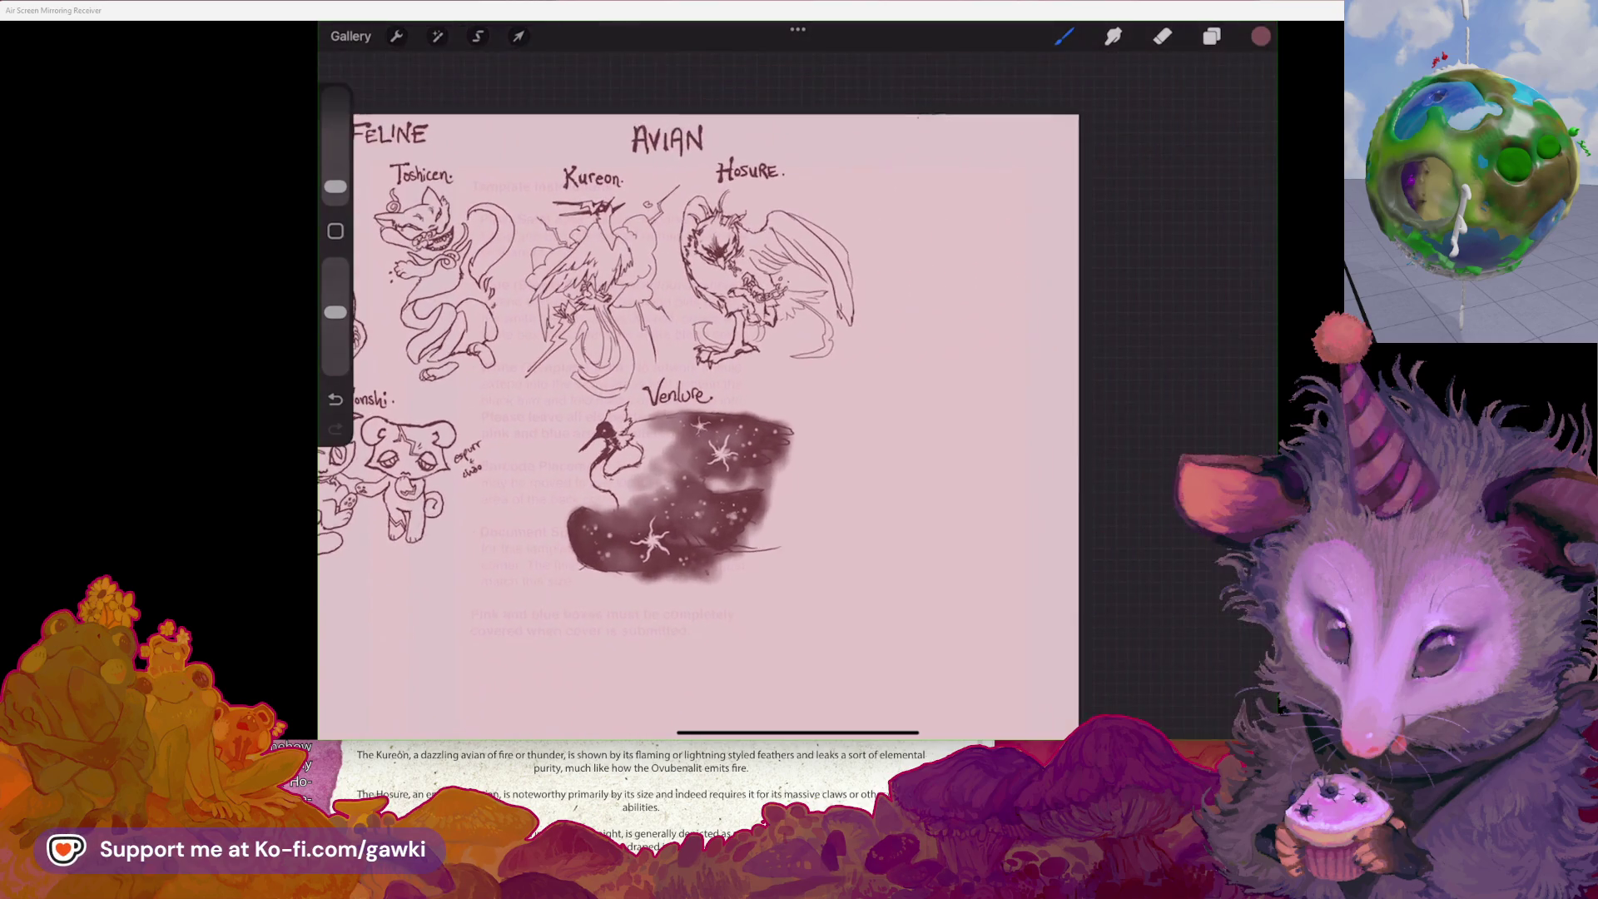
scroll(798, 416, "down", 5)
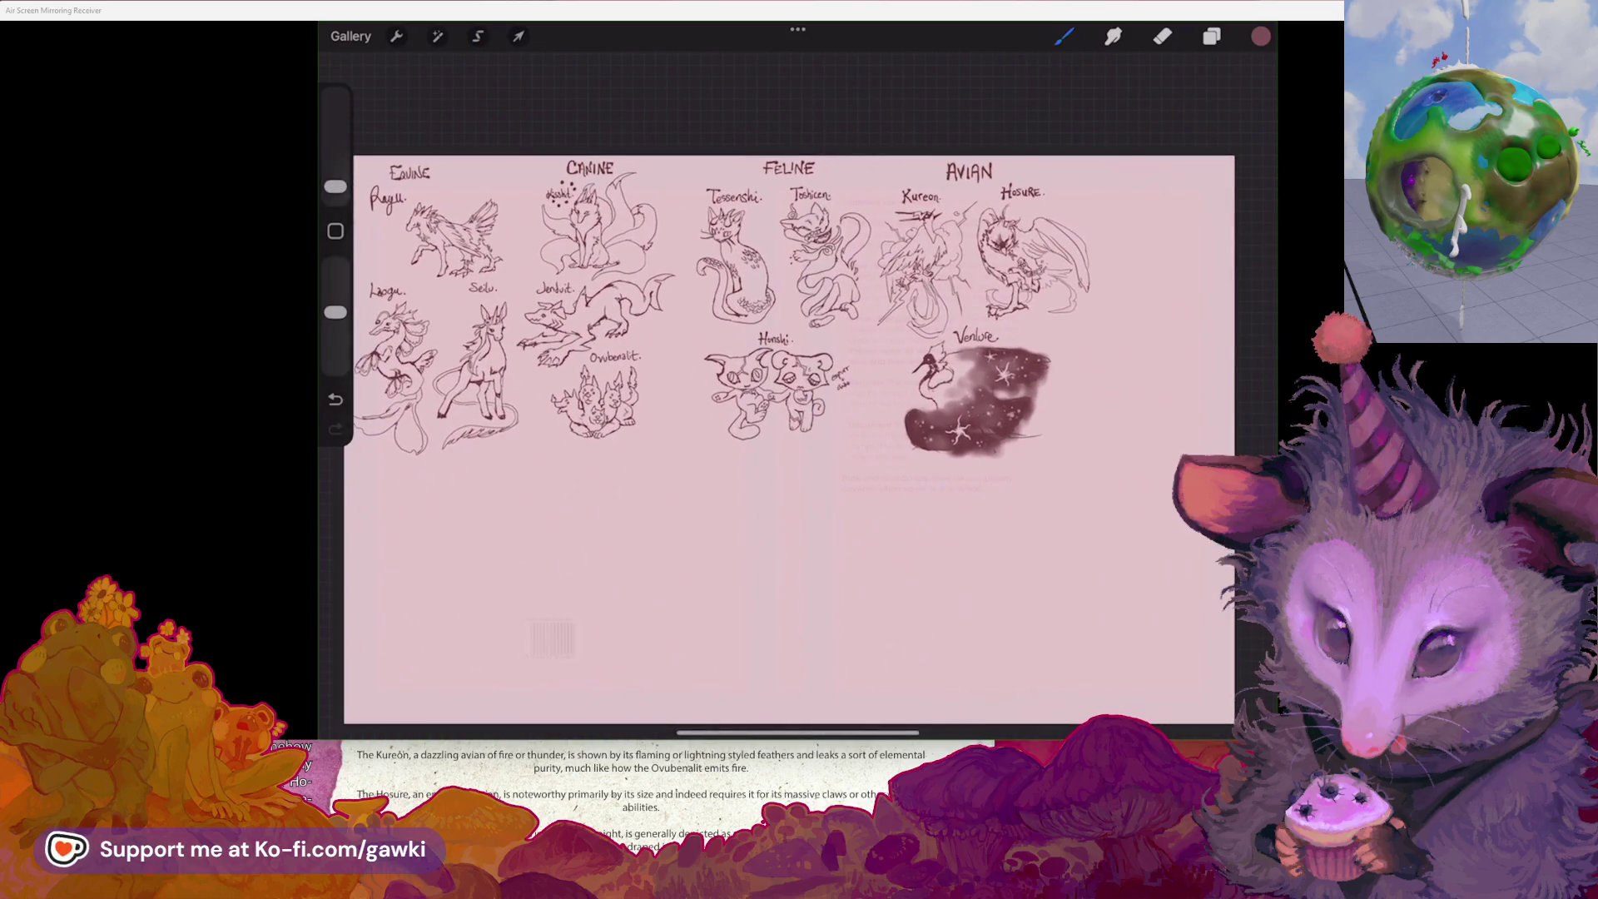
left_click(478, 36)
scroll(777, 438, "right", 2)
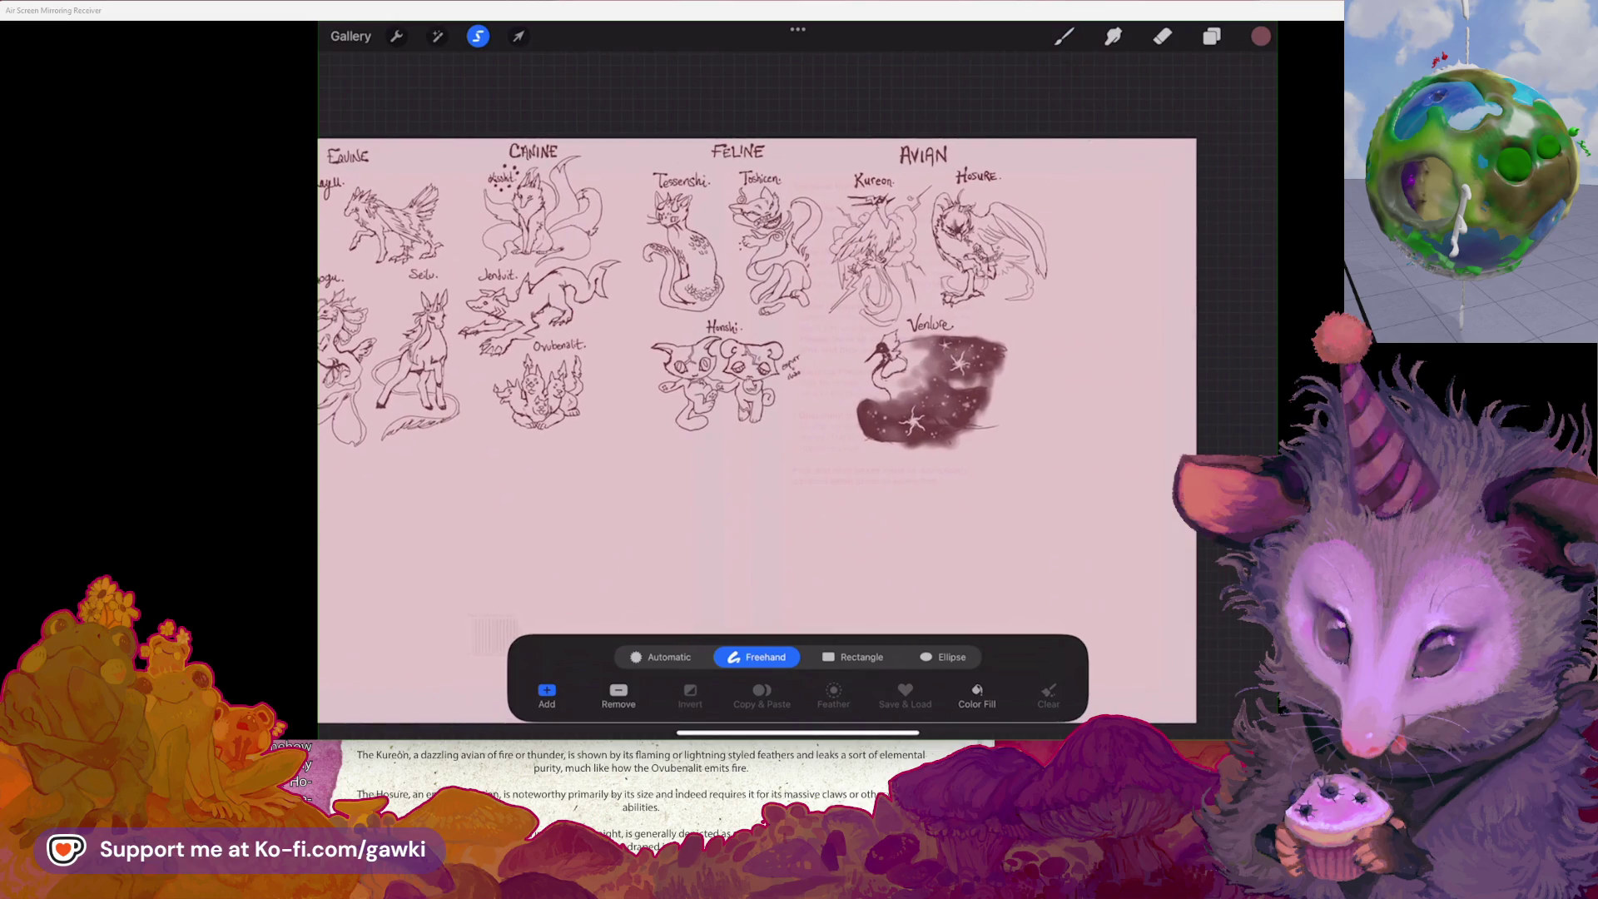
left_click_drag(1080, 387, 729, 118)
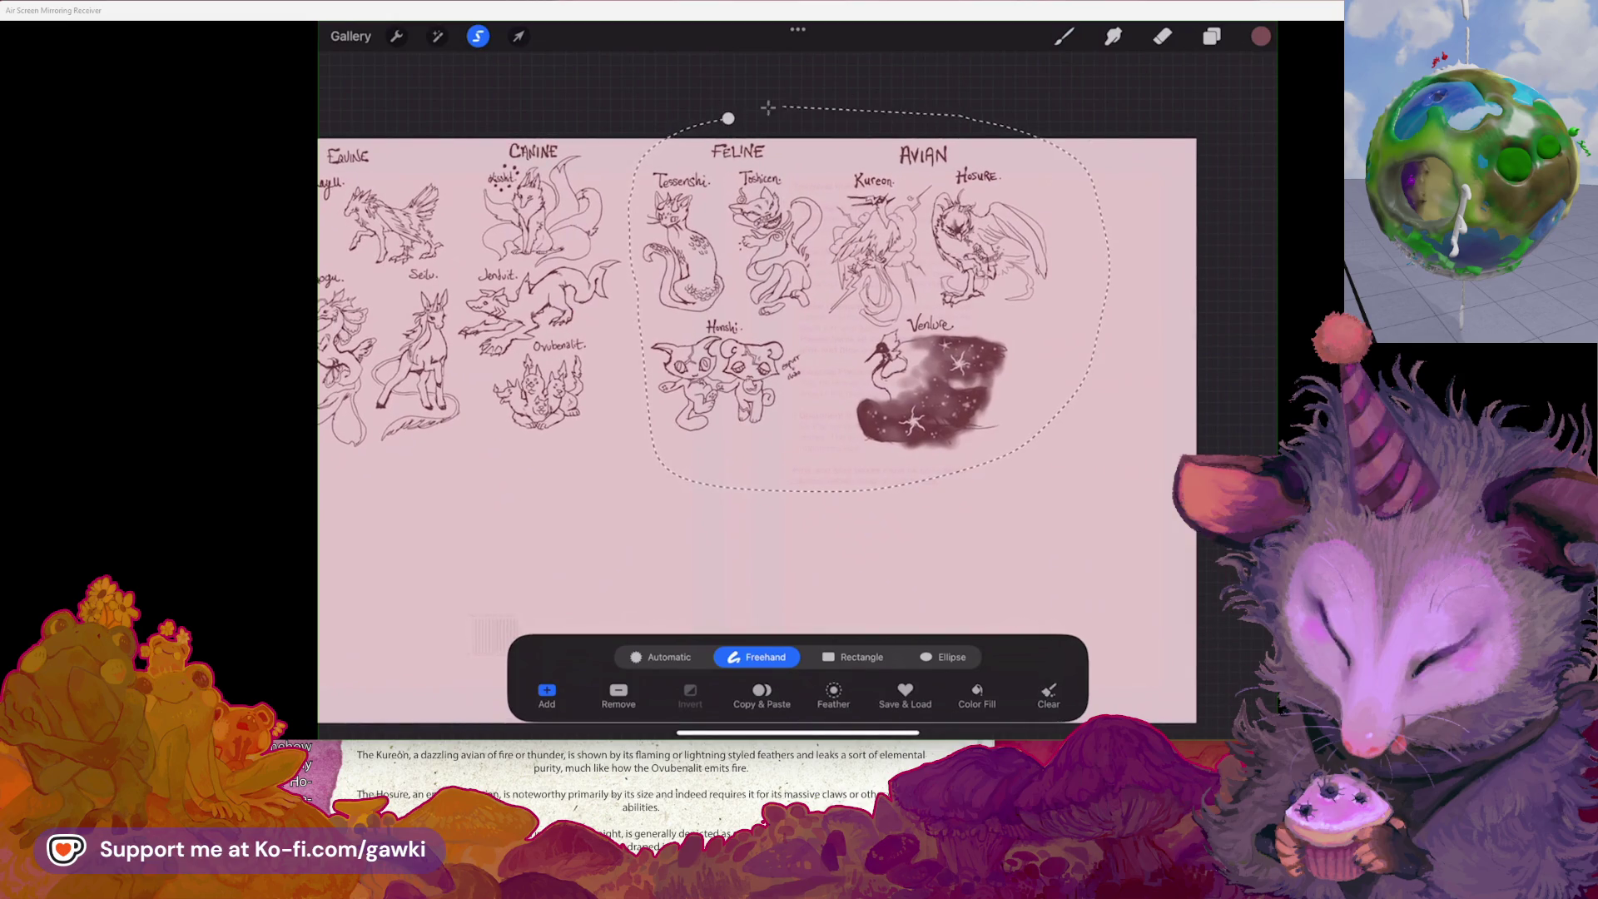
left_click(518, 36)
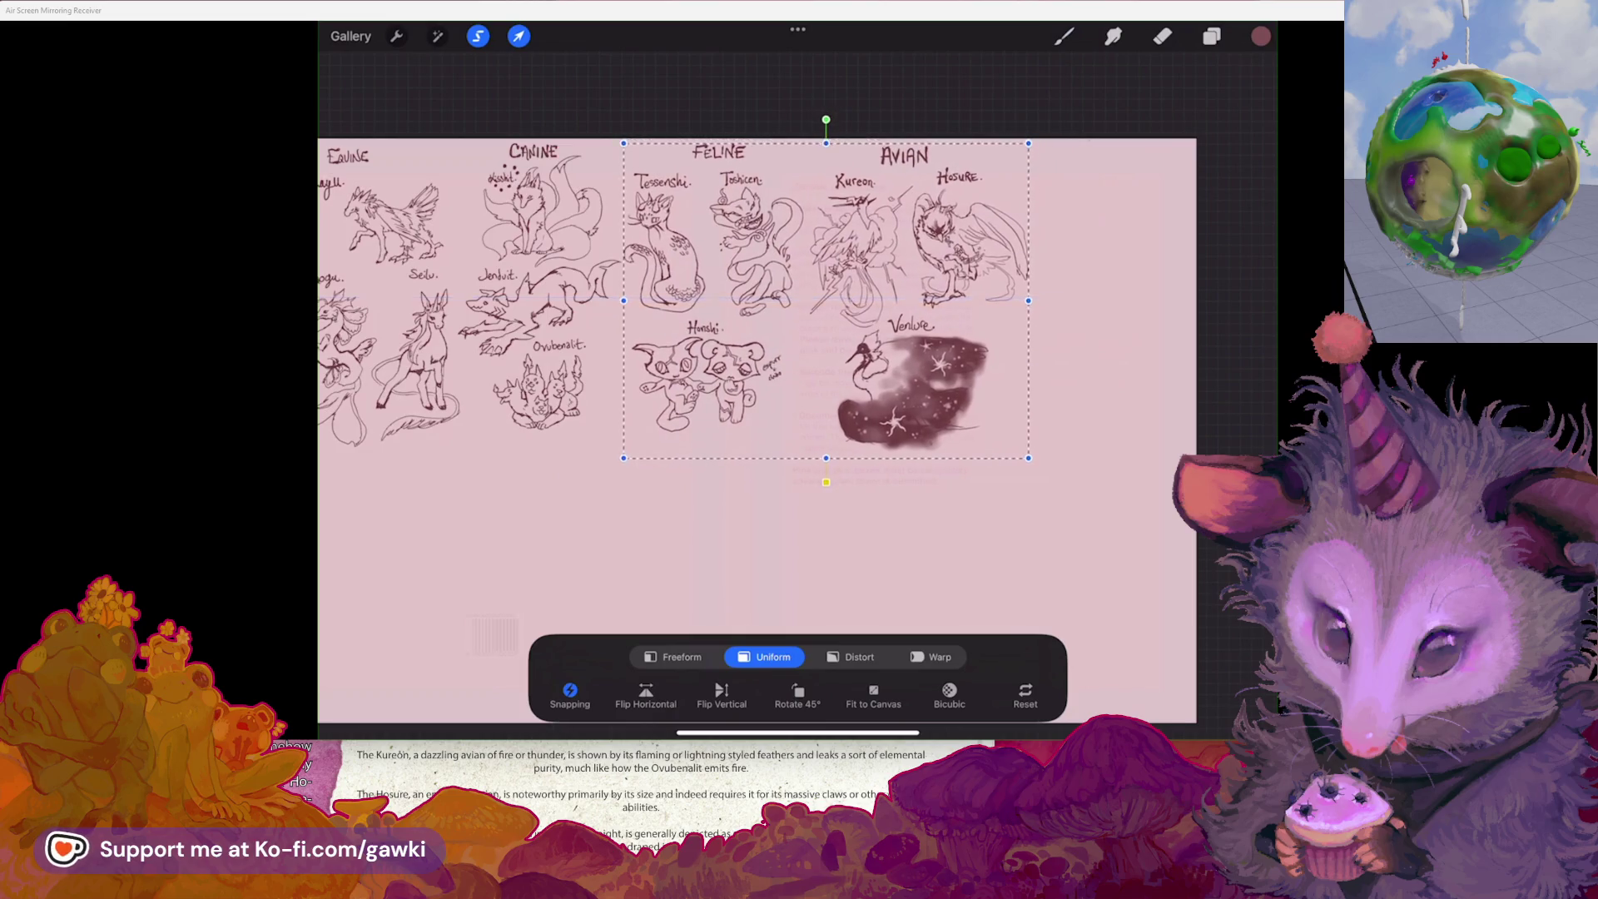
key("ctrl+z")
left_click(519, 36)
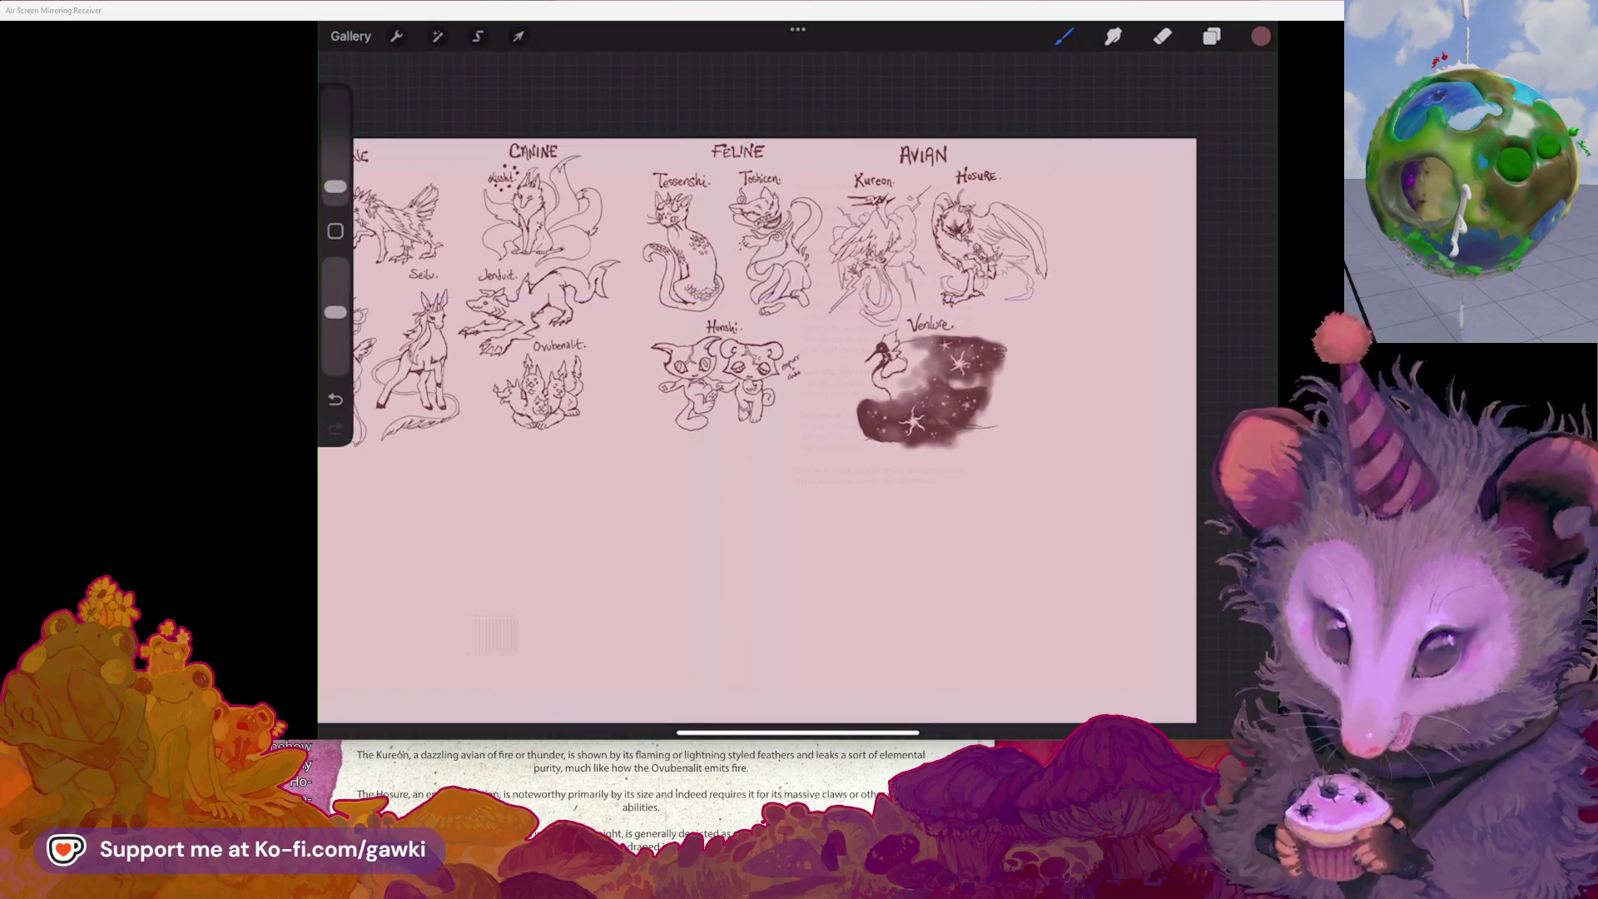
- Bring the lore PDF to the front, open at the Venlure's description
scroll(797, 391, "down", 1)
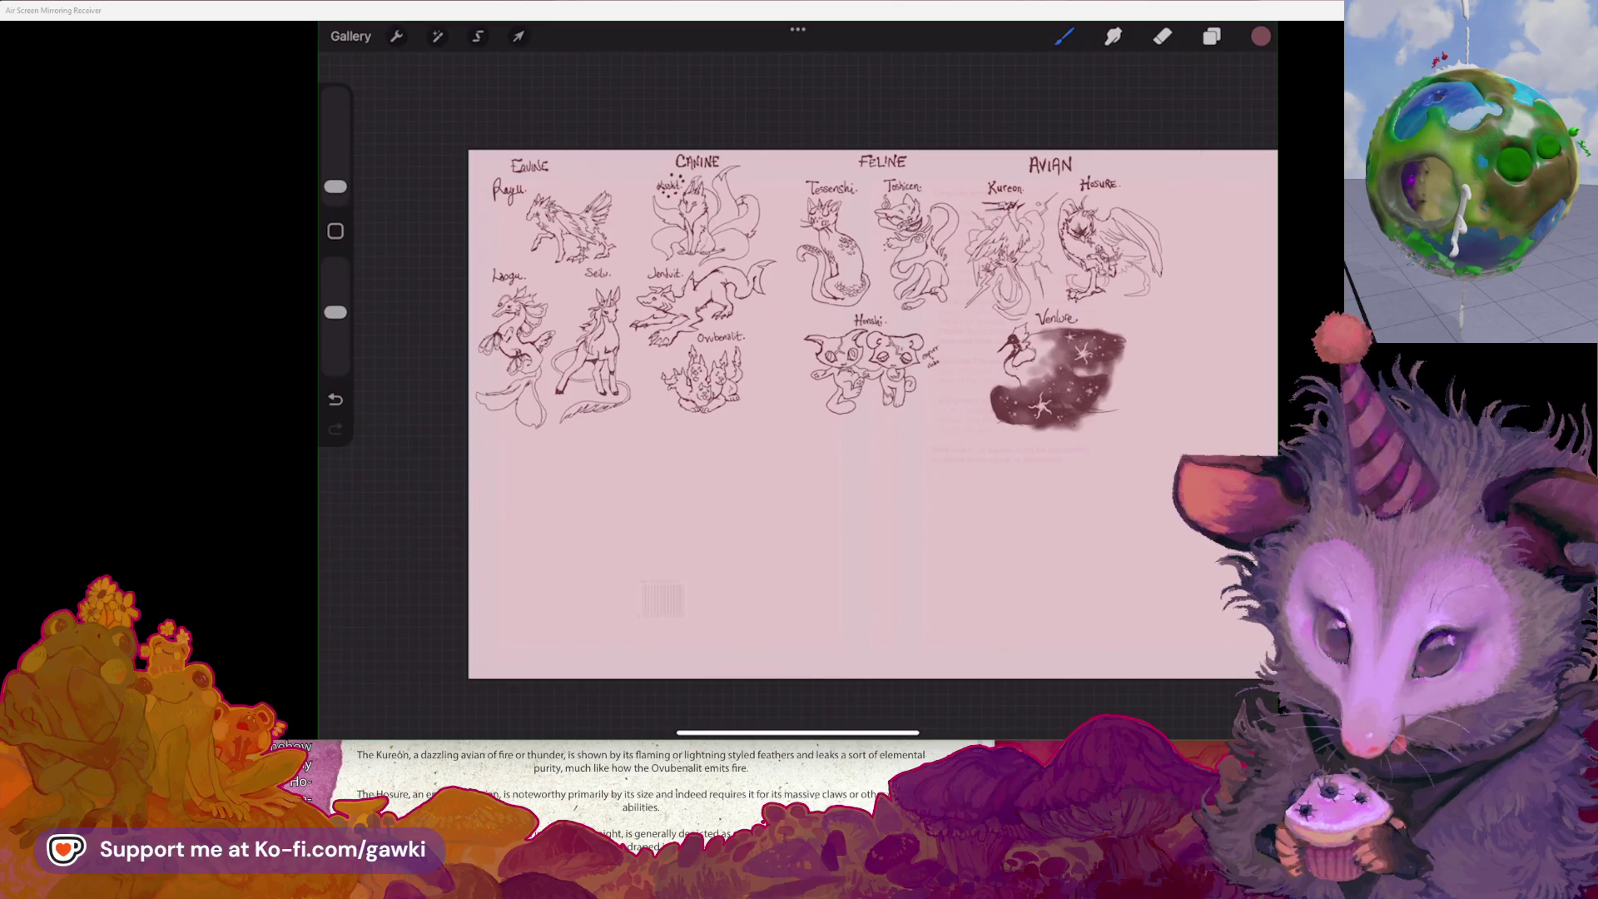
key("alt+Tab")
scroll(818, 795, "down", 10)
scroll(817, 794, "down", 2)
scroll(818, 794, "up", 10)
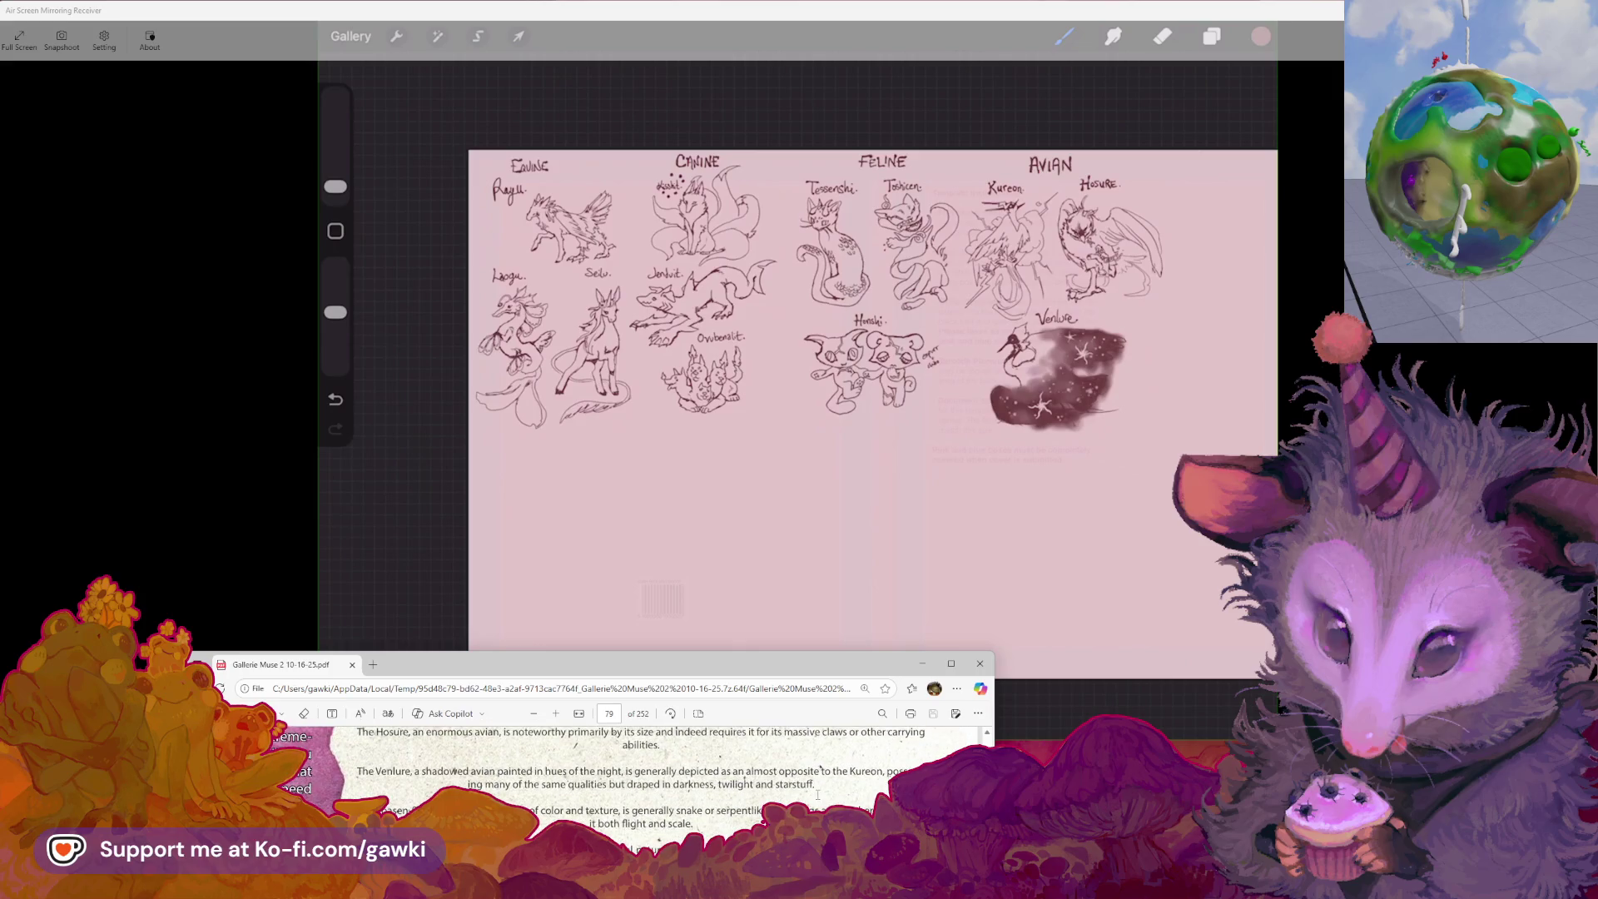
- Scroll the lore PDF to the Loasen-Setti paragraph
scroll(817, 794, "up", 2)
scroll(818, 794, "up", 3)
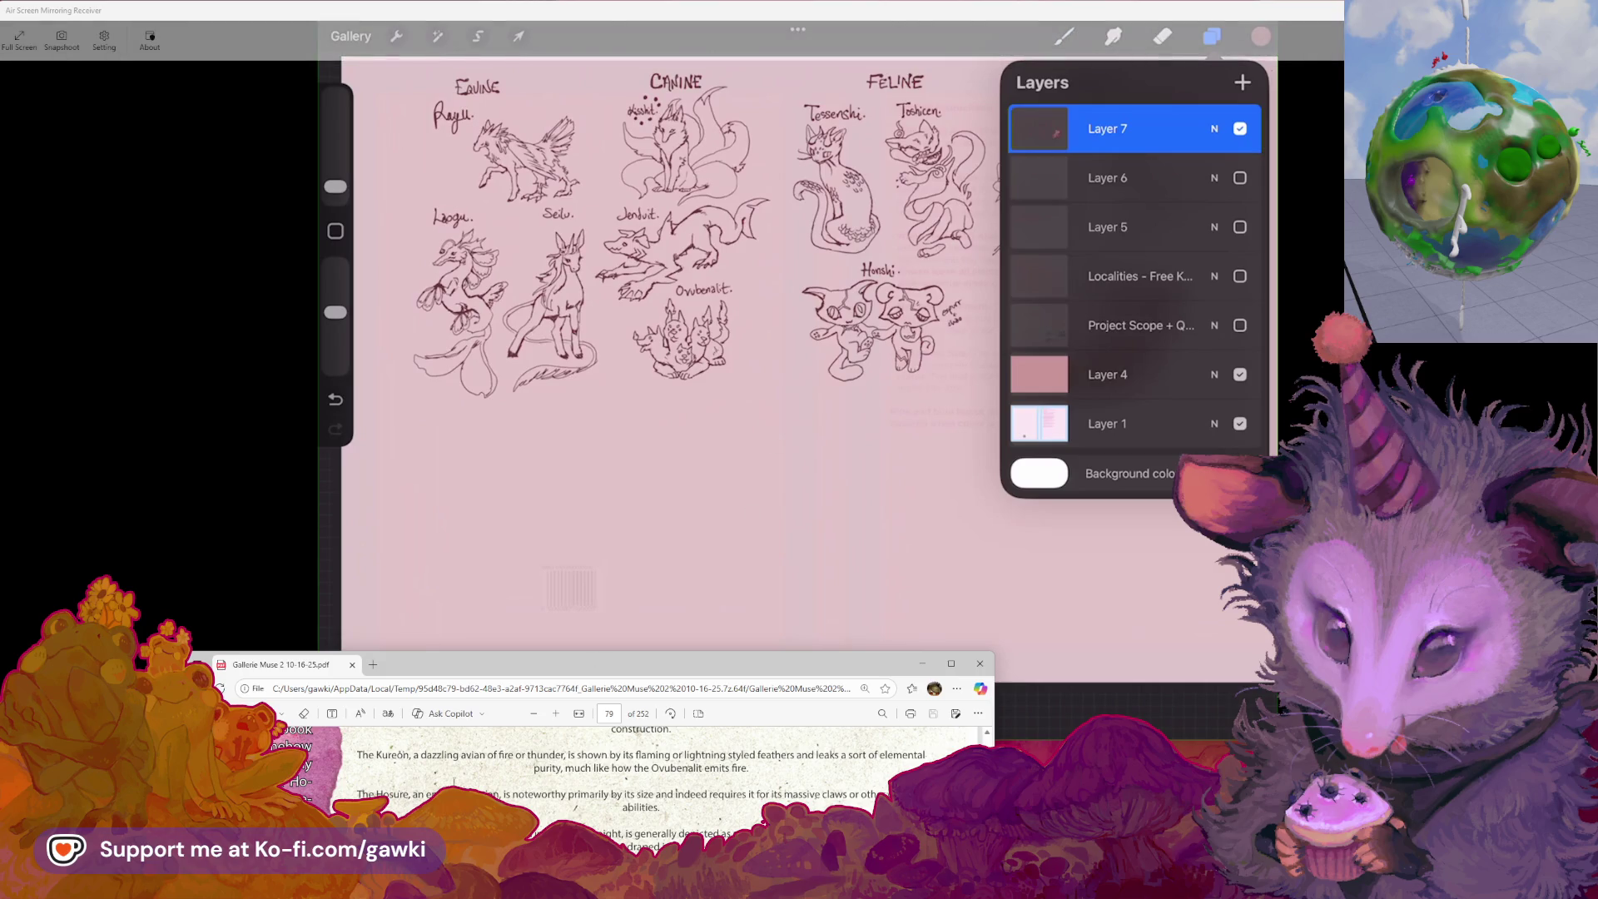
scroll(641, 778, "down", 2)
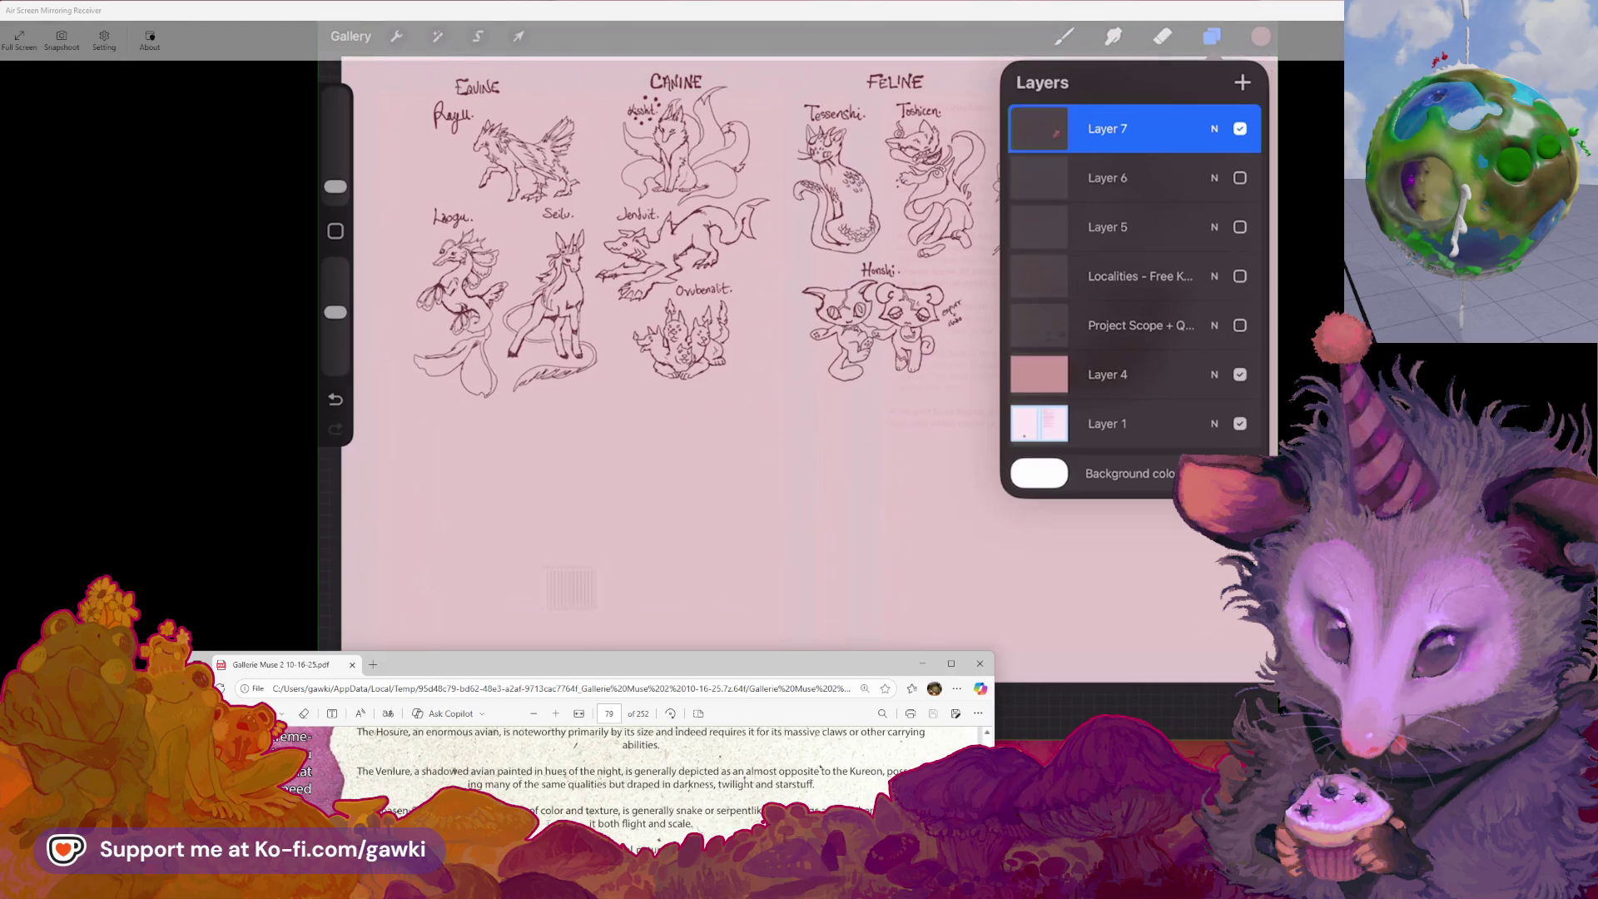
scroll(555, 778, "down", 2)
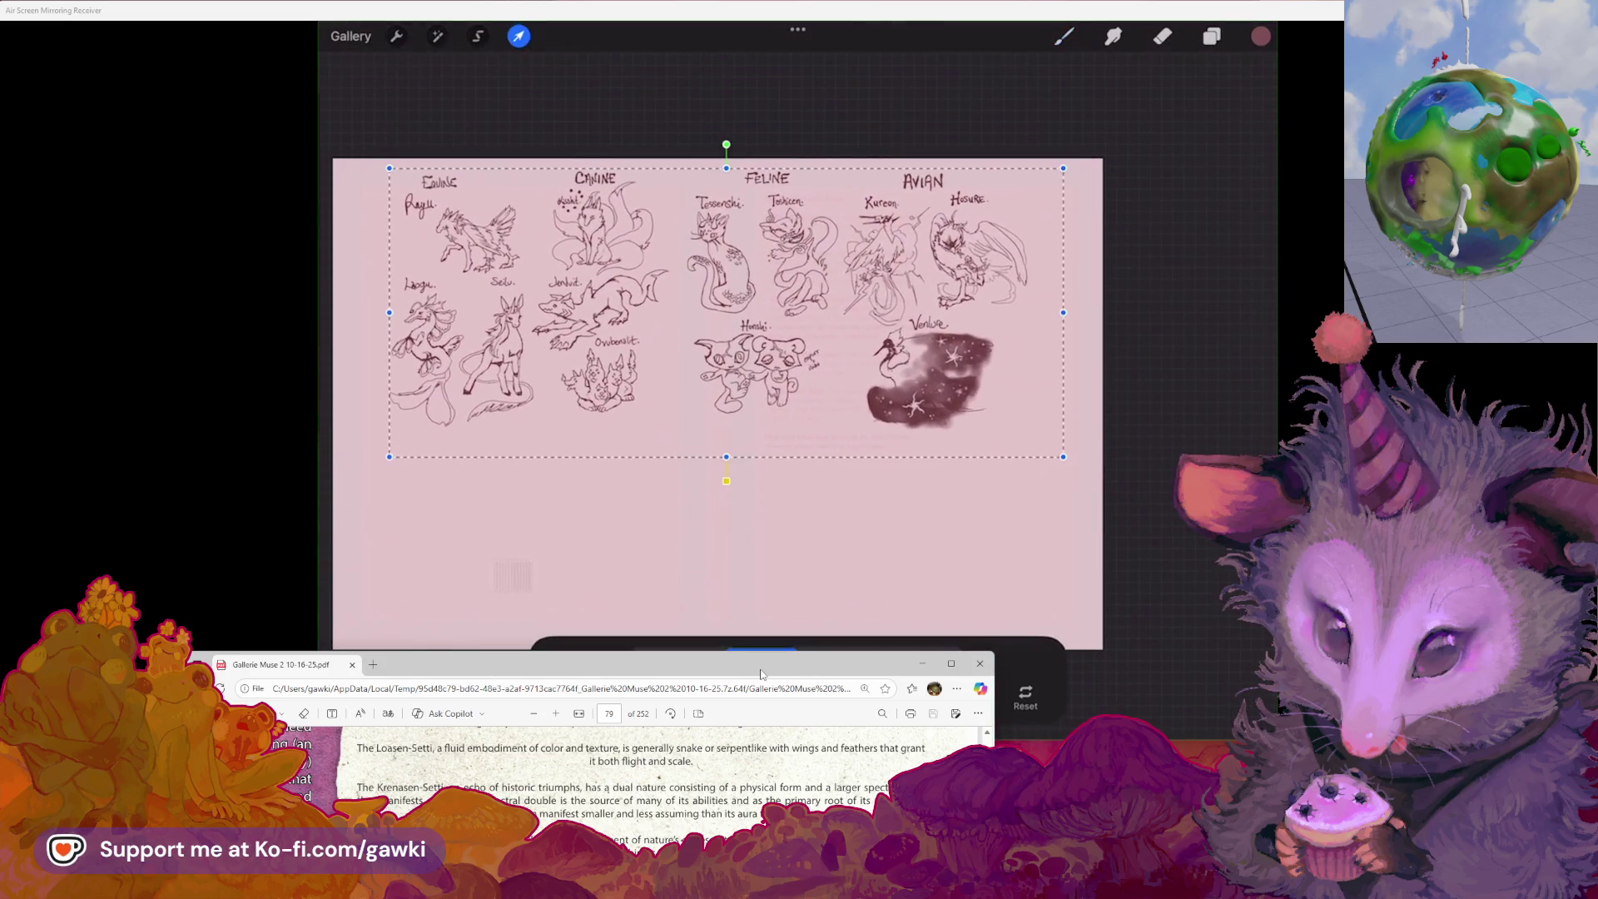
- Shift the whole sketch block slightly left and commit the move
left_click_drag(725, 313, 717, 313)
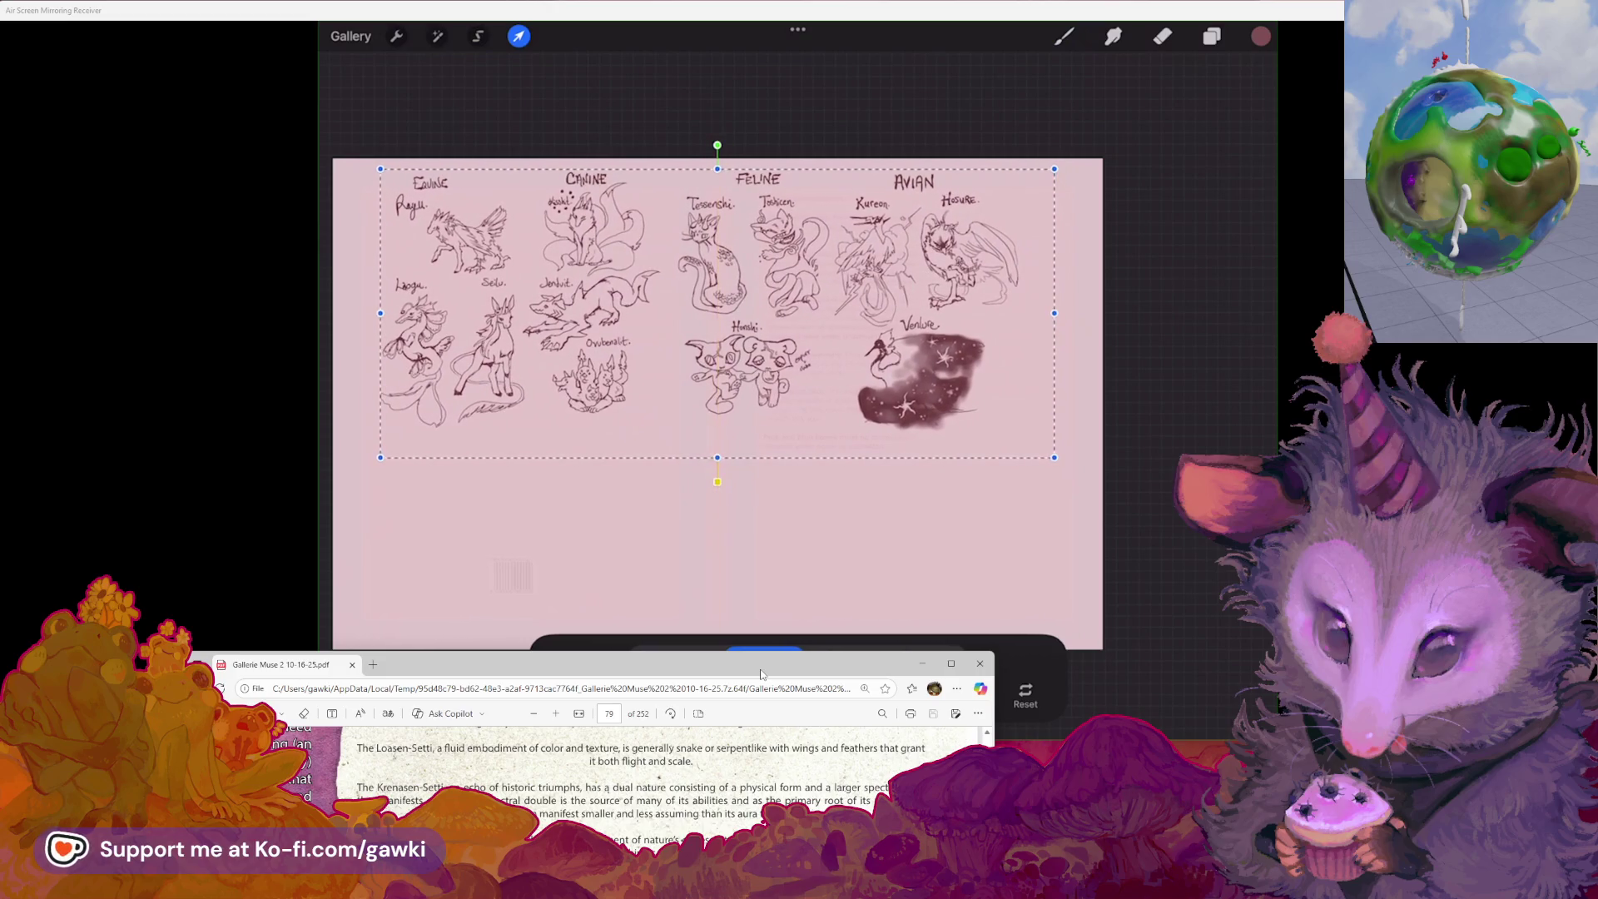
left_click(1065, 36)
scroll(583, 499, "up", 5)
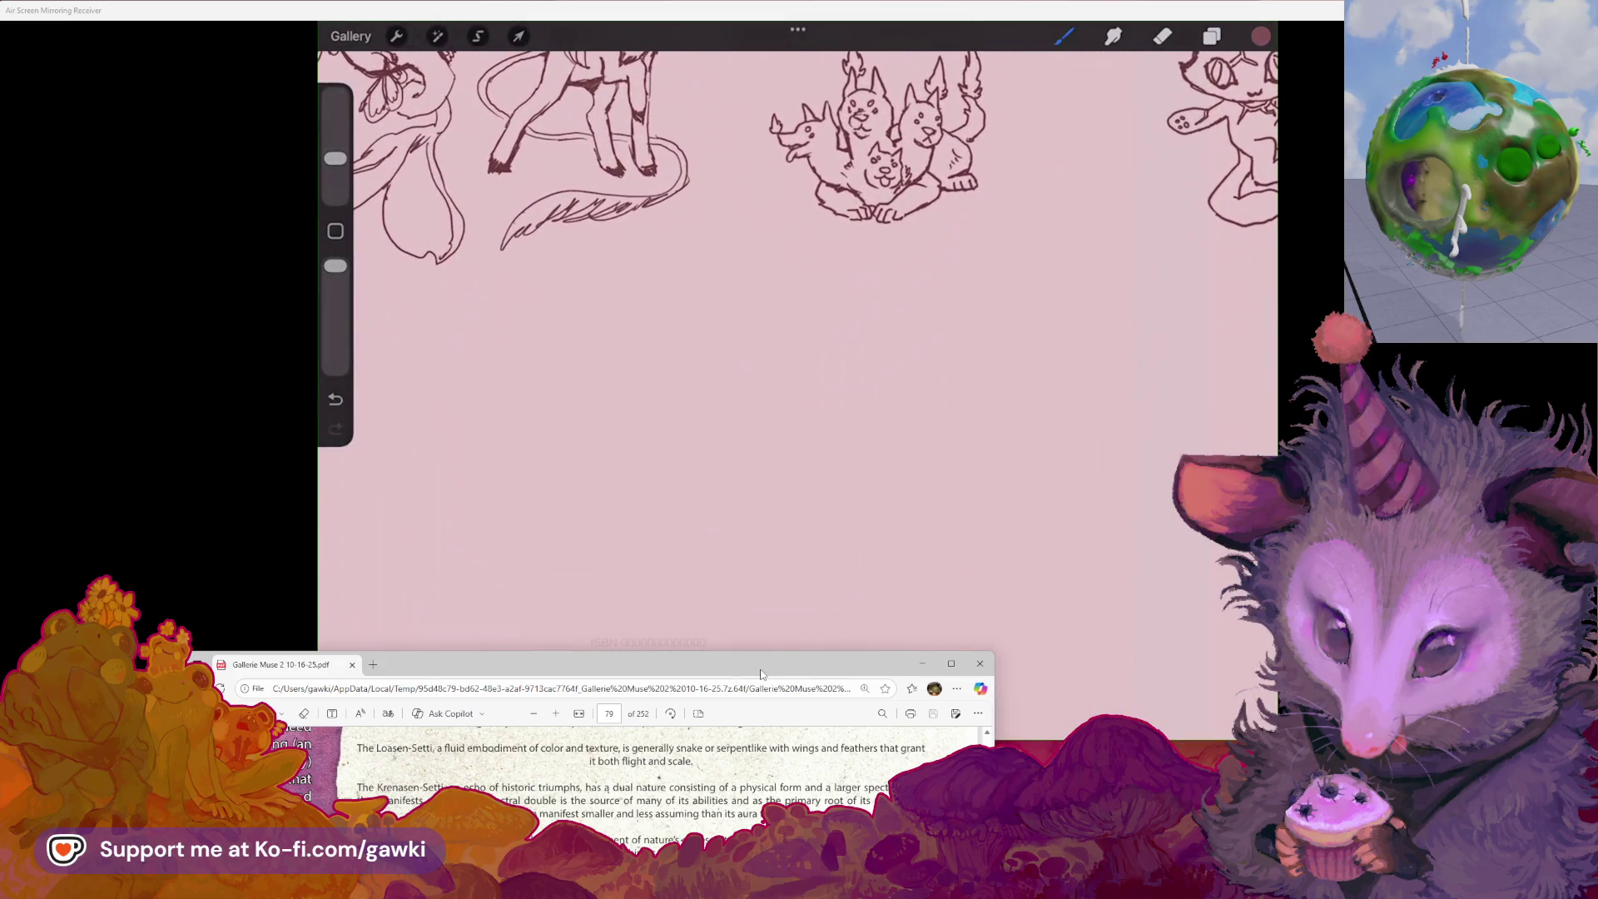
- Set the brush to 25% and letter REPTIL in the blank space below the sketches
left_click(660, 268)
left_click(336, 399)
left_click_drag(335, 158, 335, 144)
mouse_move(664, 261)
left_mouse_down()
mouse_move(683, 294)
mouse_move(700, 267)
mouse_move(699, 289)
mouse_move(720, 291)
mouse_move(727, 263)
mouse_move(732, 292)
left_mouse_up()
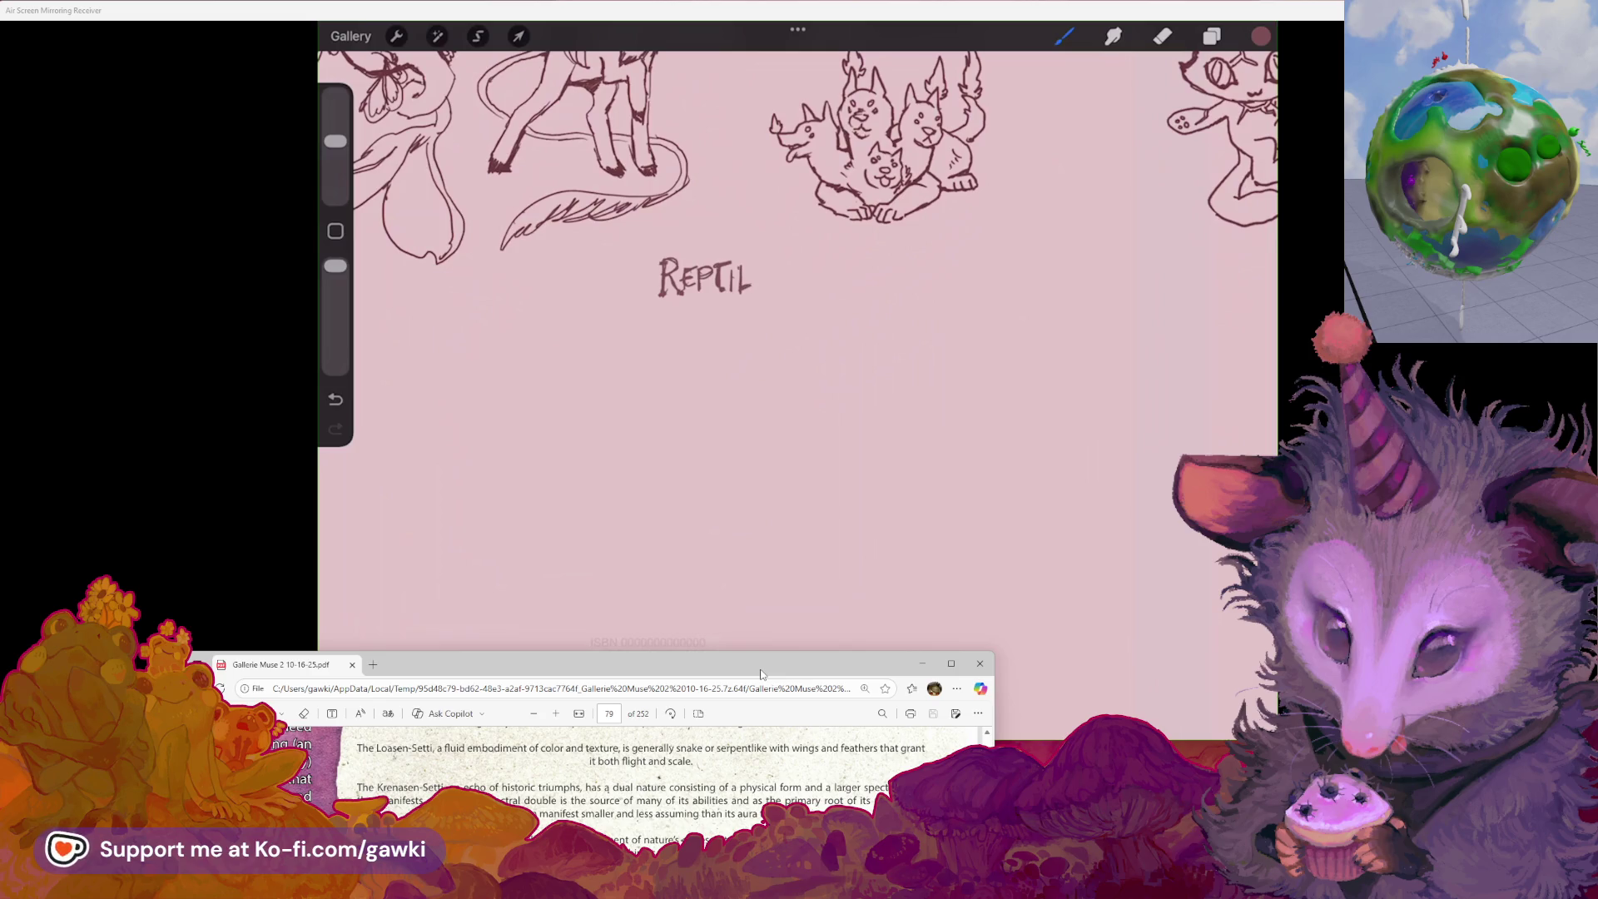
- Add the final E so the heading reads REPTILE
left_click_drag(764, 263, 756, 287)
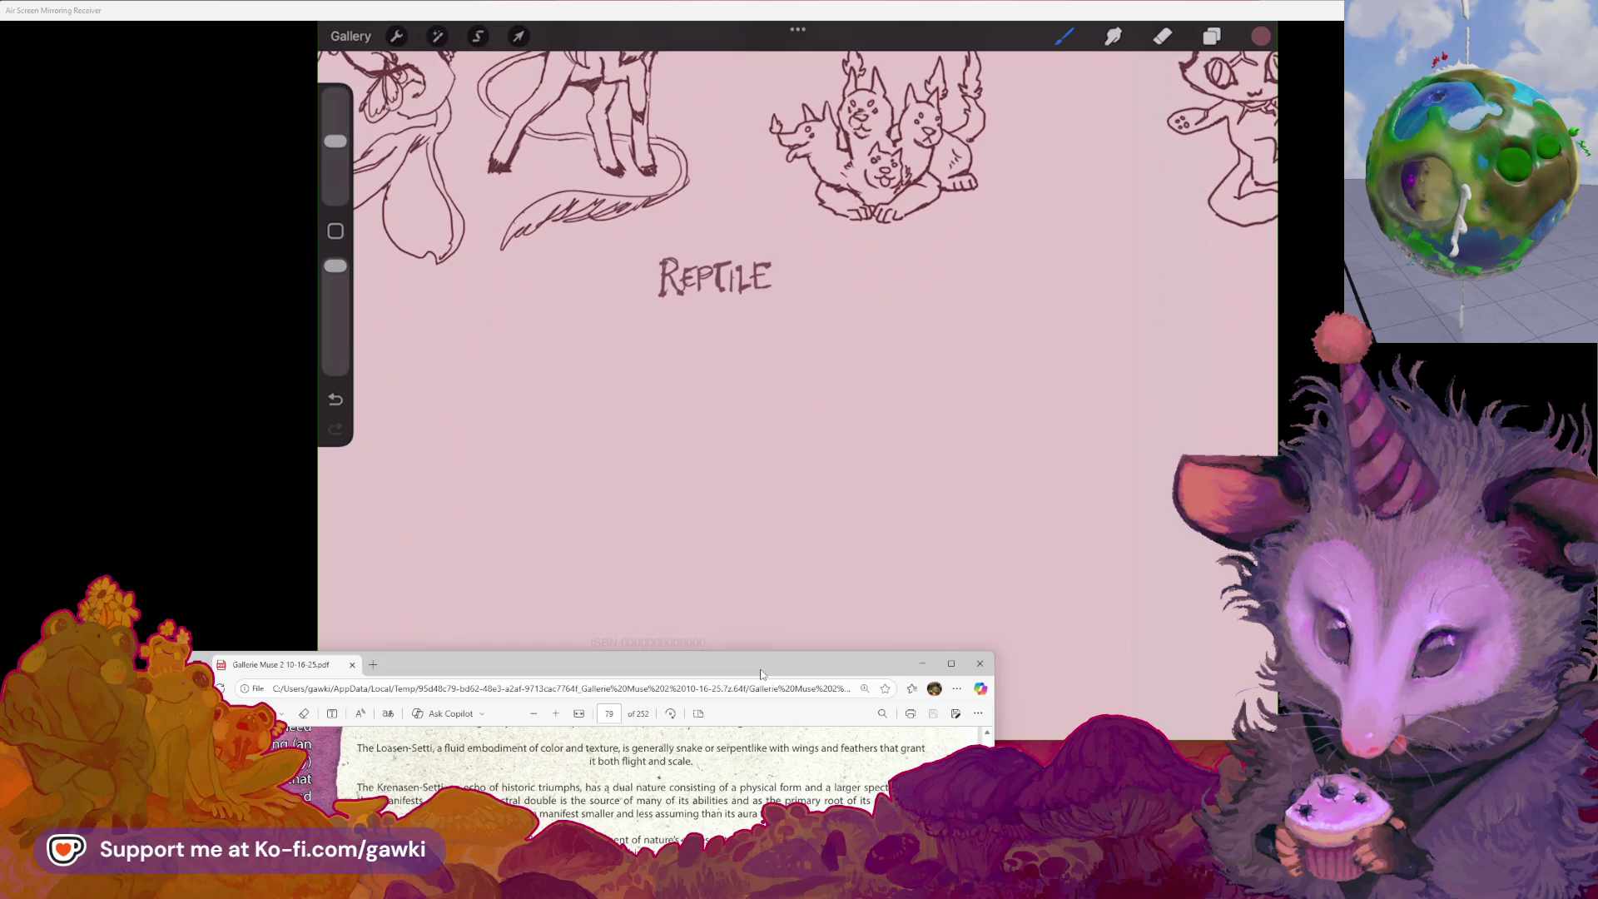
scroll(798, 250, "up", 1)
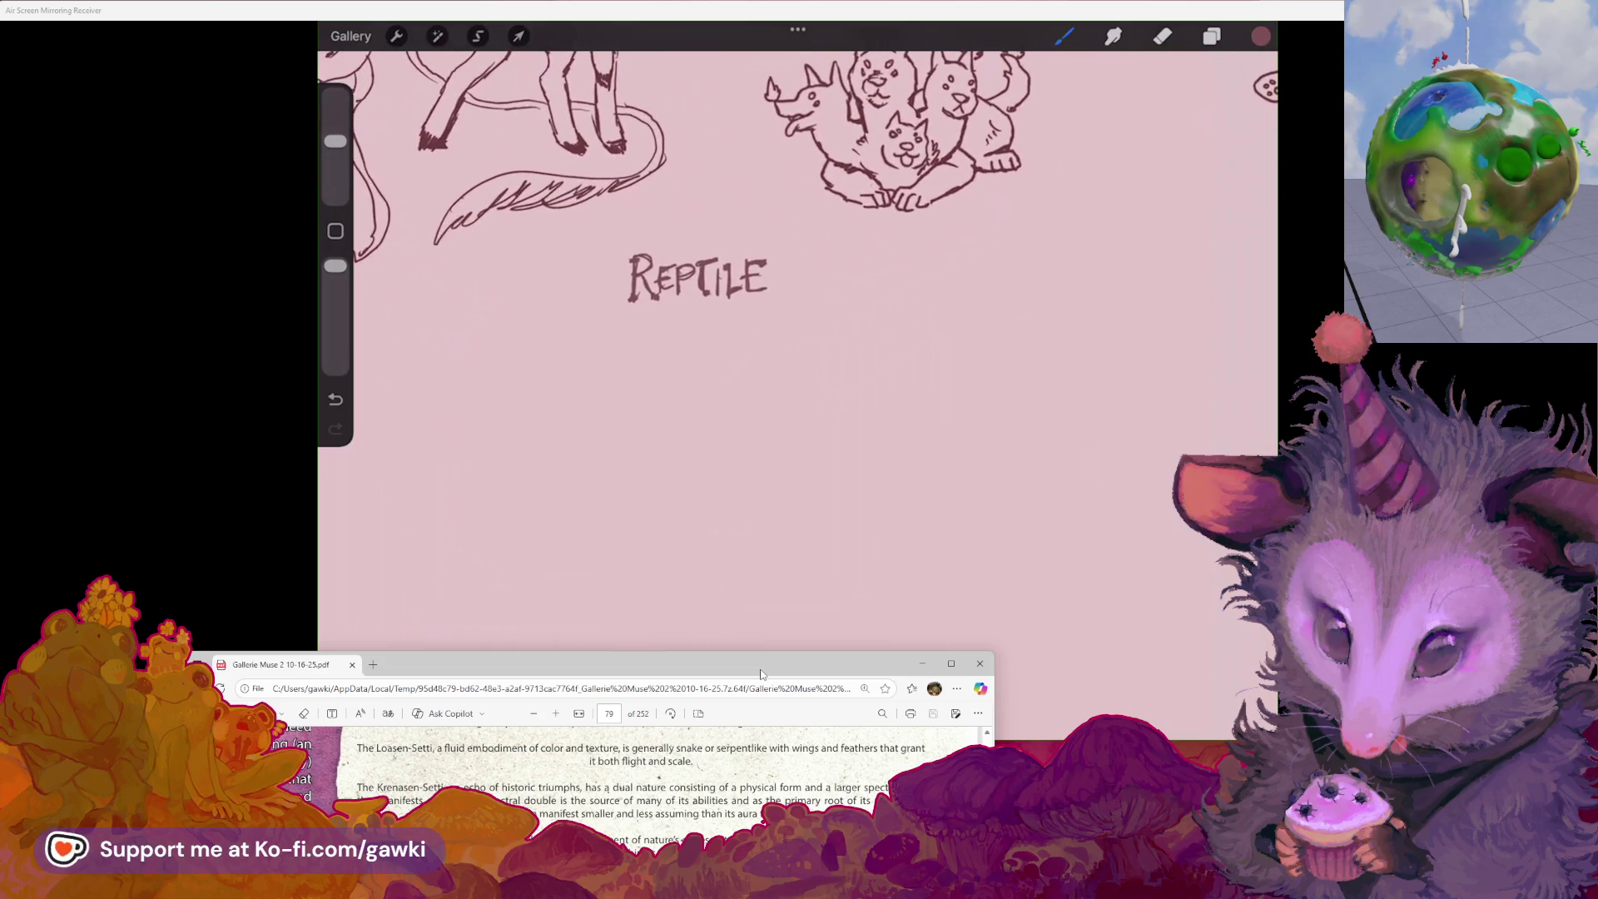
scroll(797, 250, "down", 1)
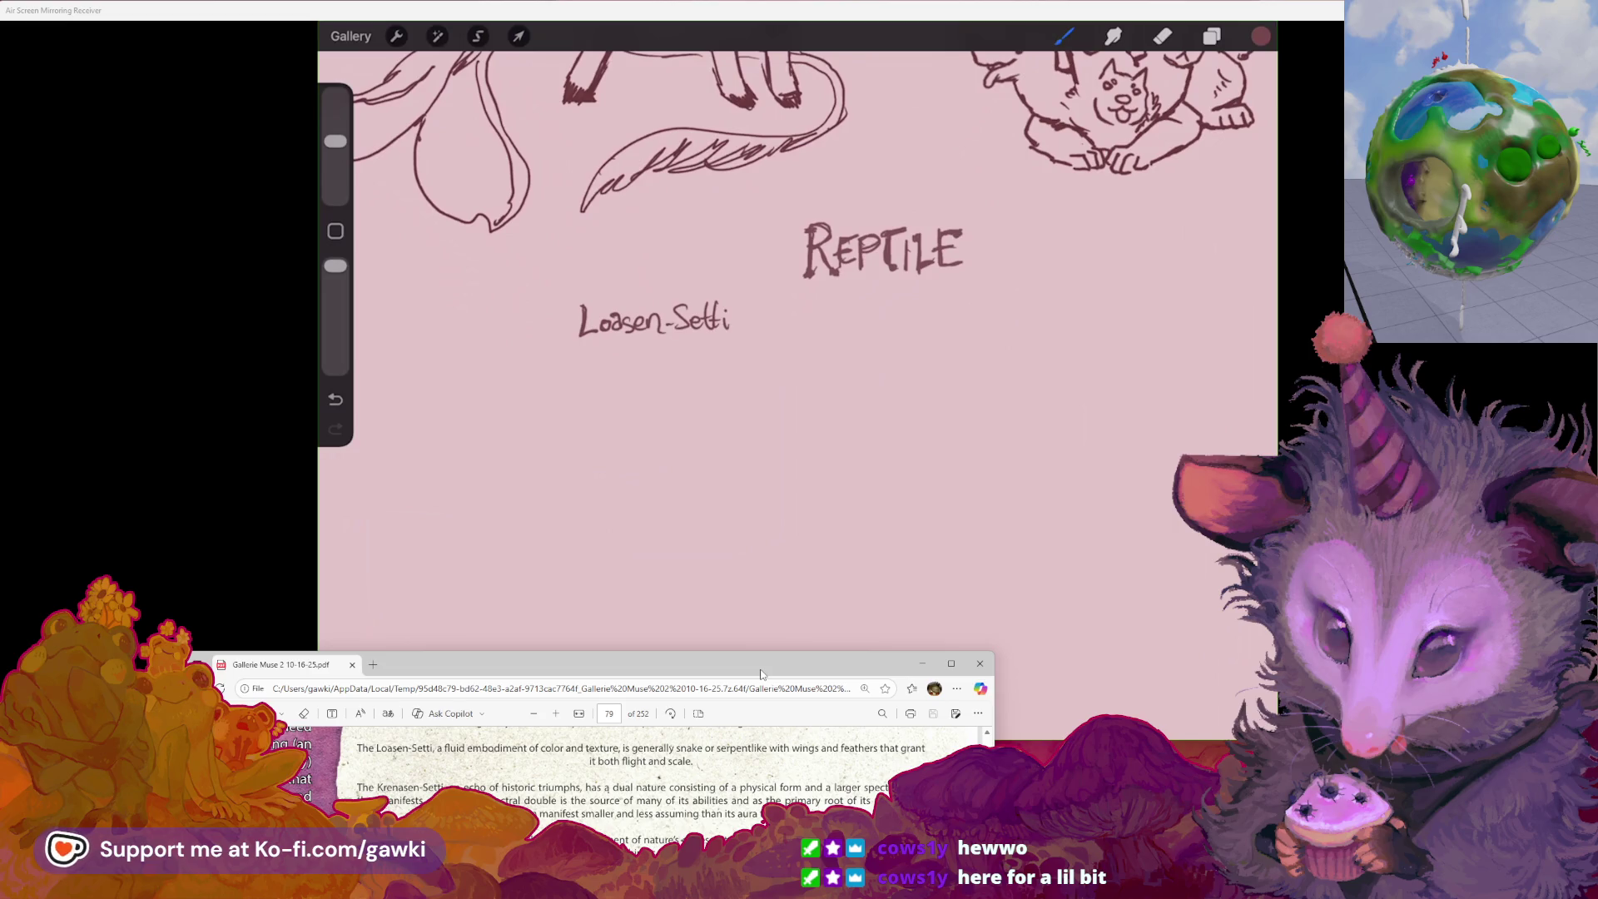
- Bring the mirrored iPad window in front of the lore PDF
mouse_move(192, 333)
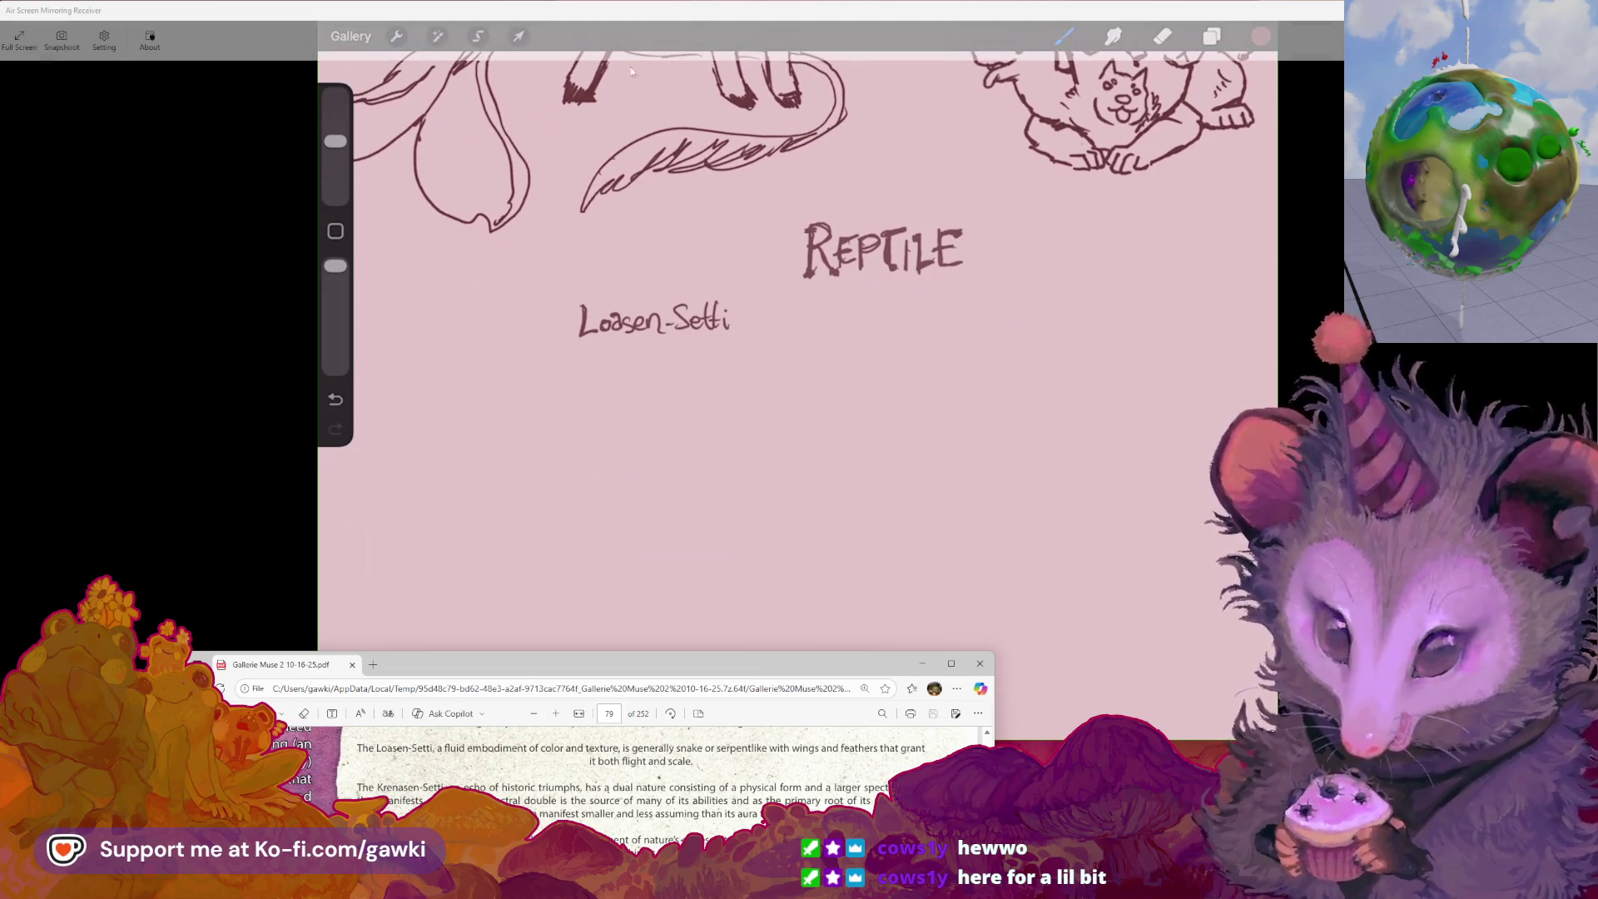
left_click(806, 10)
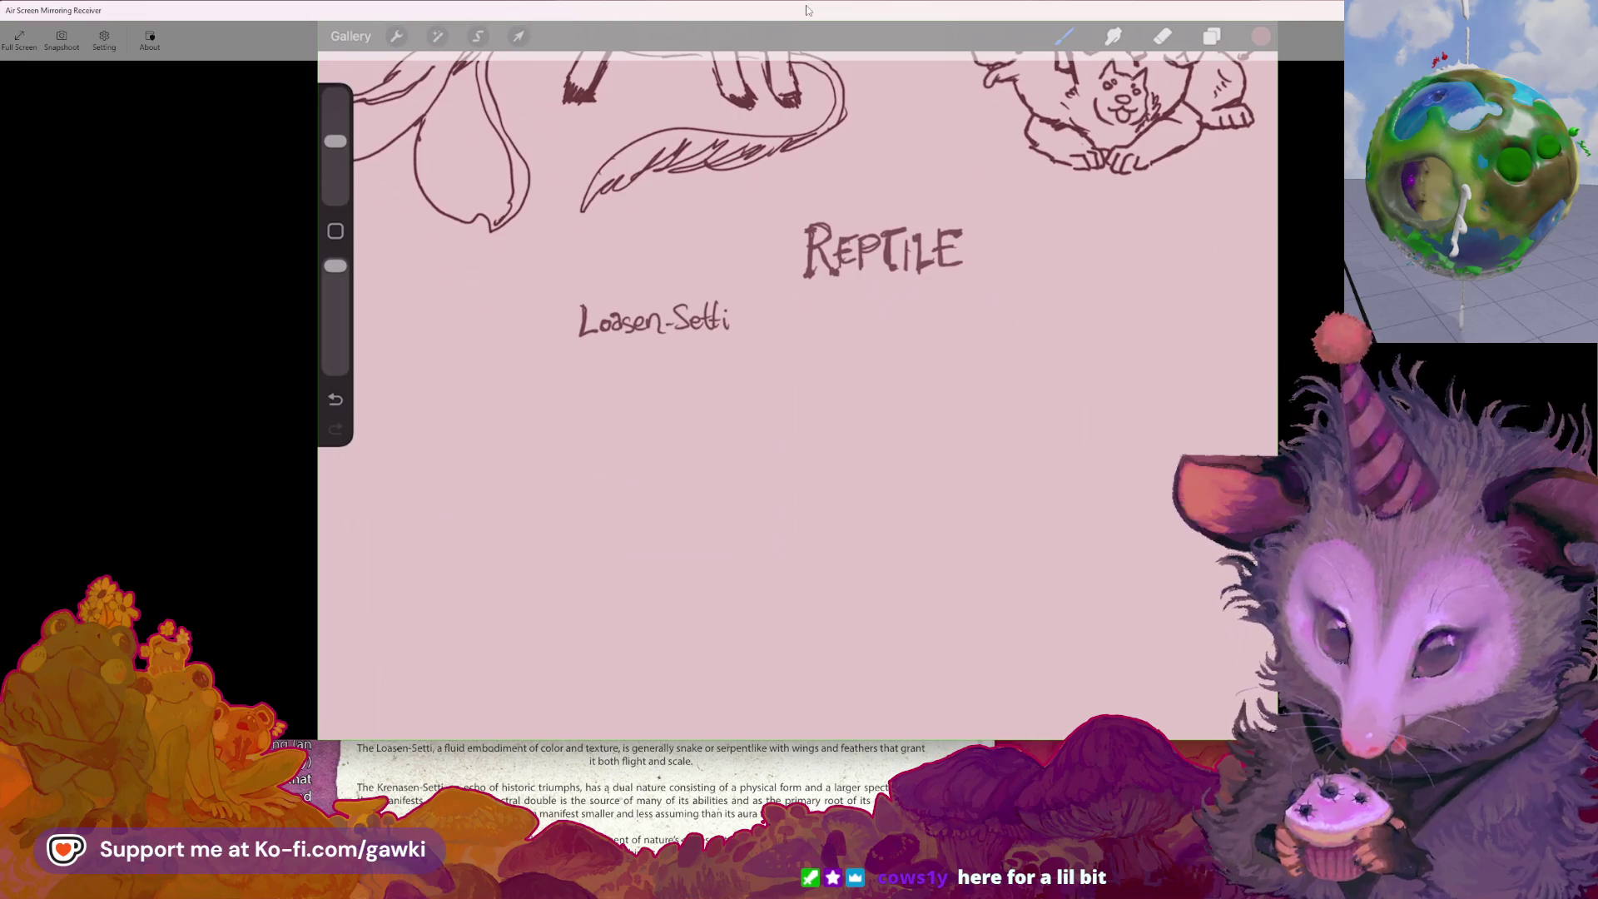
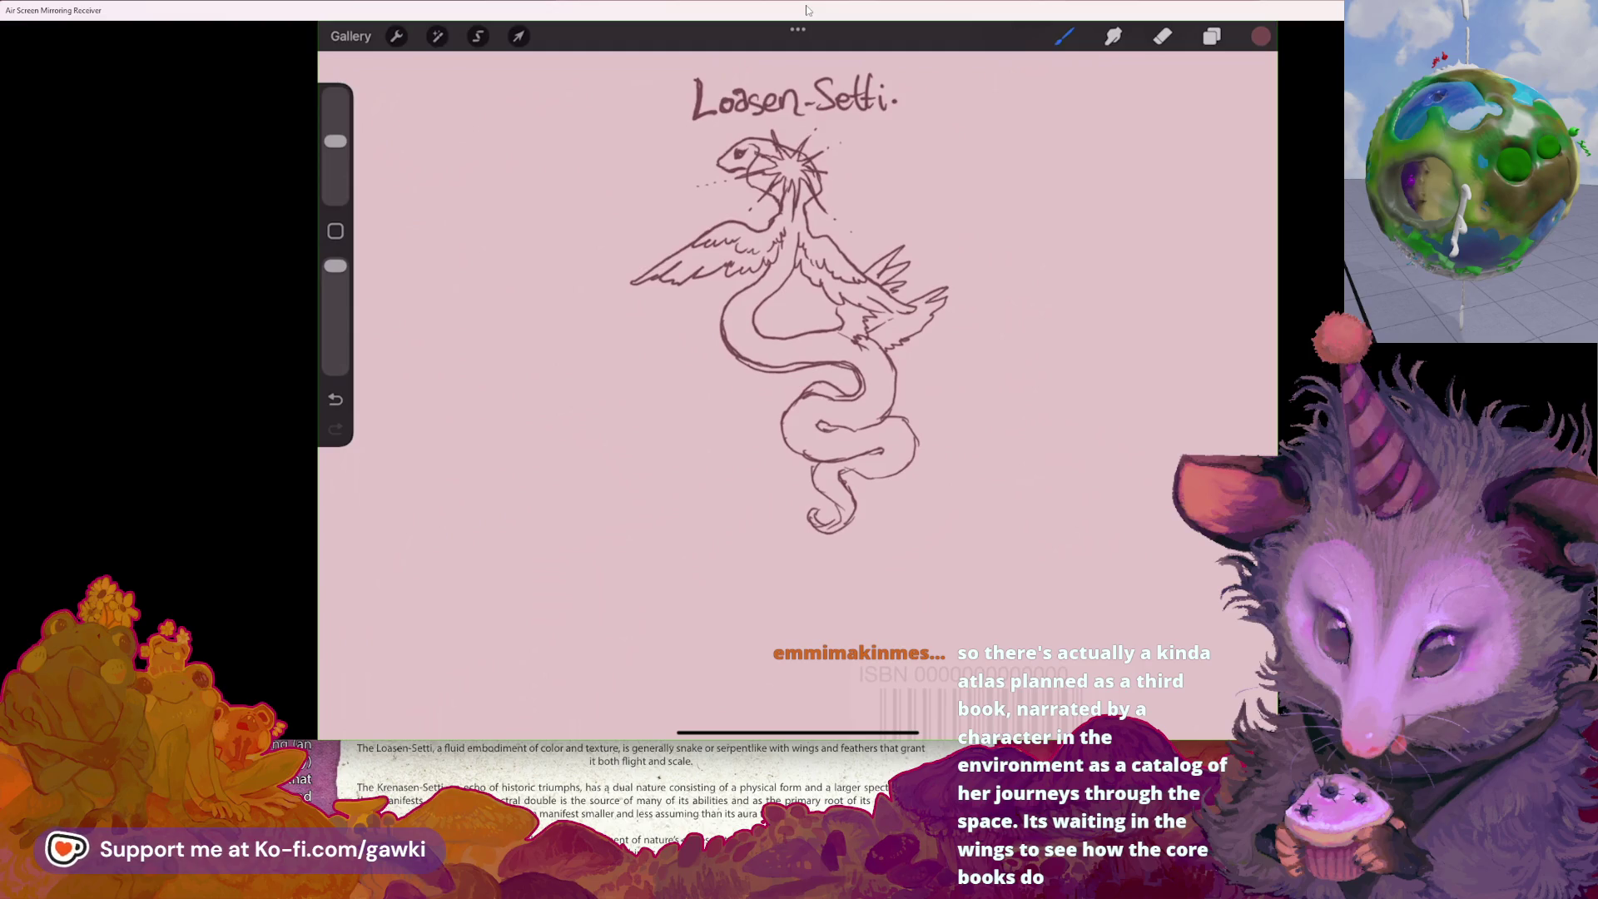
- Undo the last paint stroke on the winged Loasen-Setti serpent sketch
key("ctrl+z")
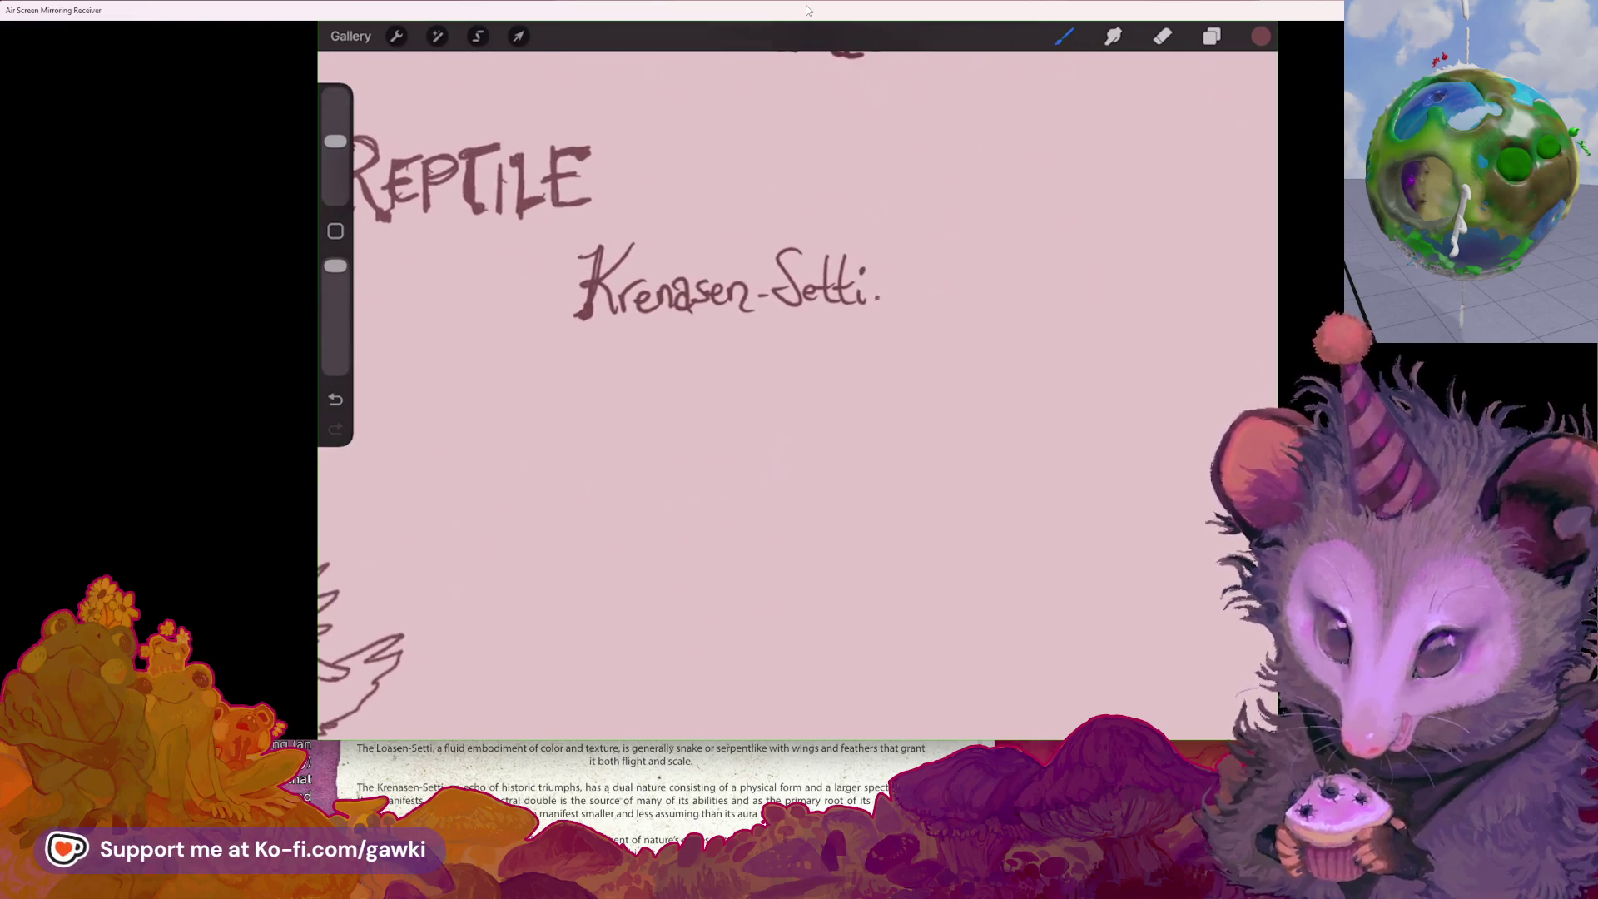
- Undo the stray stroke made after lettering the Krenasen-Setti title
key("ctrl+z")
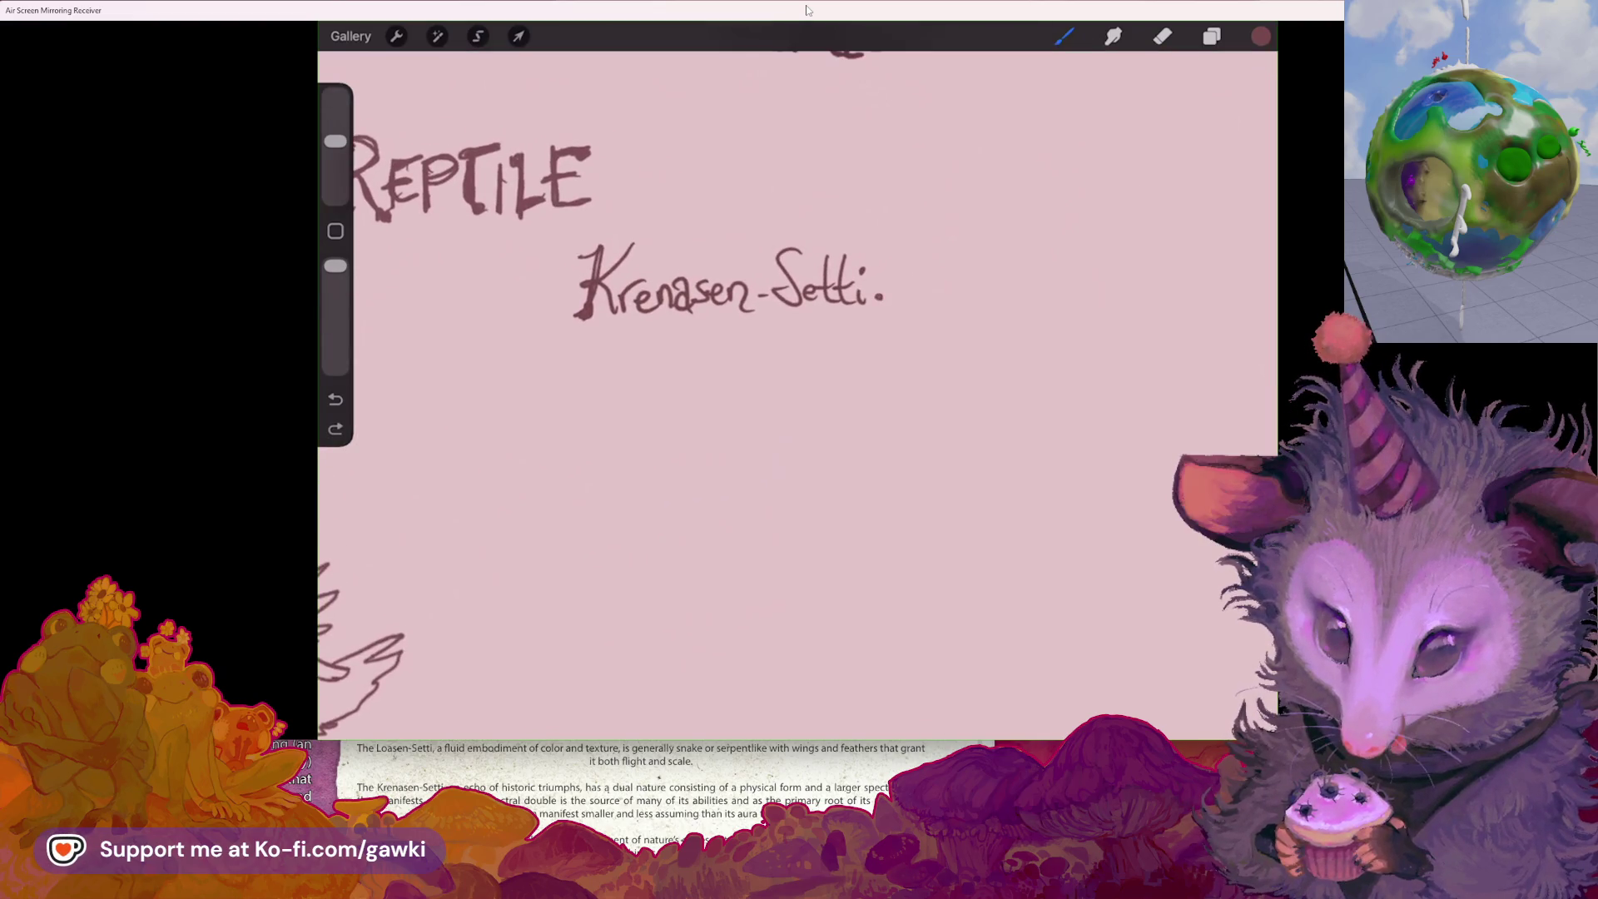
- Pan around the canvas to review the Krenasen-Setti title and Loasen-Setti sketch layout
scroll(797, 383, "down", 3)
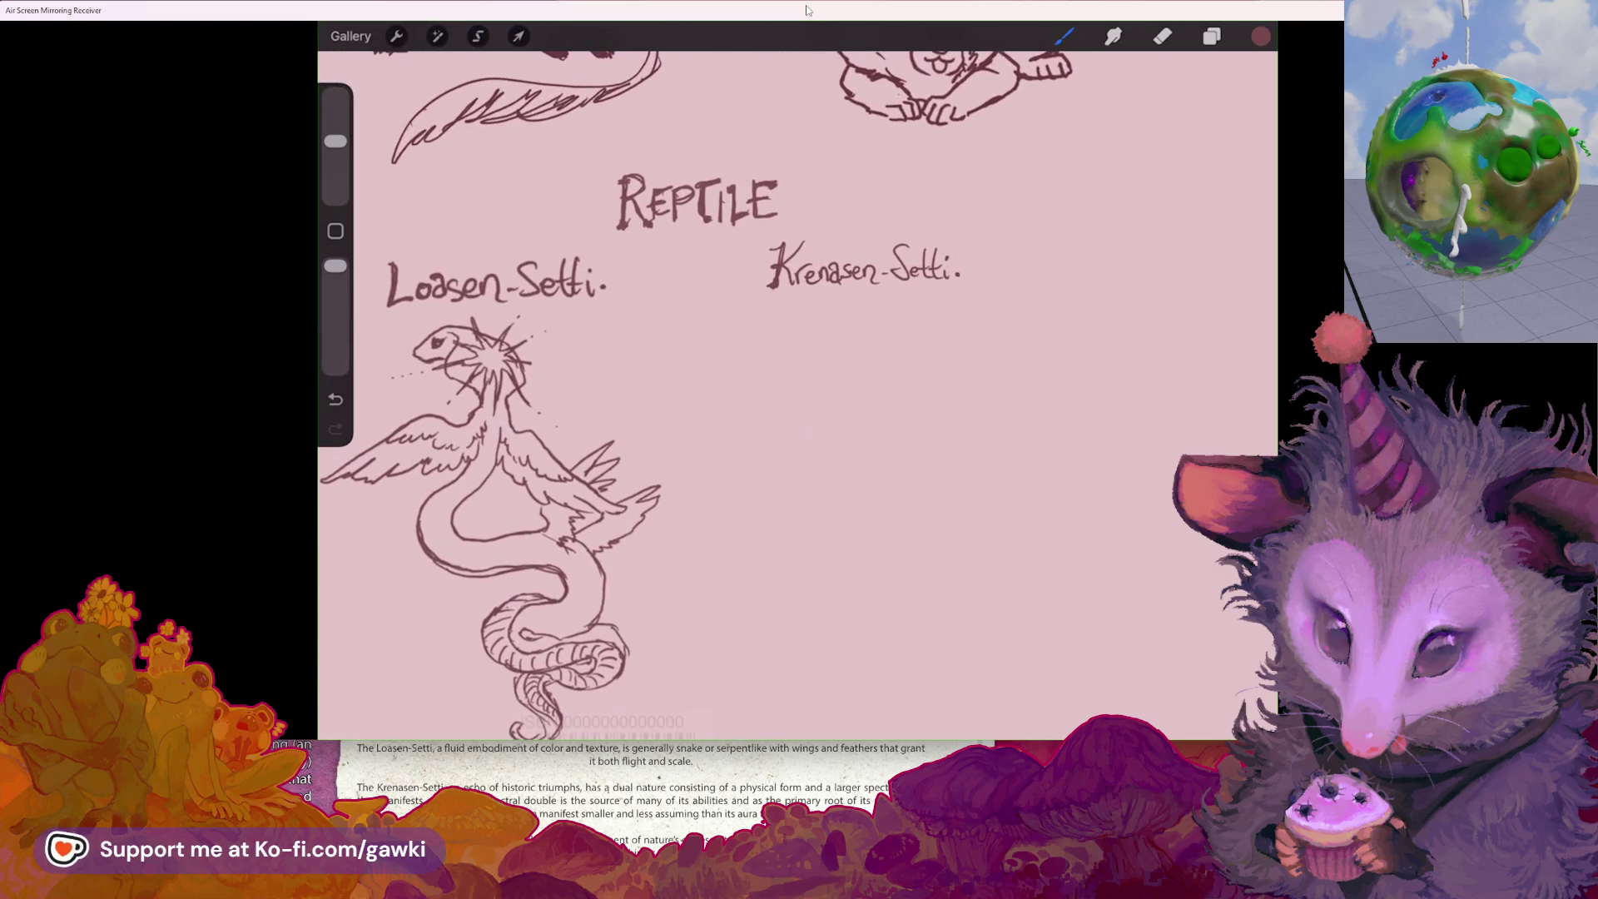
scroll(798, 383, "right", 2)
scroll(798, 383, "up", 3)
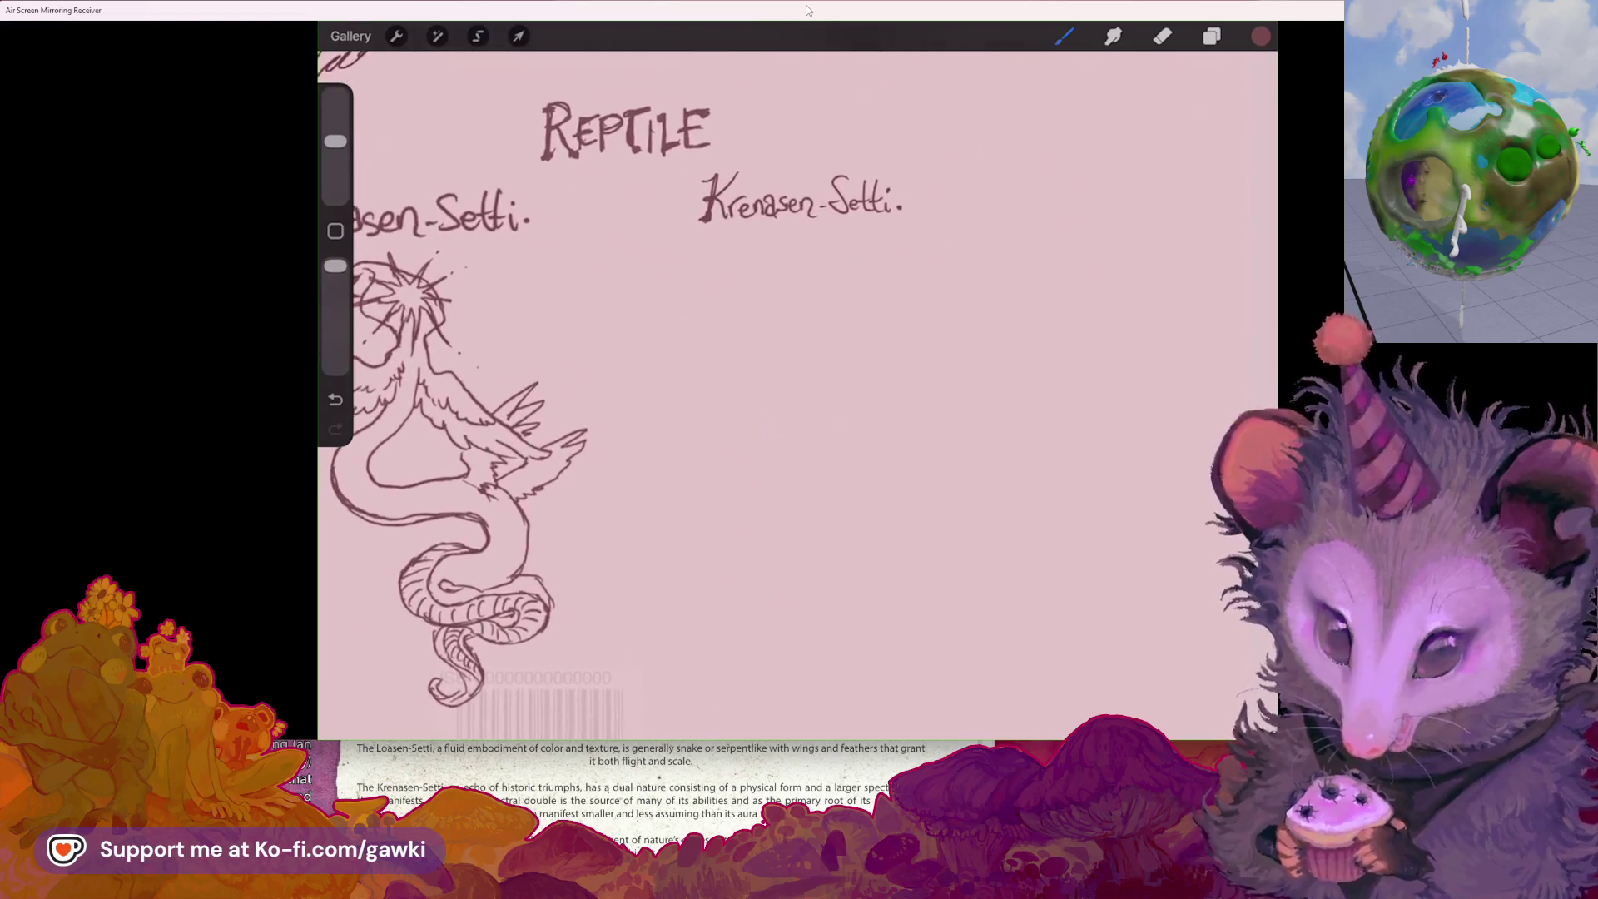
scroll(797, 383, "left", 2)
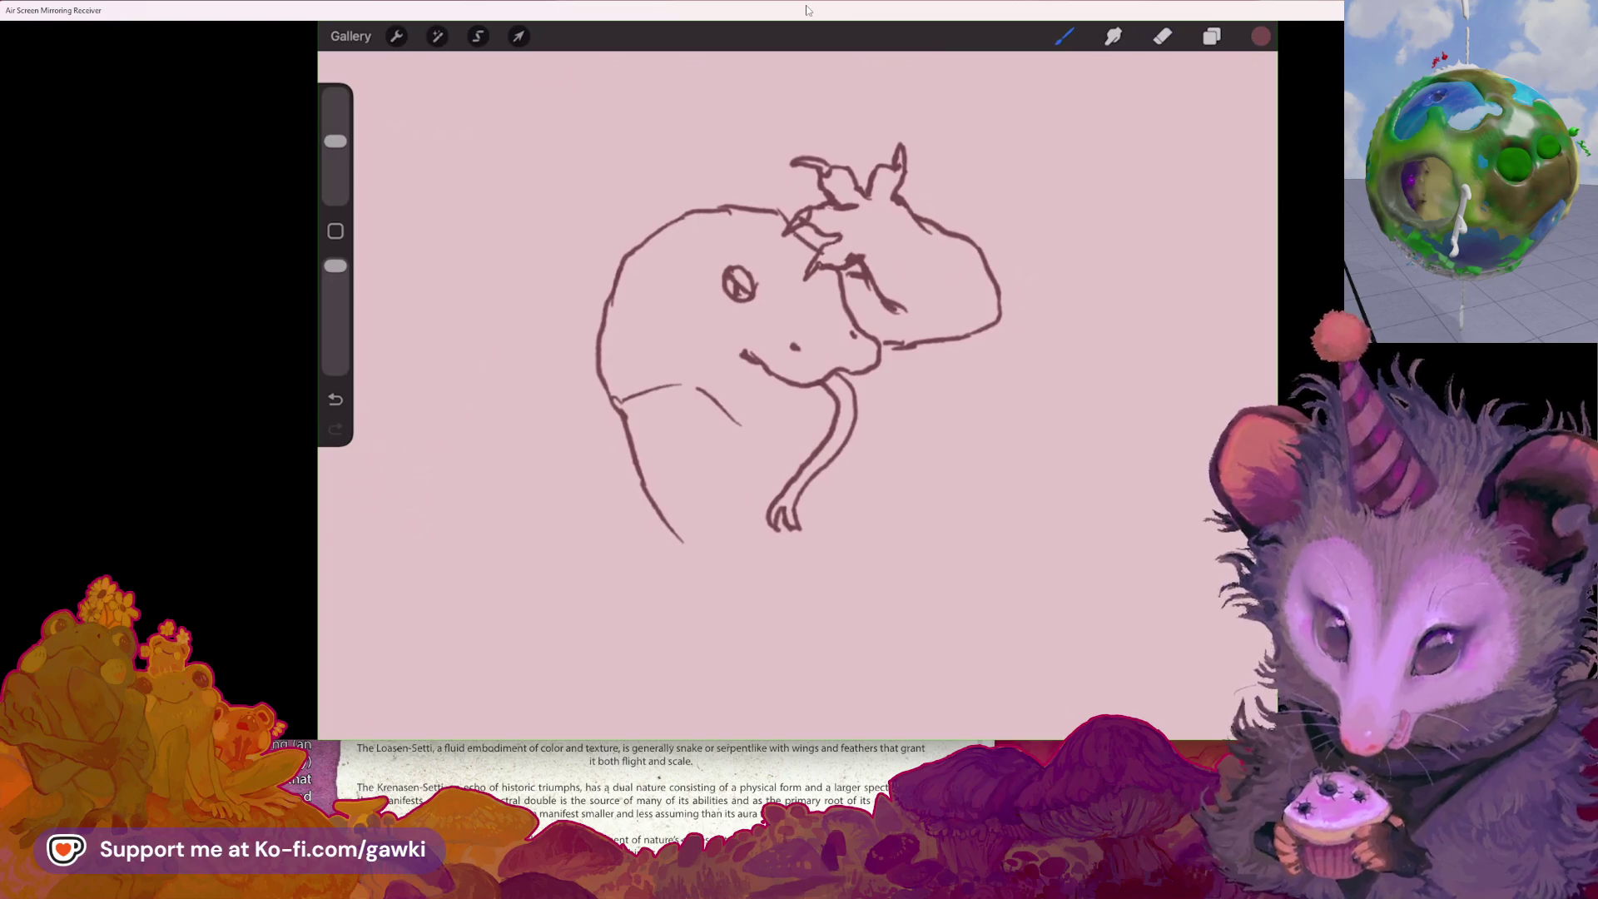
- Sketch another line along the lizard's neck, then view the whole head again
scroll(799, 366, "up", 2)
scroll(799, 366, "up", 2)
mouse_move(649, 389)
left_mouse_down()
mouse_move(753, 443)
mouse_move(878, 454)
left_mouse_up()
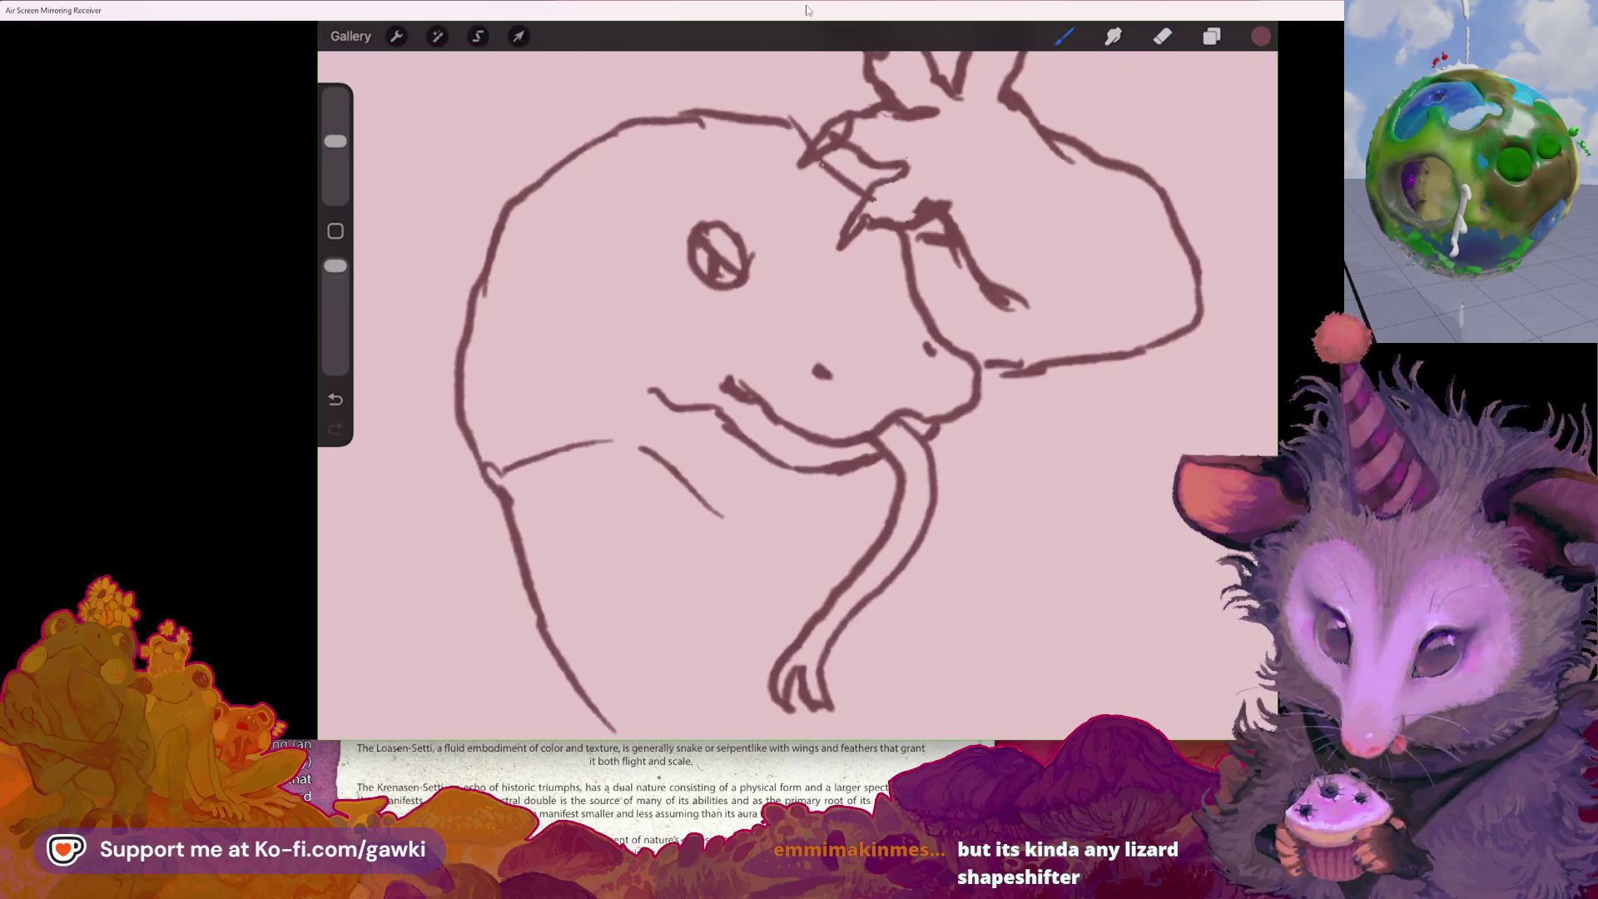
scroll(799, 366, "down", 2)
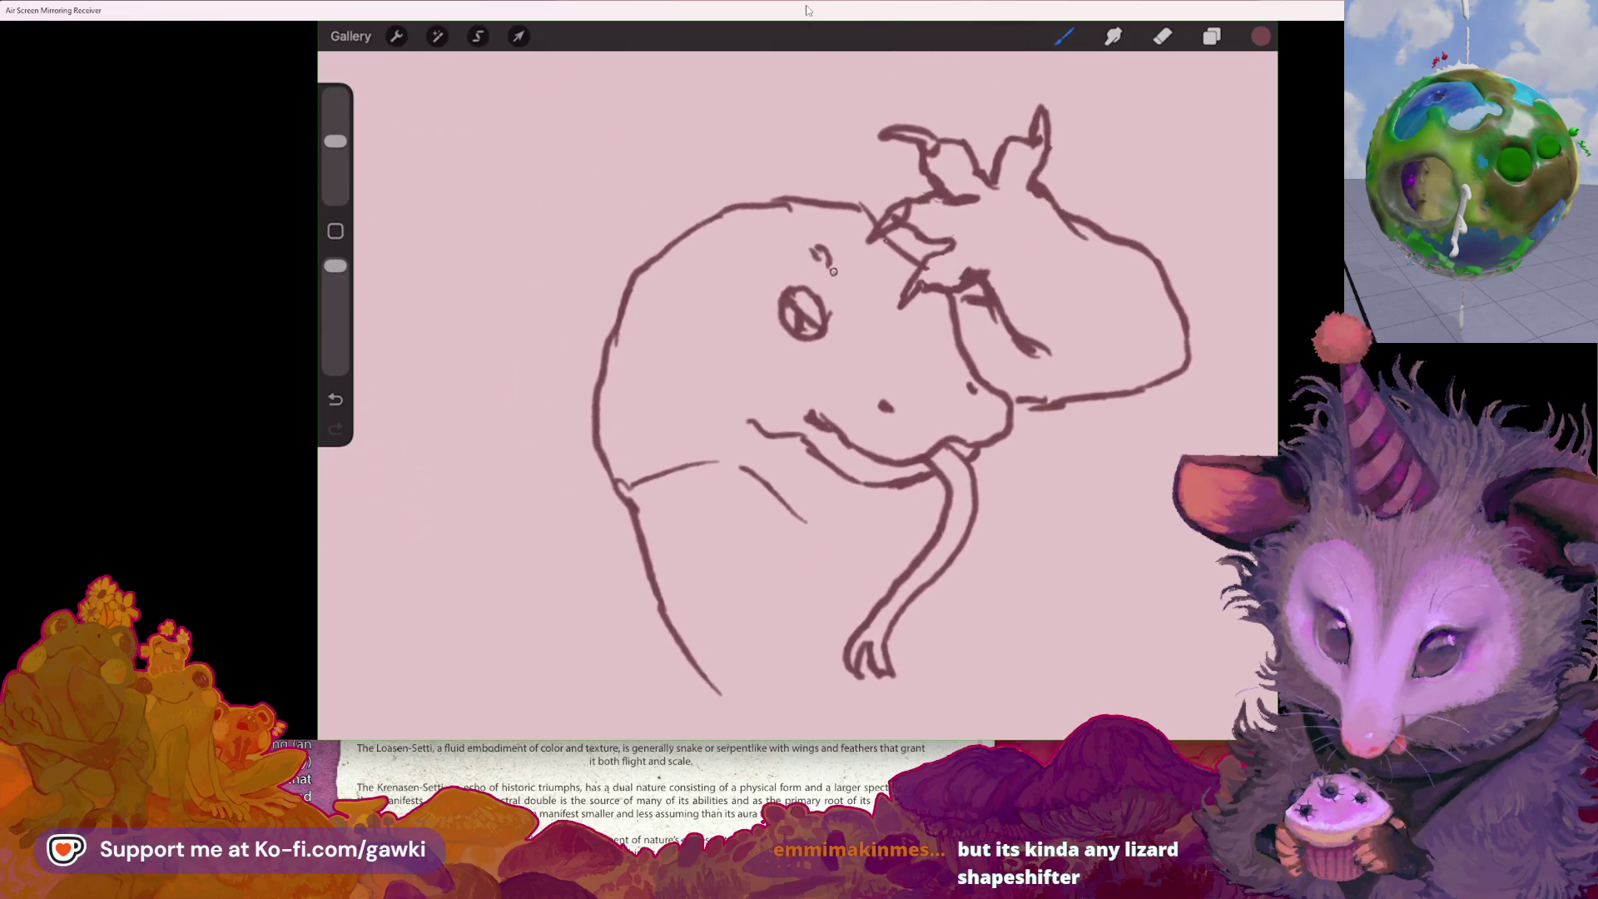
scroll(799, 366, "down", 3)
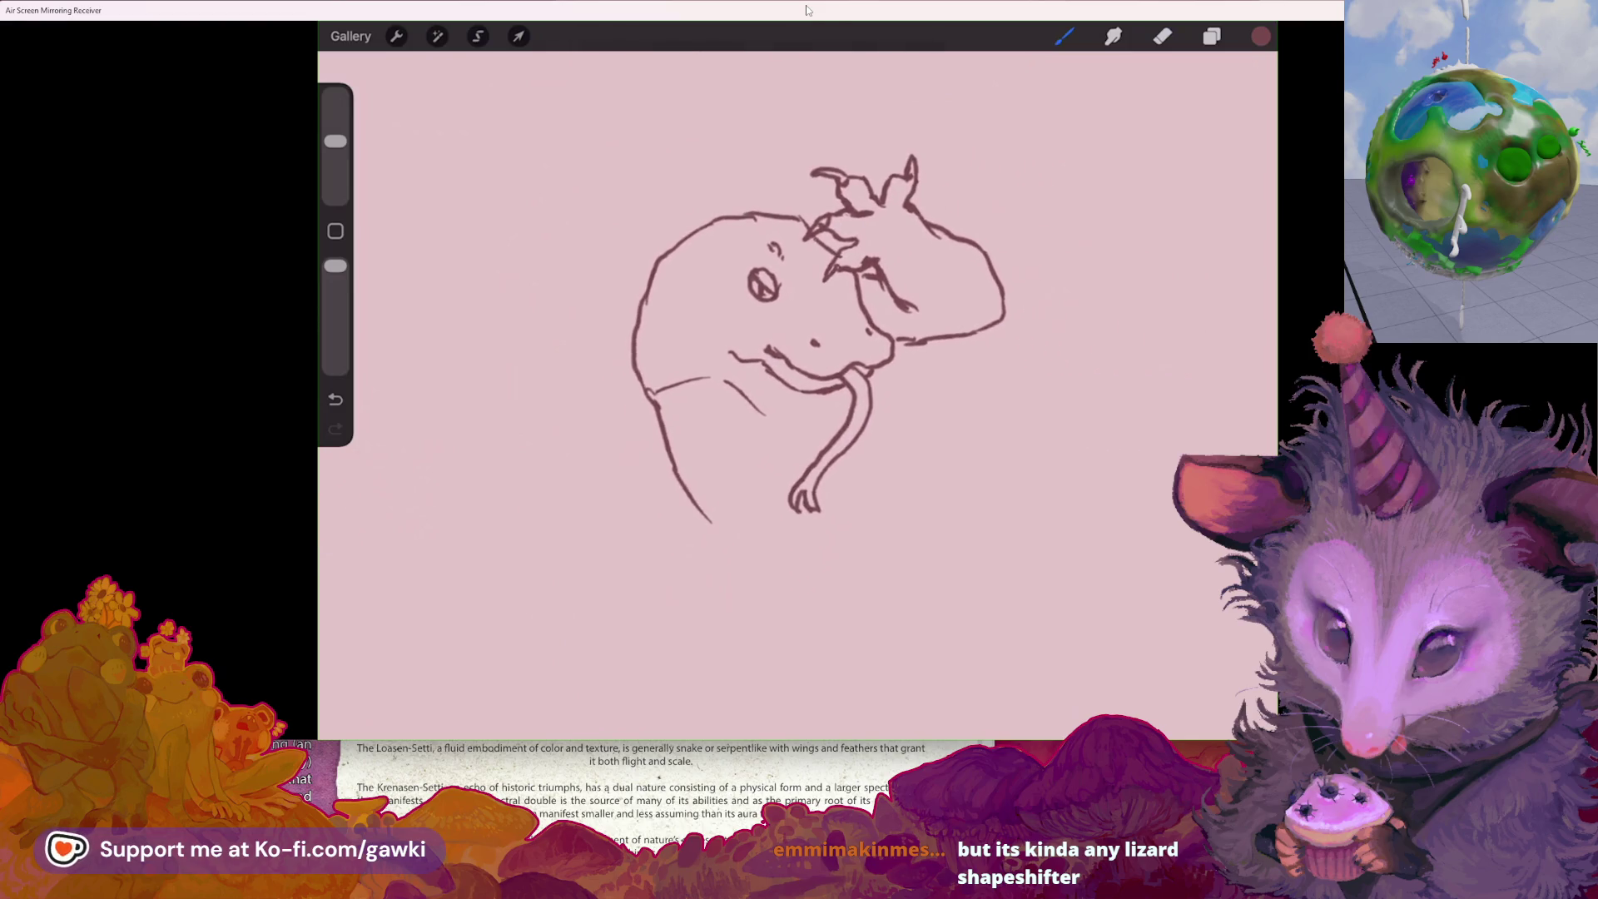
scroll(799, 366, "up", 1)
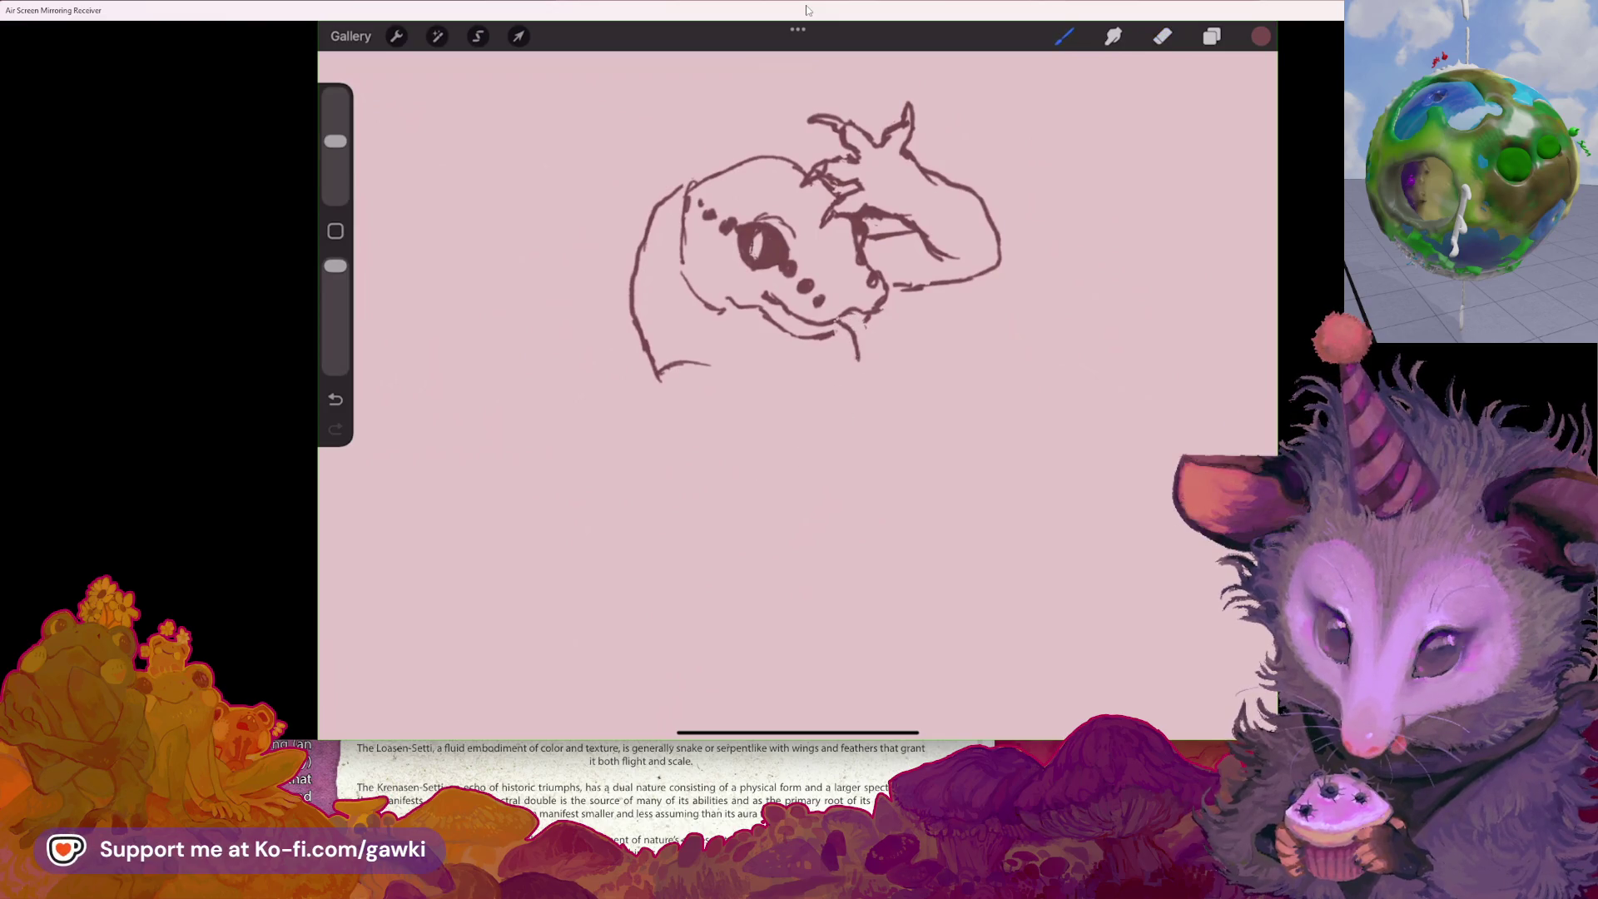
- Add a forked tongue to the lizard and erase part of its mouth line
left_click_drag(889, 358, 861, 376)
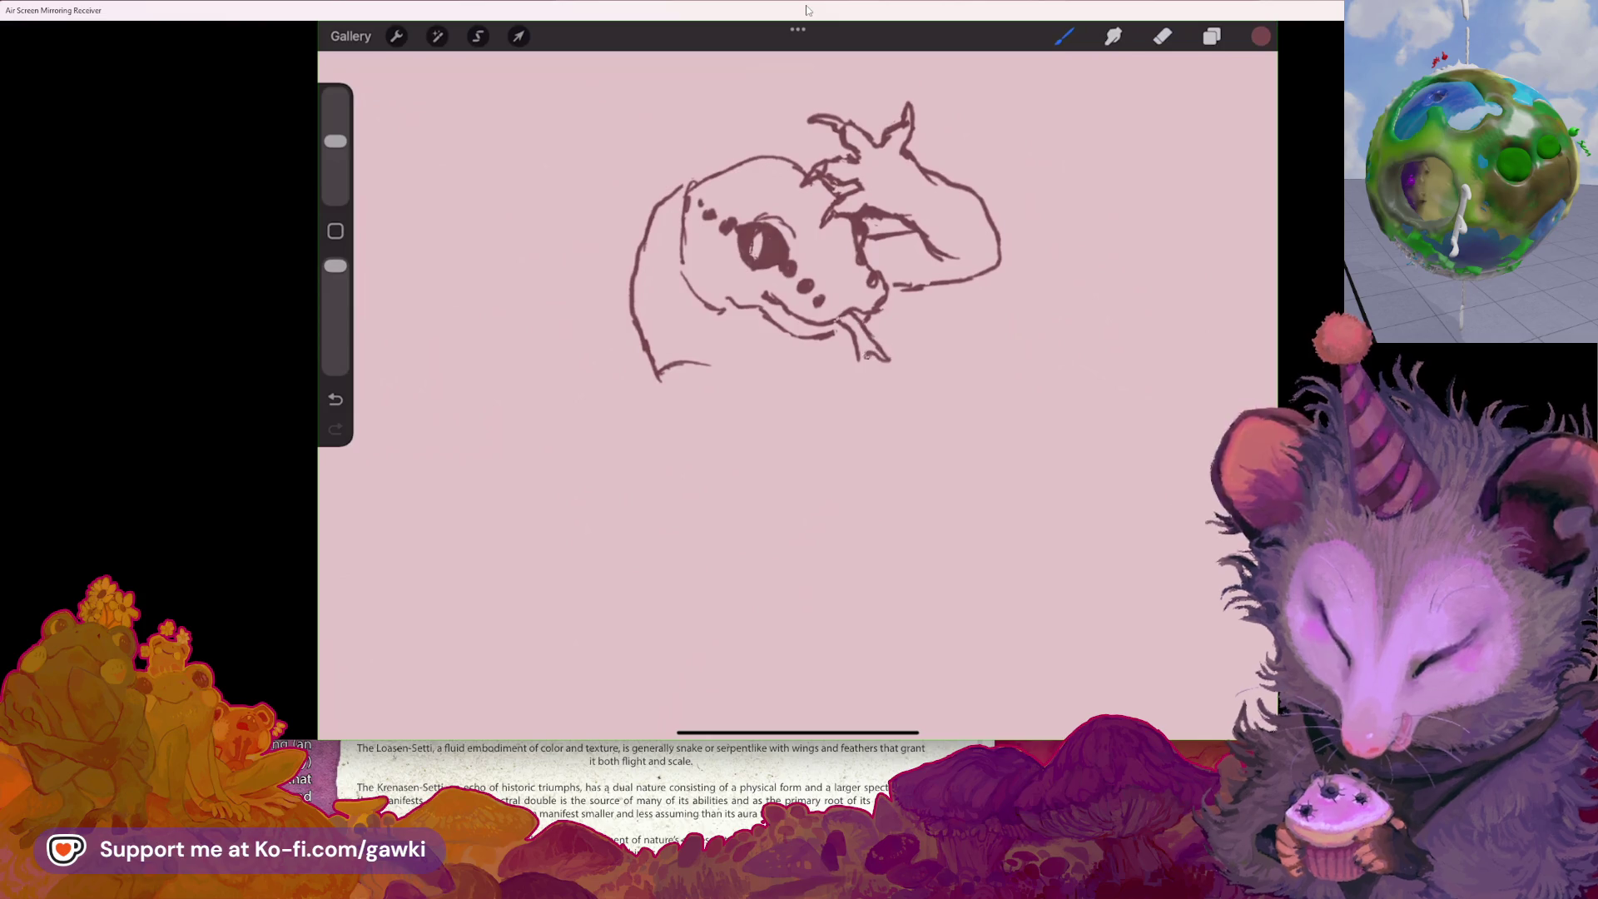
left_click(1162, 35)
mouse_move(832, 337)
left_mouse_down()
mouse_move(758, 308)
mouse_move(741, 283)
left_mouse_up()
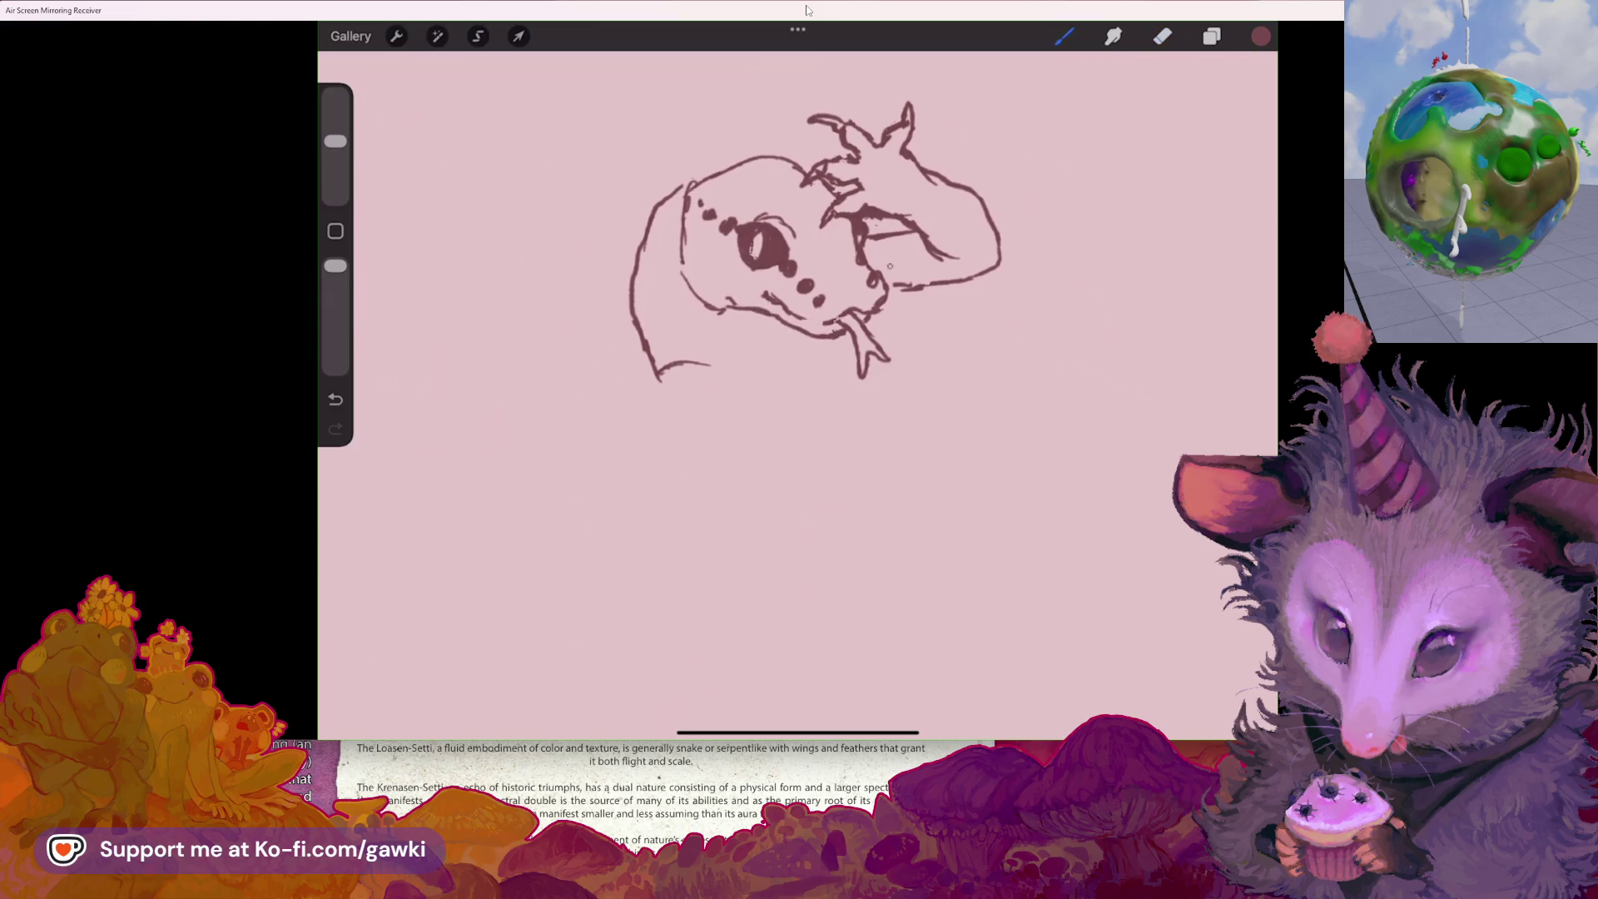
left_click_drag(816, 241, 882, 266)
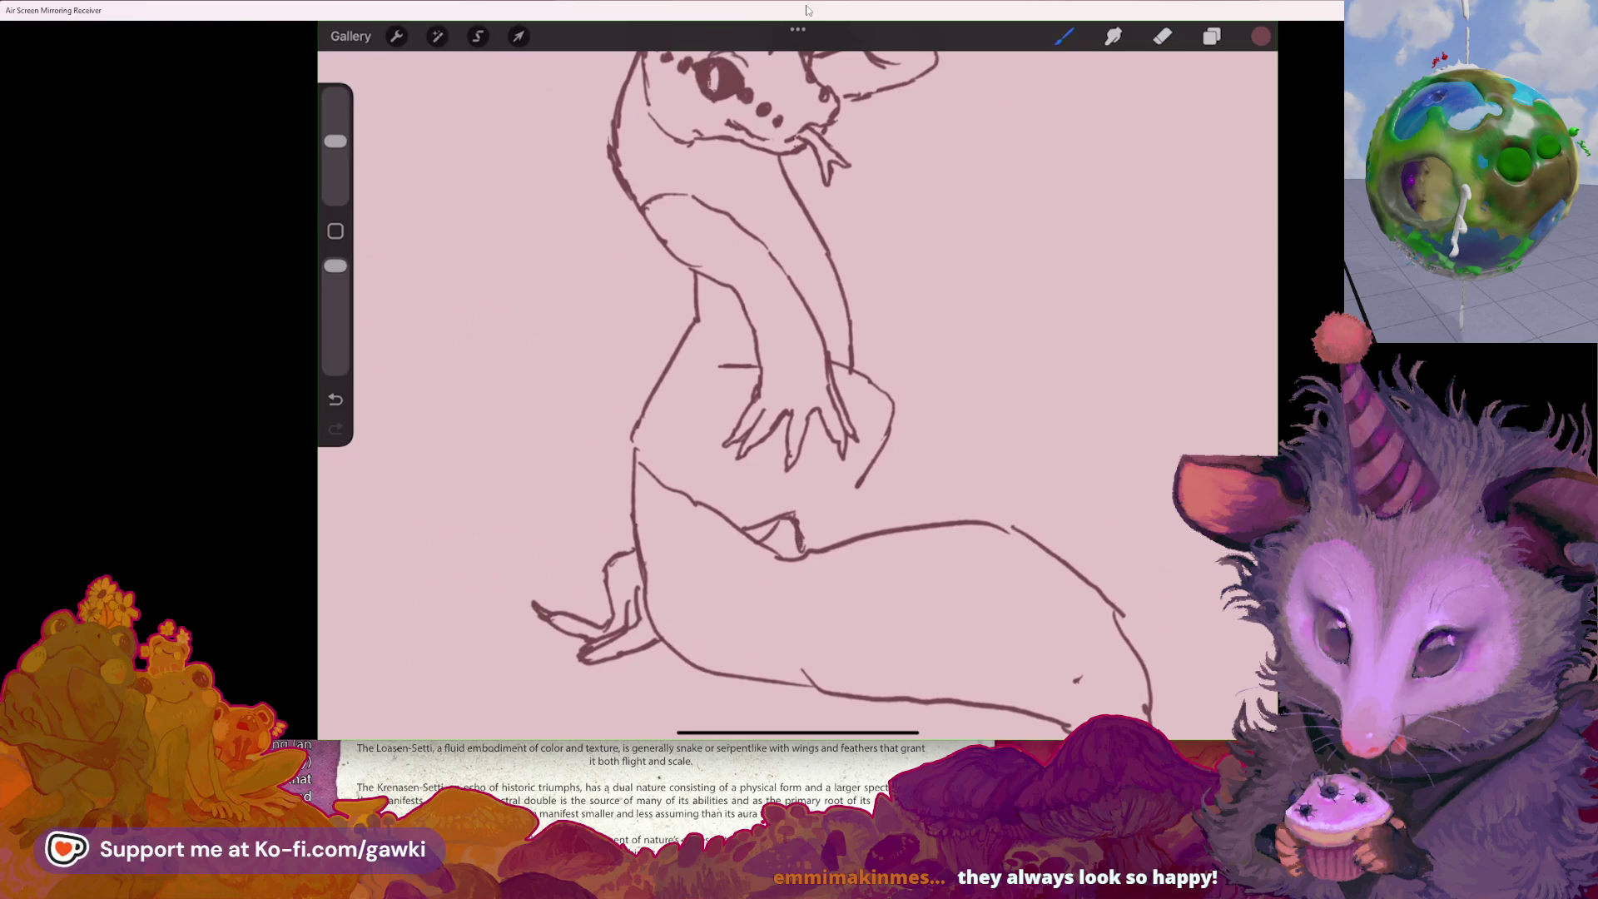
- Undo the last stroke and switch to the Eraser to clean up the lizard's lines
key("ctrl+z")
key("e")
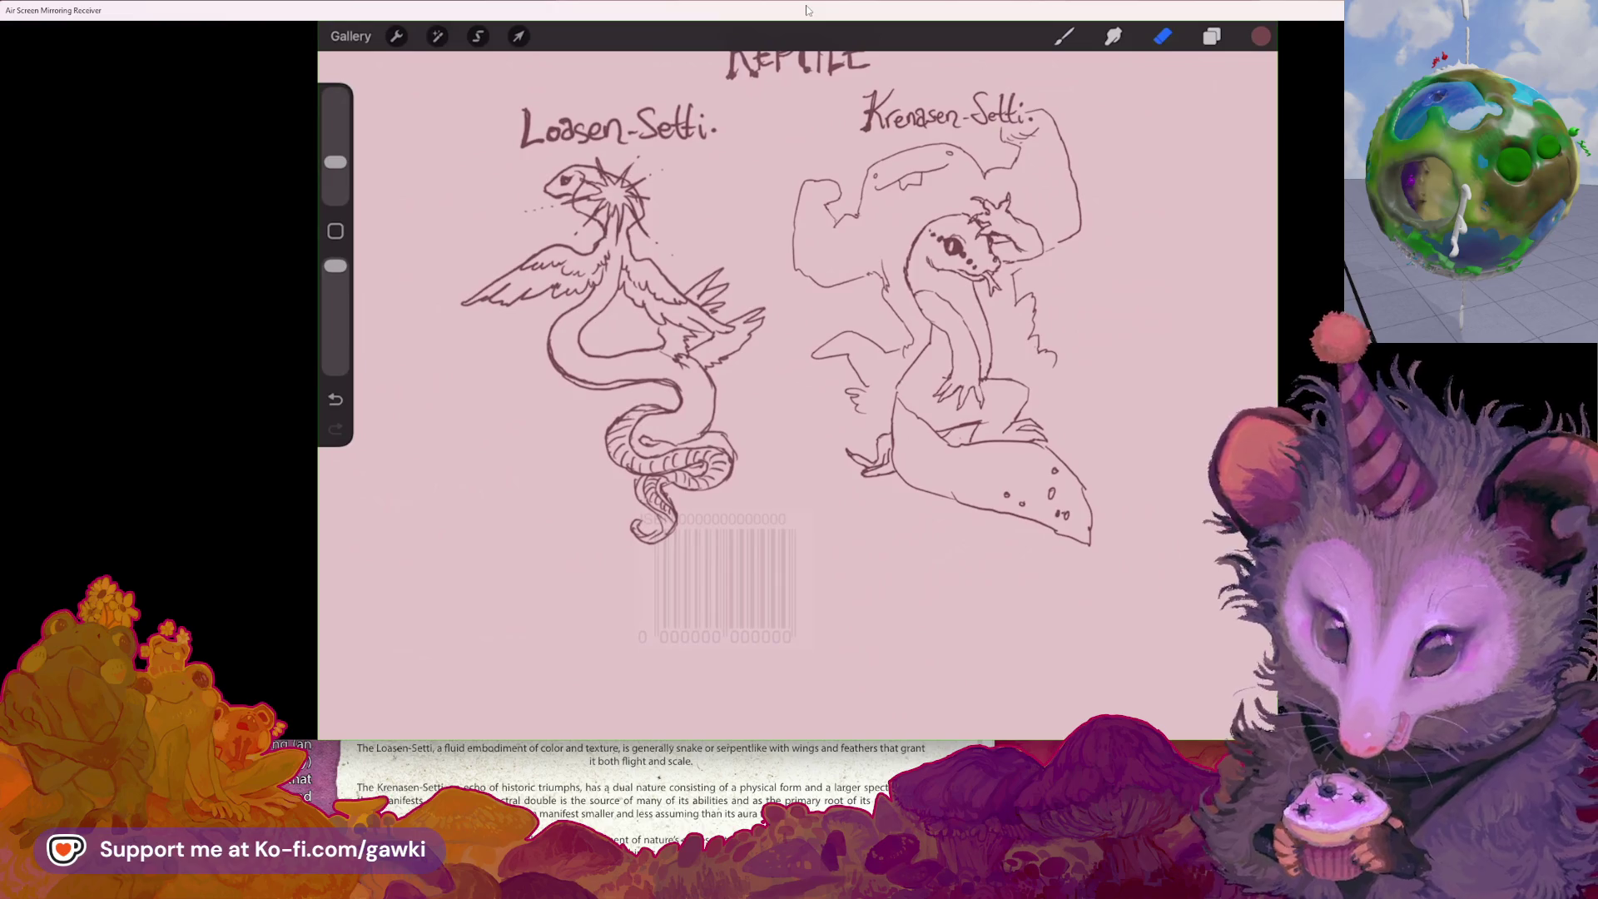
- Finish the Krenasen-Setti lizard's muscular background silhouette and spotted tail
mouse_move(117, 521)
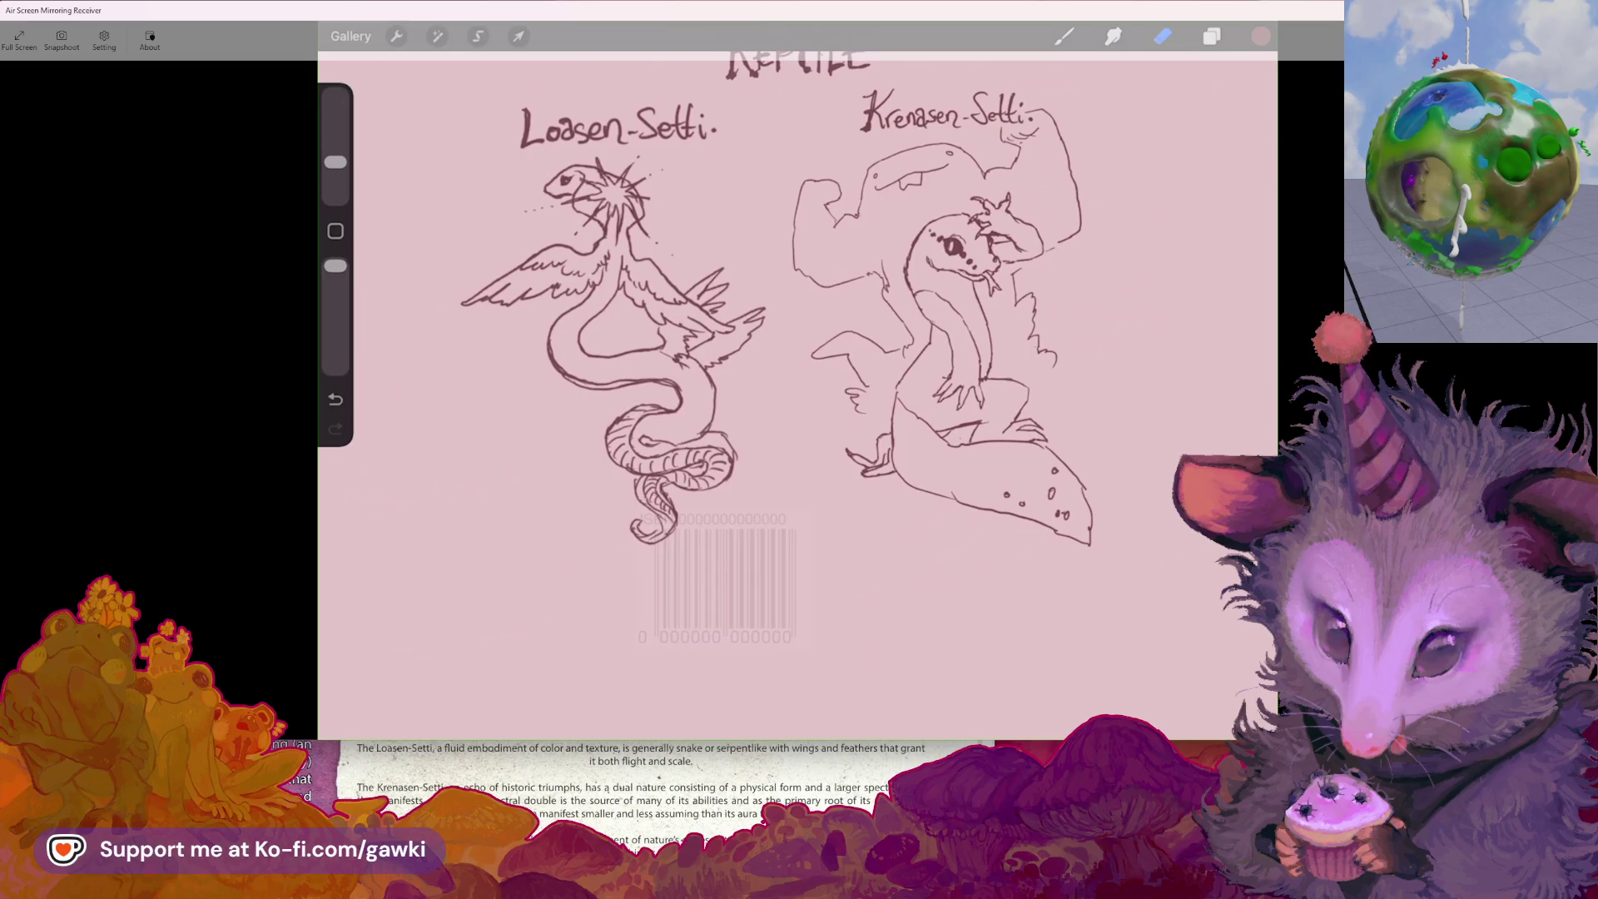
- Scroll the reference PDF to the Hoasen-Setti description on page 79, then return to the canvas
left_click(633, 770)
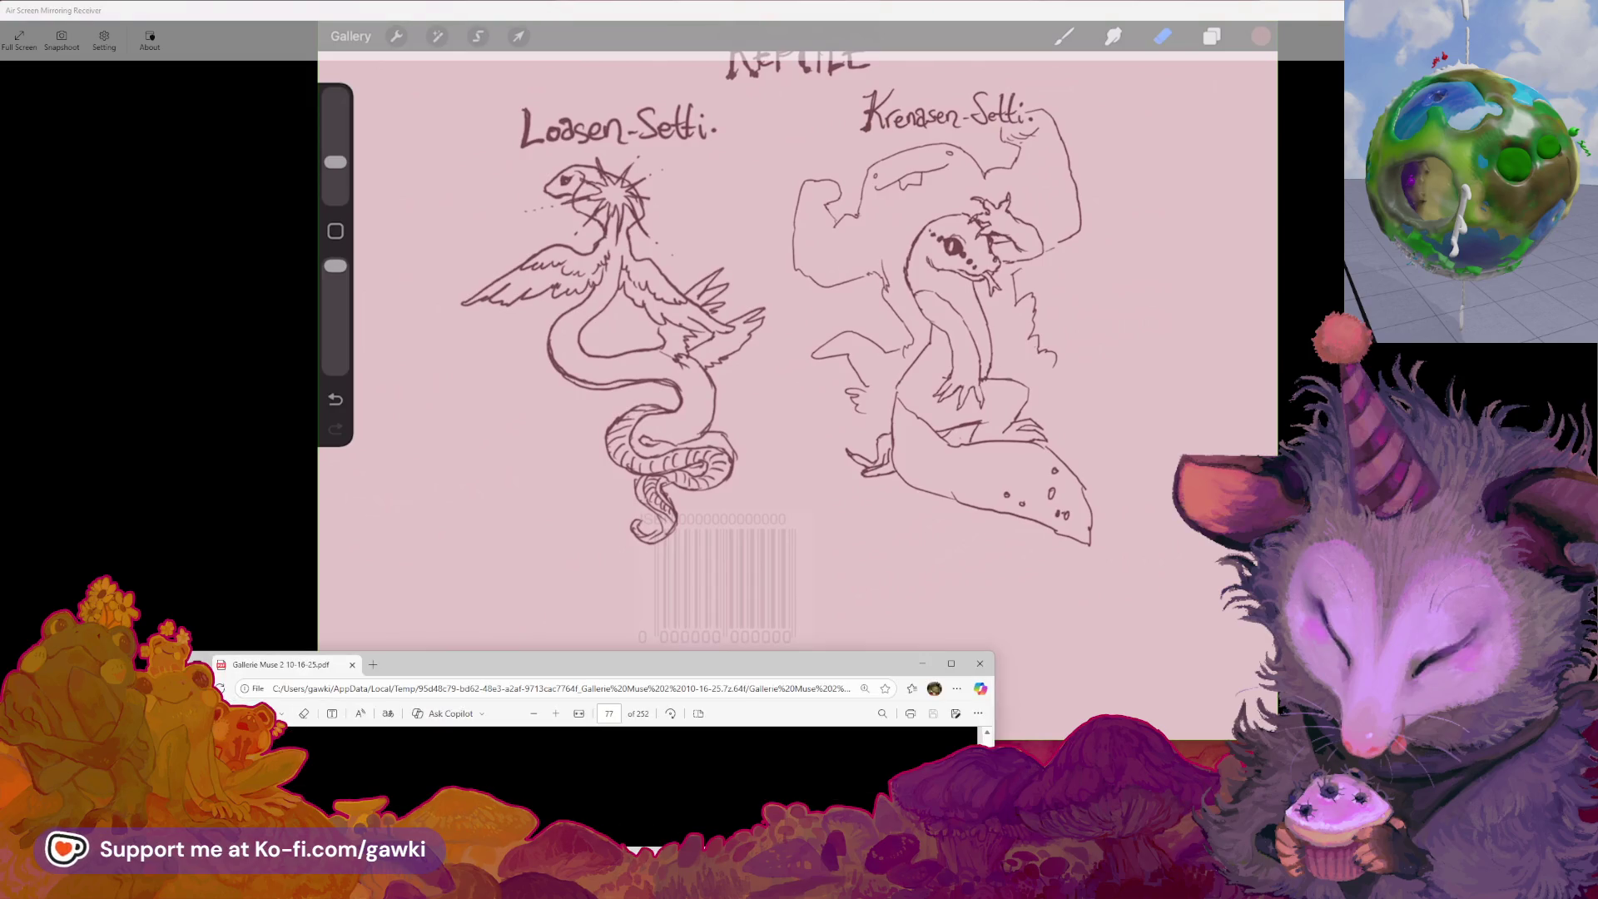
scroll(549, 774, "up", 3)
scroll(549, 774, "down", 10)
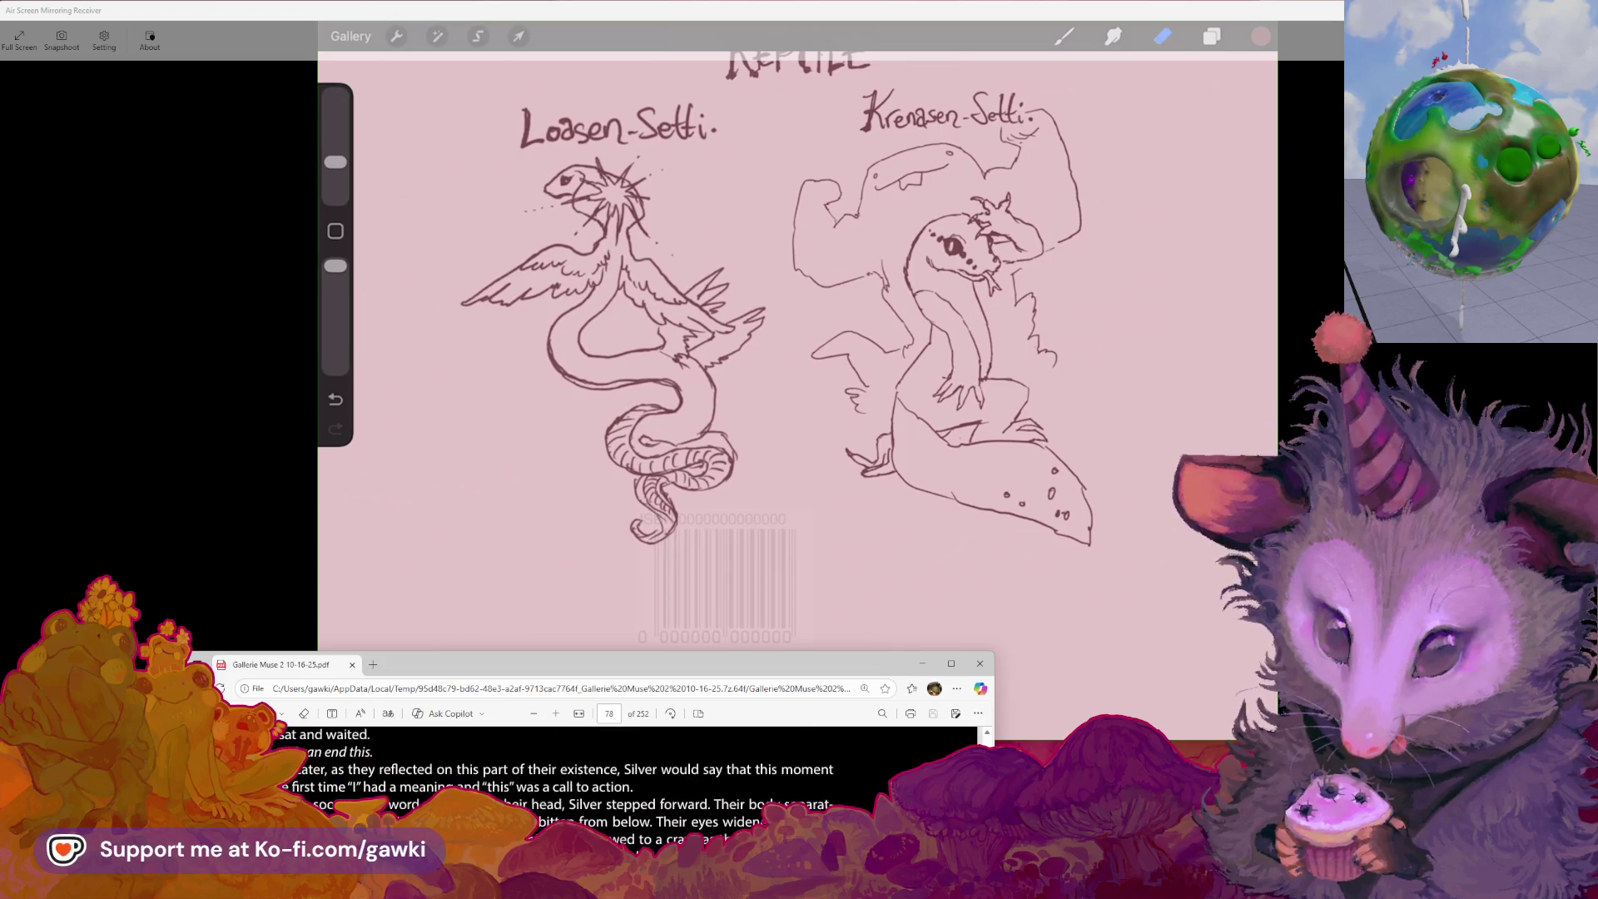
scroll(633, 782, "down", 5)
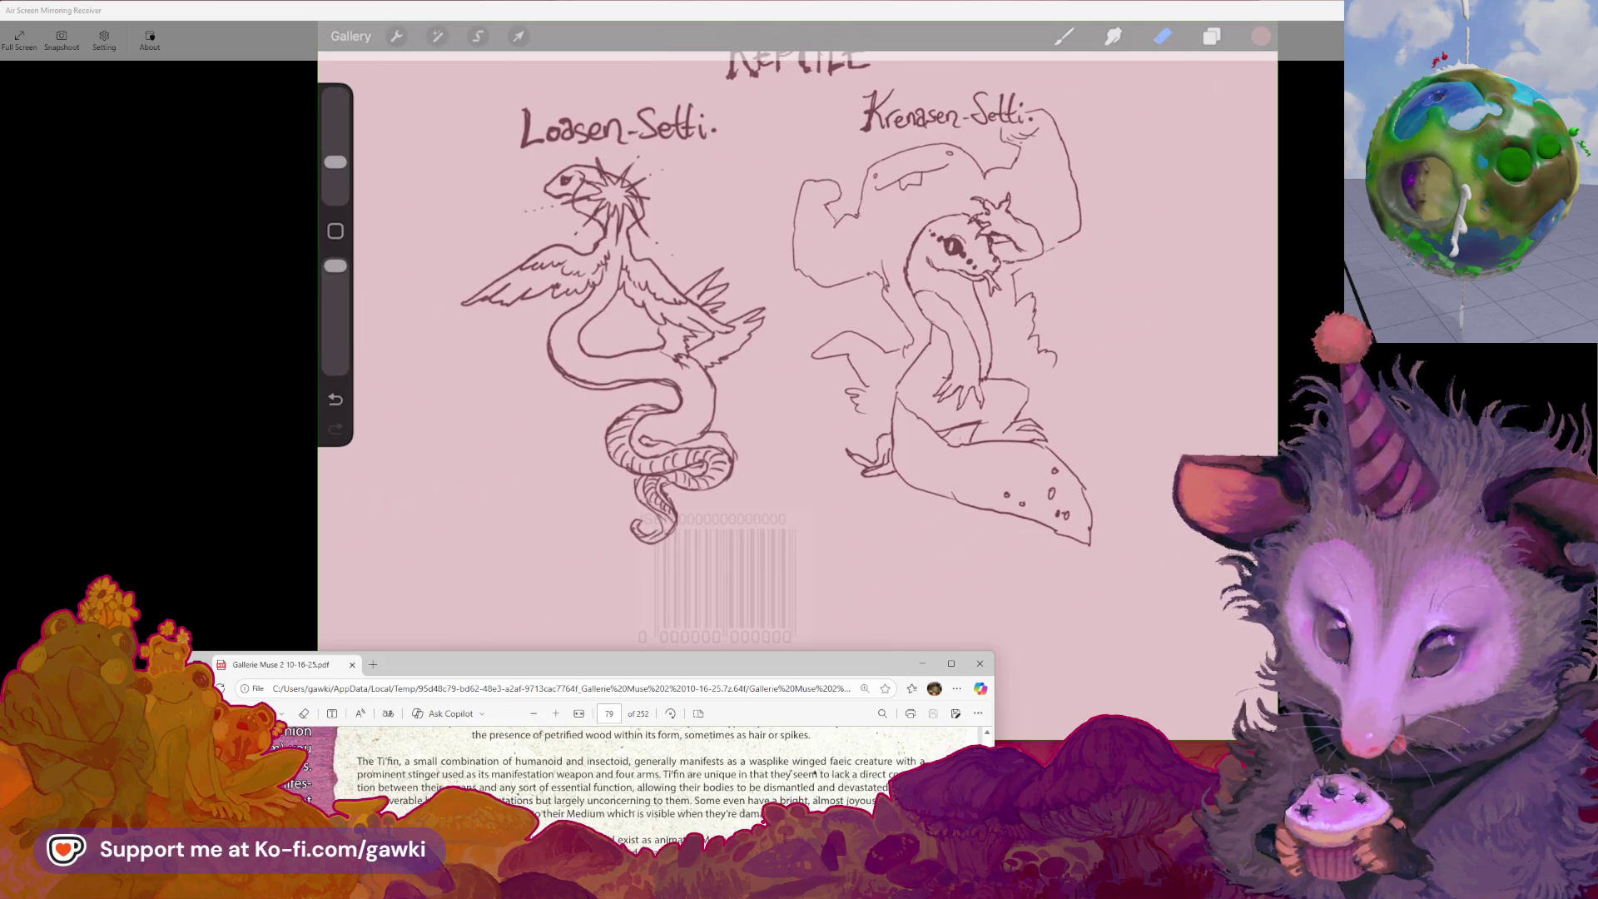
scroll(641, 782, "down", 3)
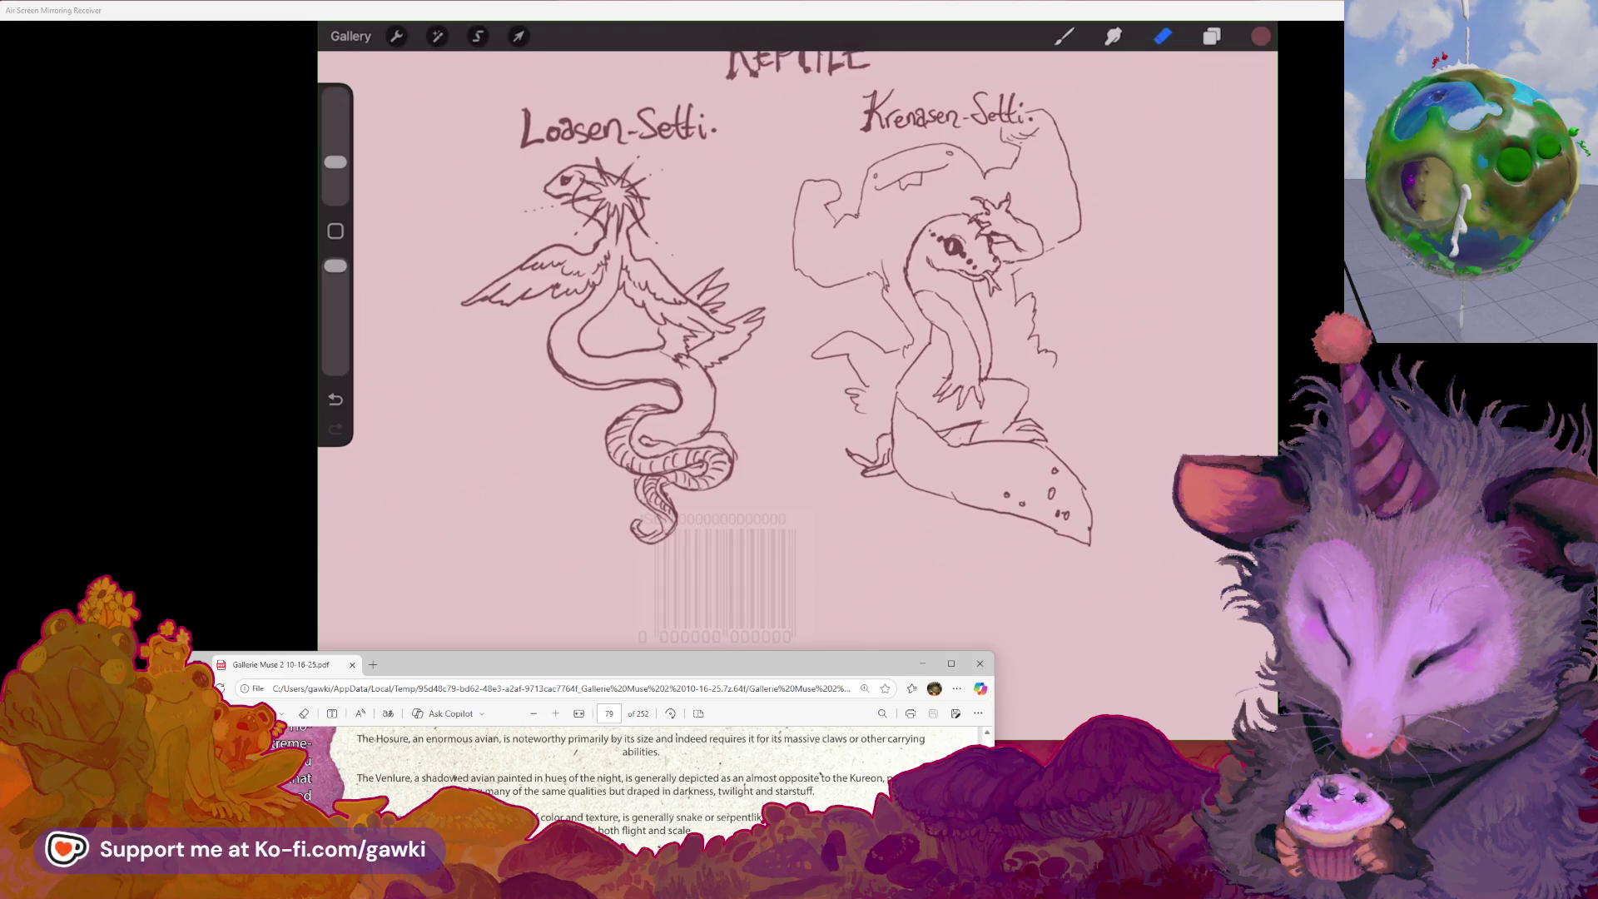
scroll(641, 782, "down", 3)
scroll(641, 783, "down", 2)
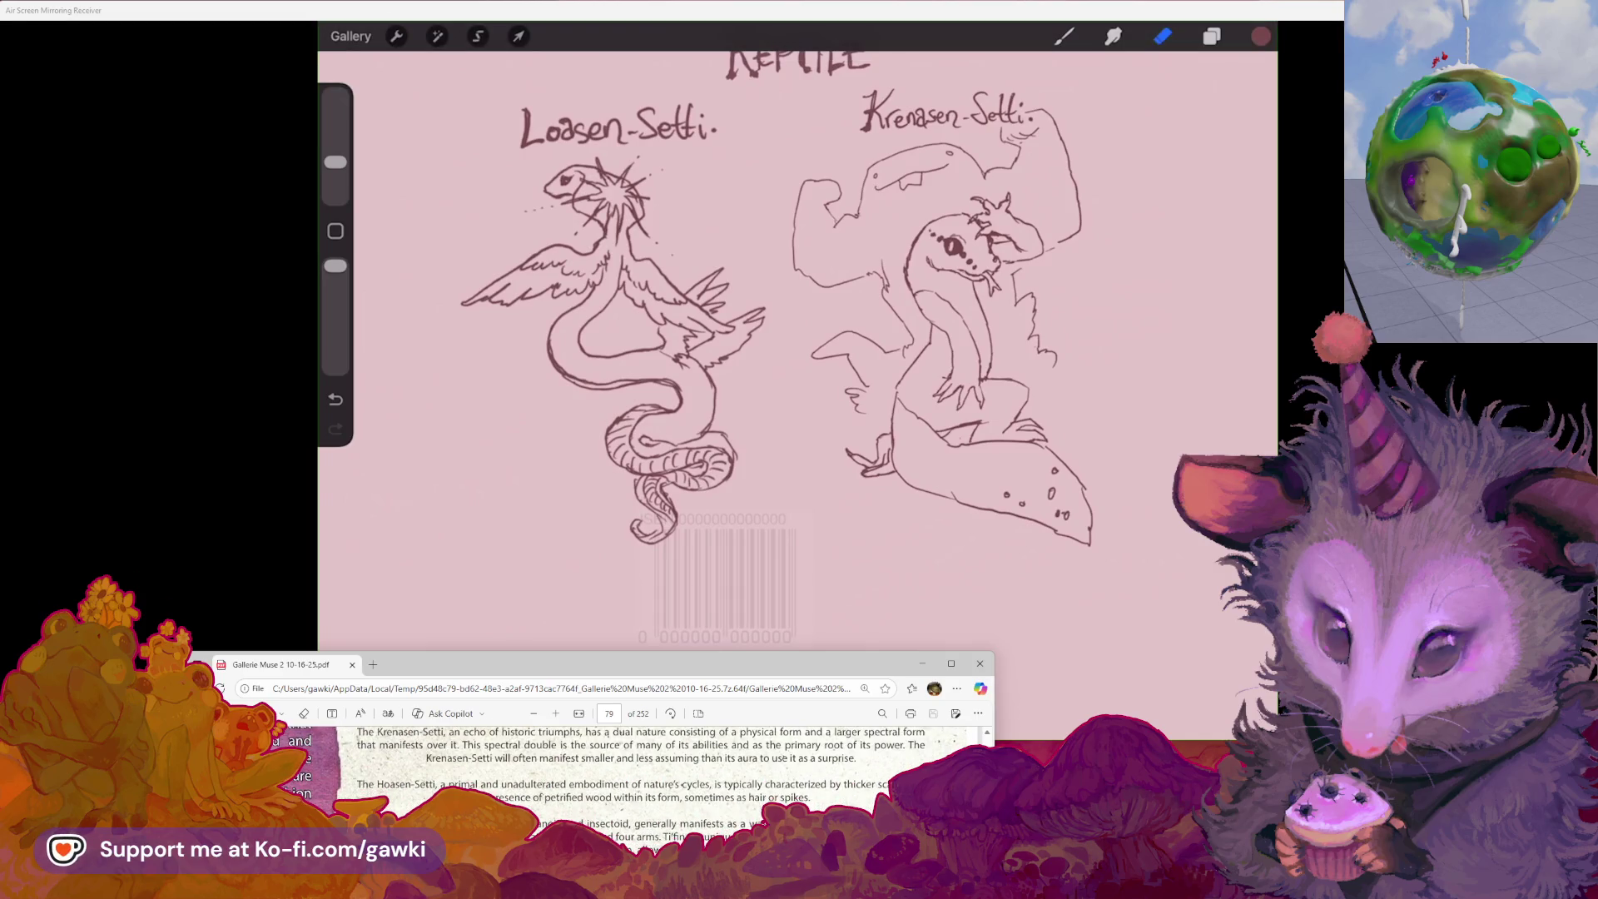
left_click_drag(859, 668, 863, 651)
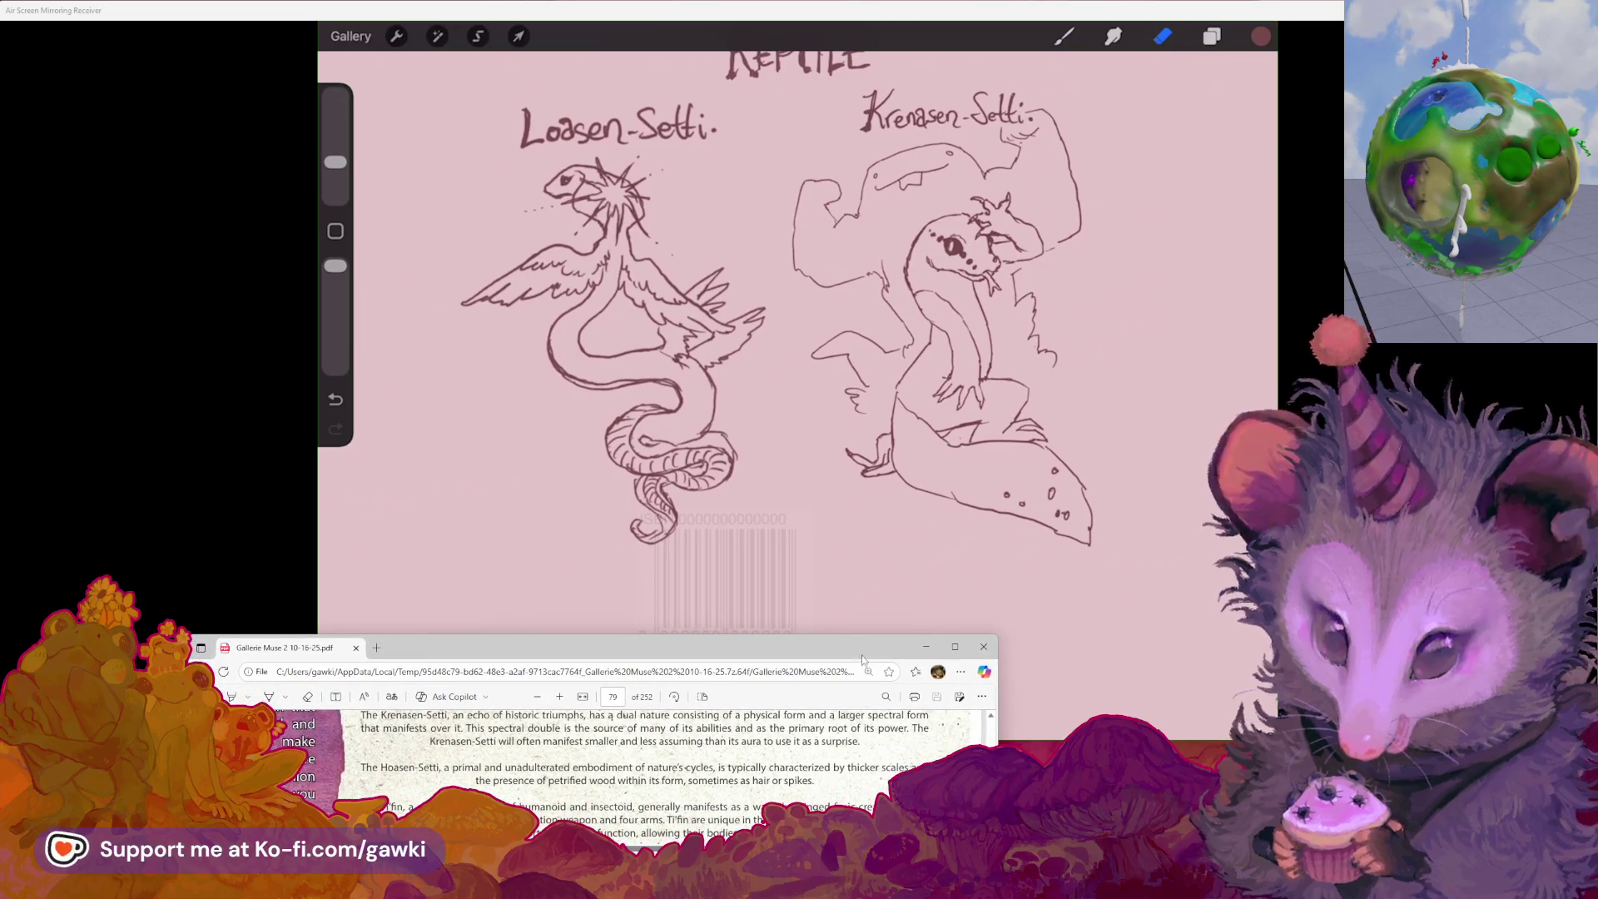
left_click(861, 616)
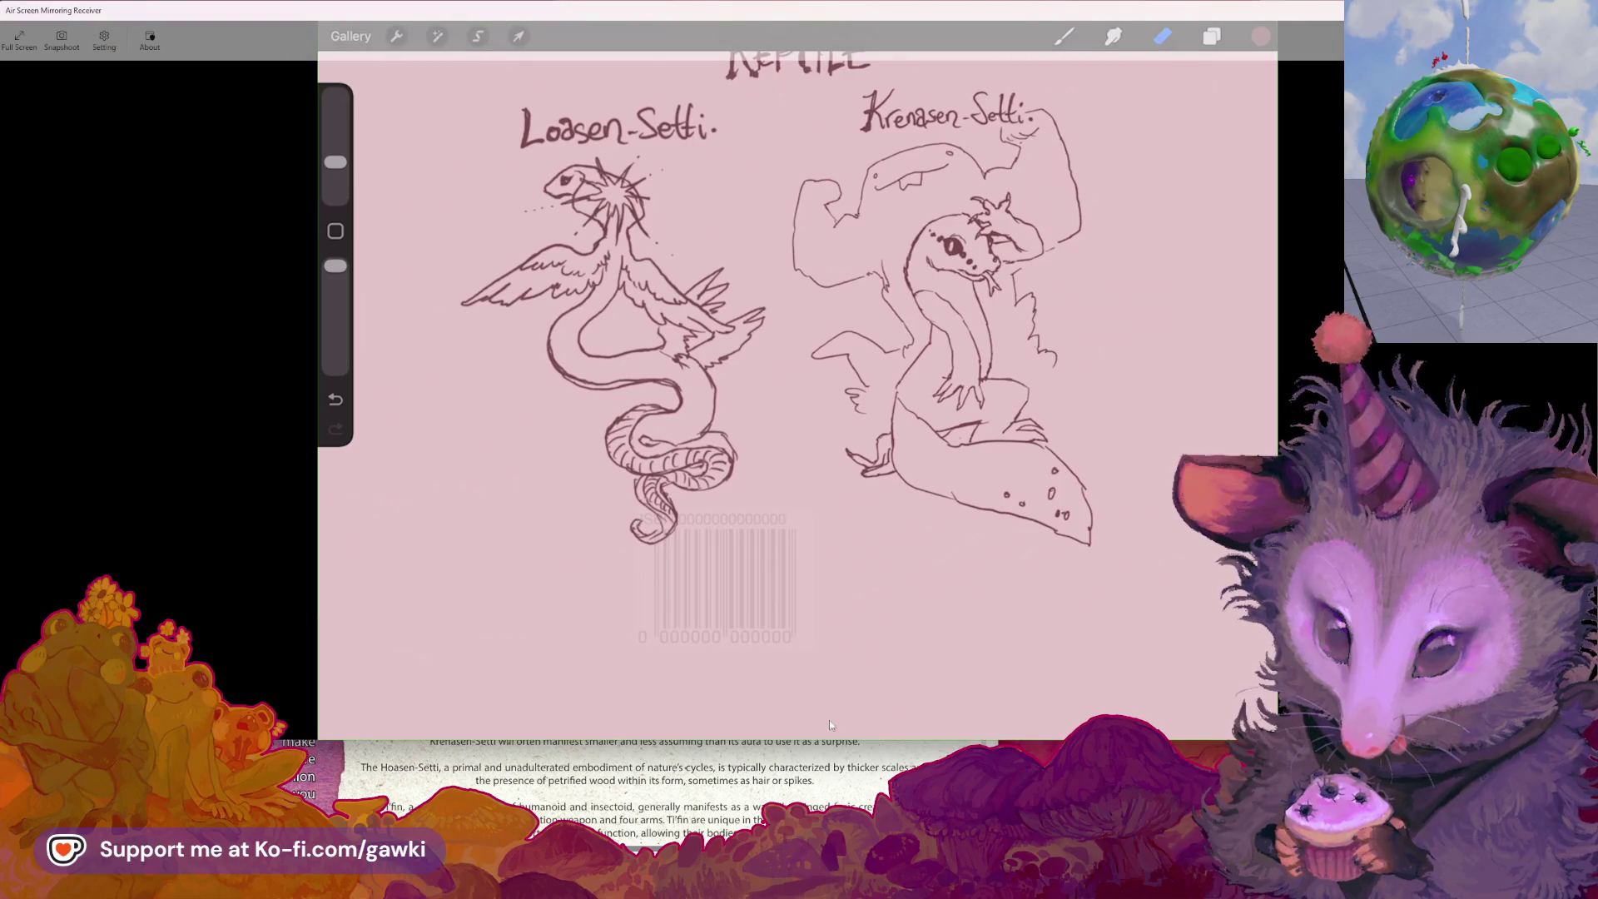
- Enlarge the mirrored canvas view slightly to make room for the Hoasen-Setti label
left_click_drag(889, 740, 889, 748)
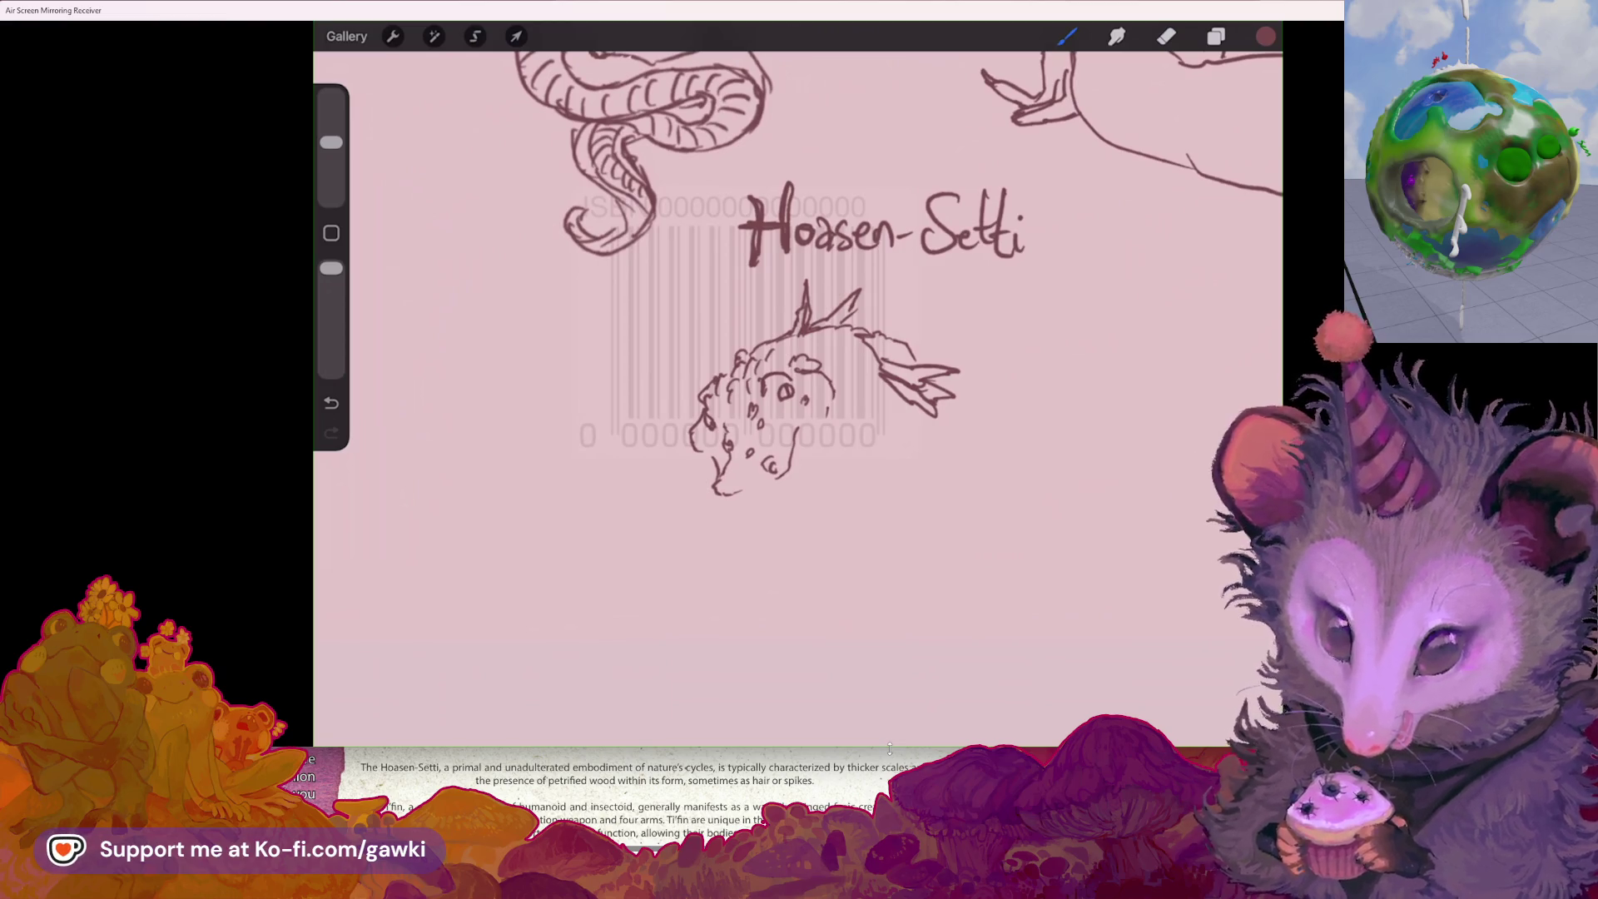
- Sketch the Hoasen-Setti lizard's bumpy head, spiky crest and trailing tail beneath its label
mouse_move(726, 734)
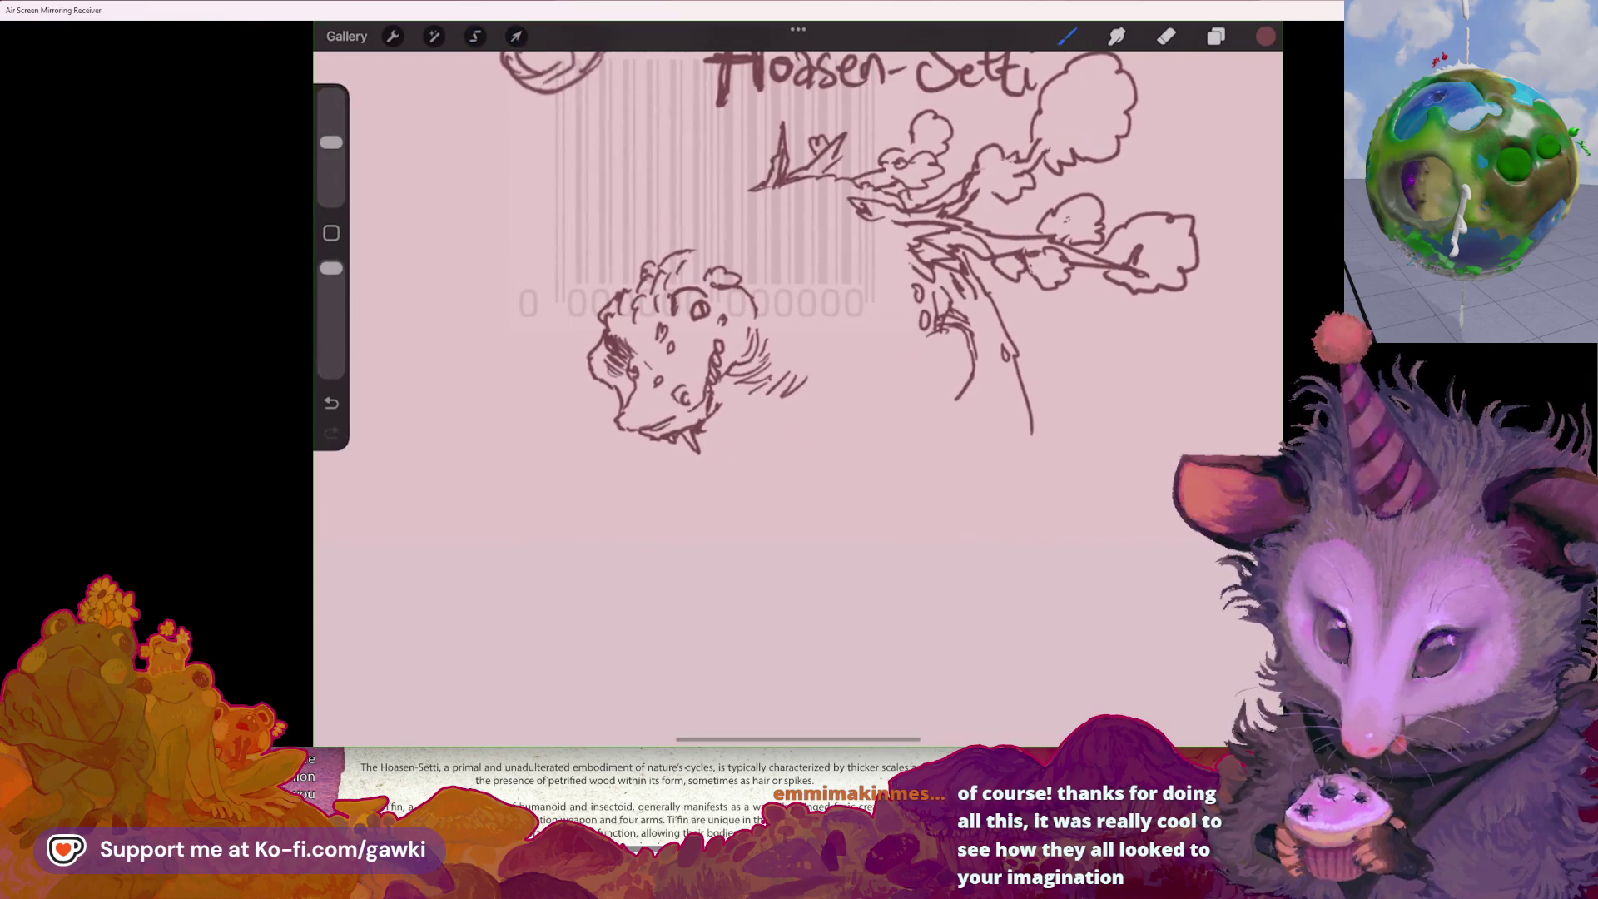
- Add a bumpy crest on top of the head and extend the curves along the back
left_click_drag(660, 251, 725, 243)
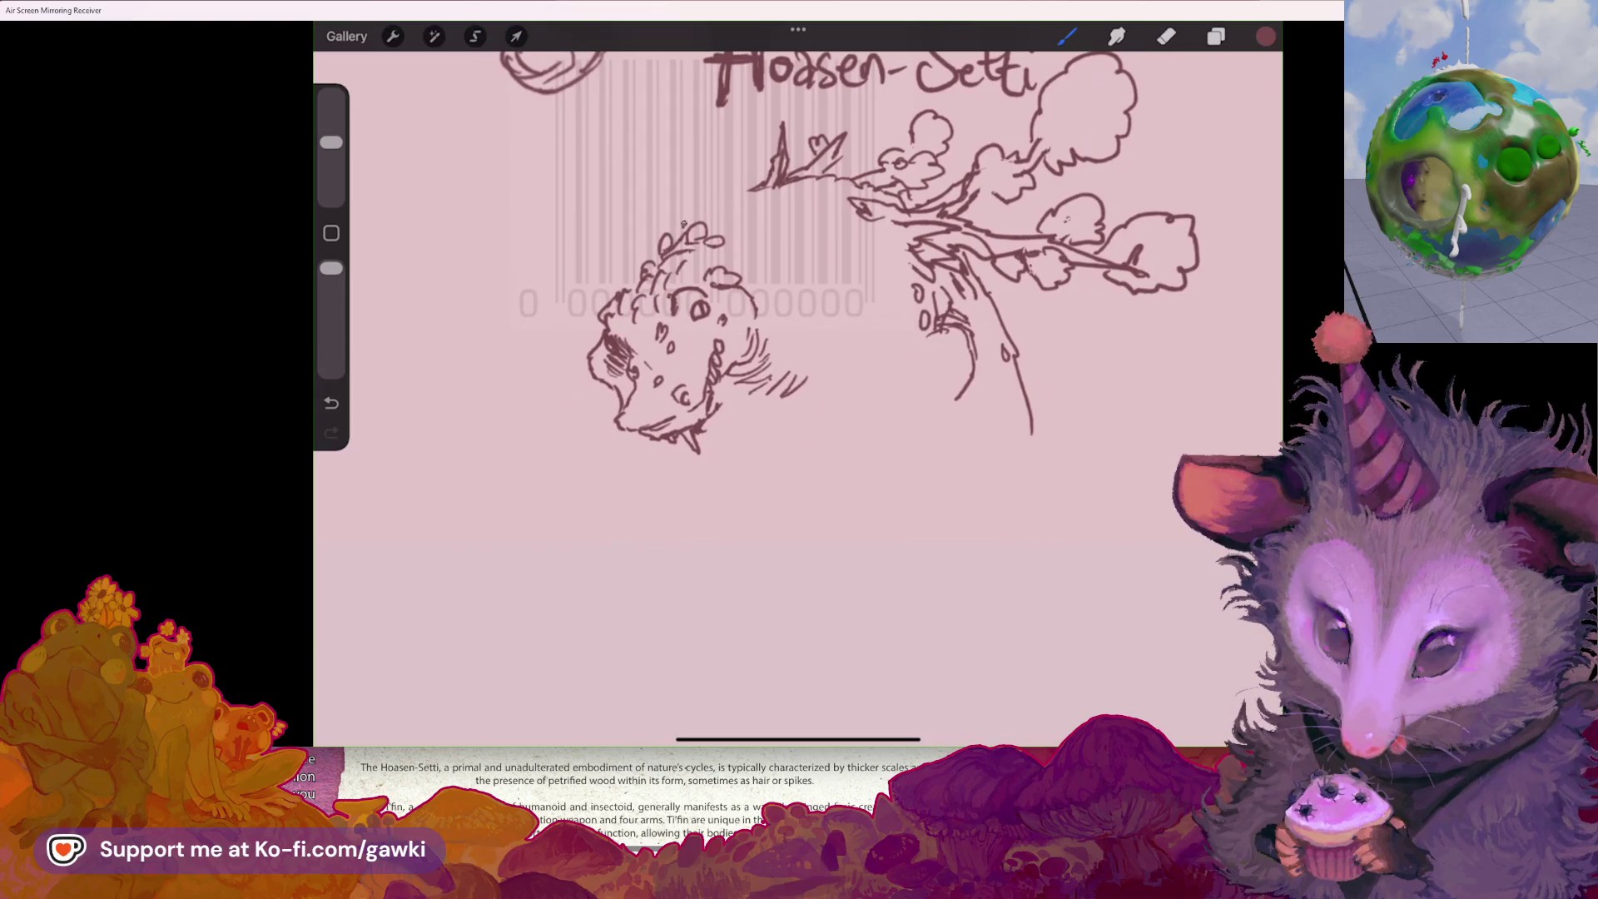
left_click_drag(827, 279, 829, 298)
mouse_move(761, 218)
left_mouse_down()
mouse_move(820, 250)
mouse_move(829, 308)
left_mouse_up()
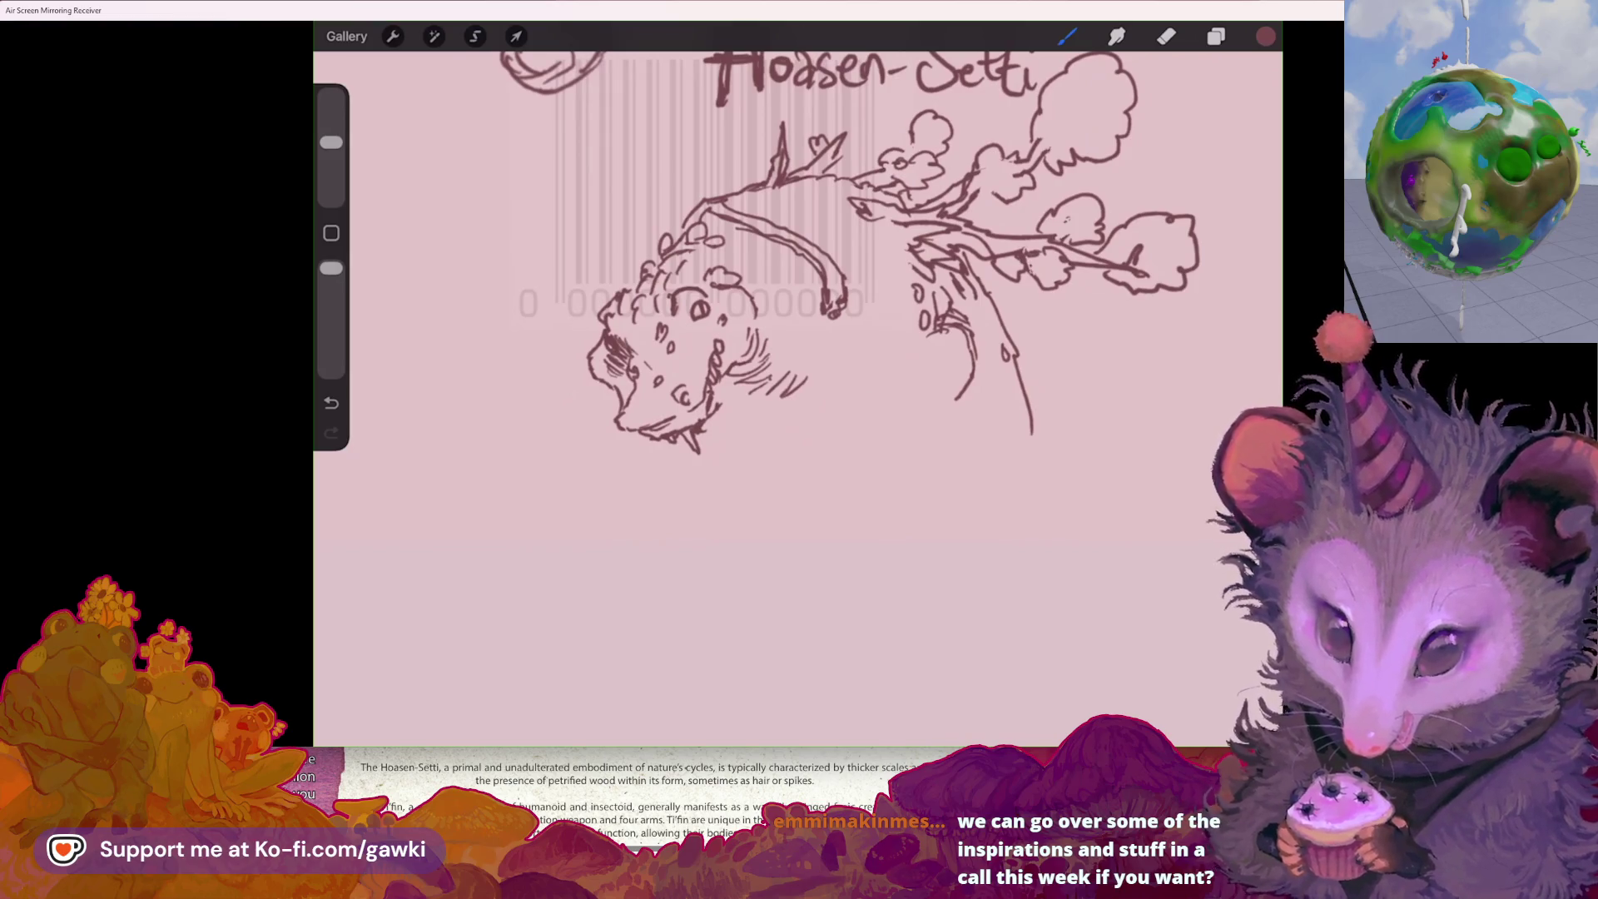
- Zoom into the face and add short lines under the nostril and down from the eye
left_click_drag(799, 333, 759, 293)
scroll(582, 316, "up", 3)
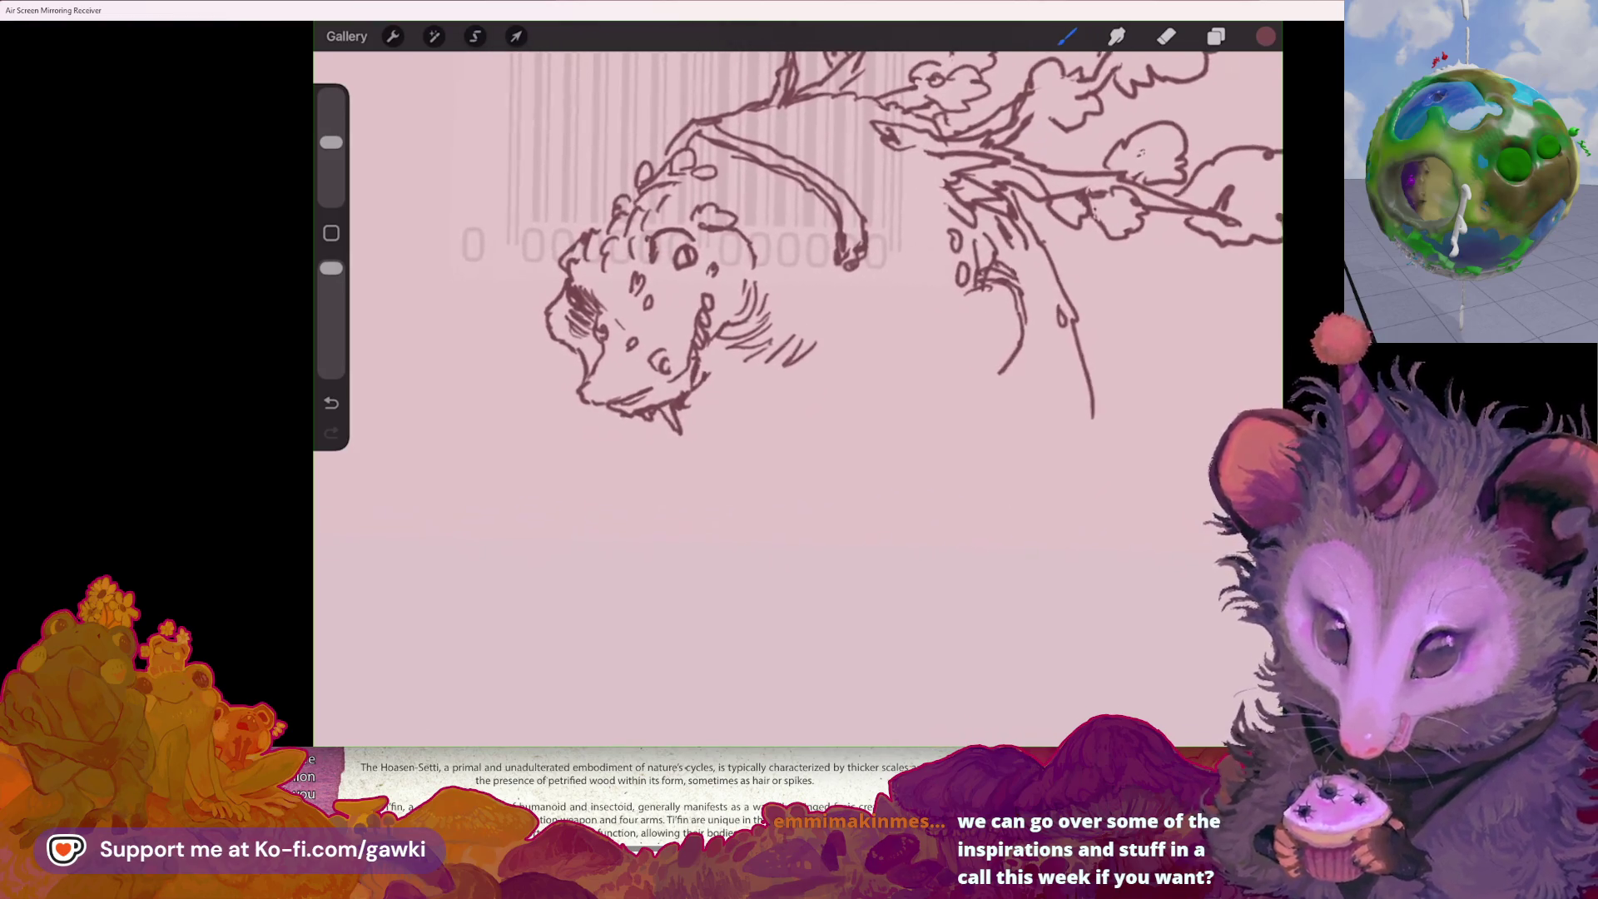
left_click_drag(695, 387, 698, 399)
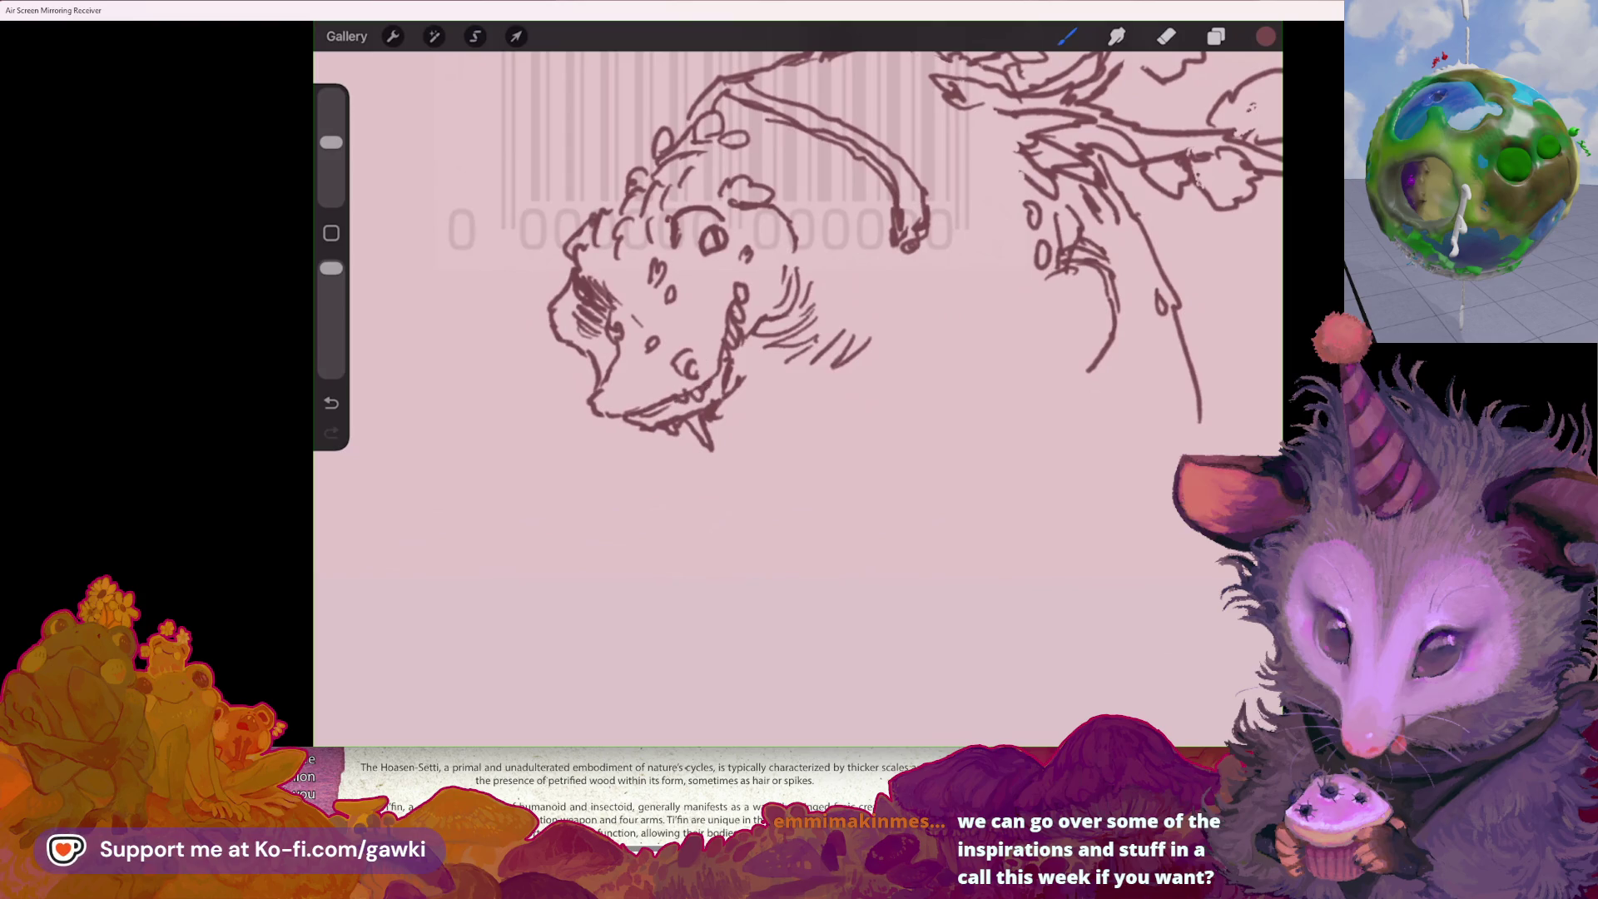
scroll(595, 133, "up", 2)
left_click_drag(736, 275, 729, 294)
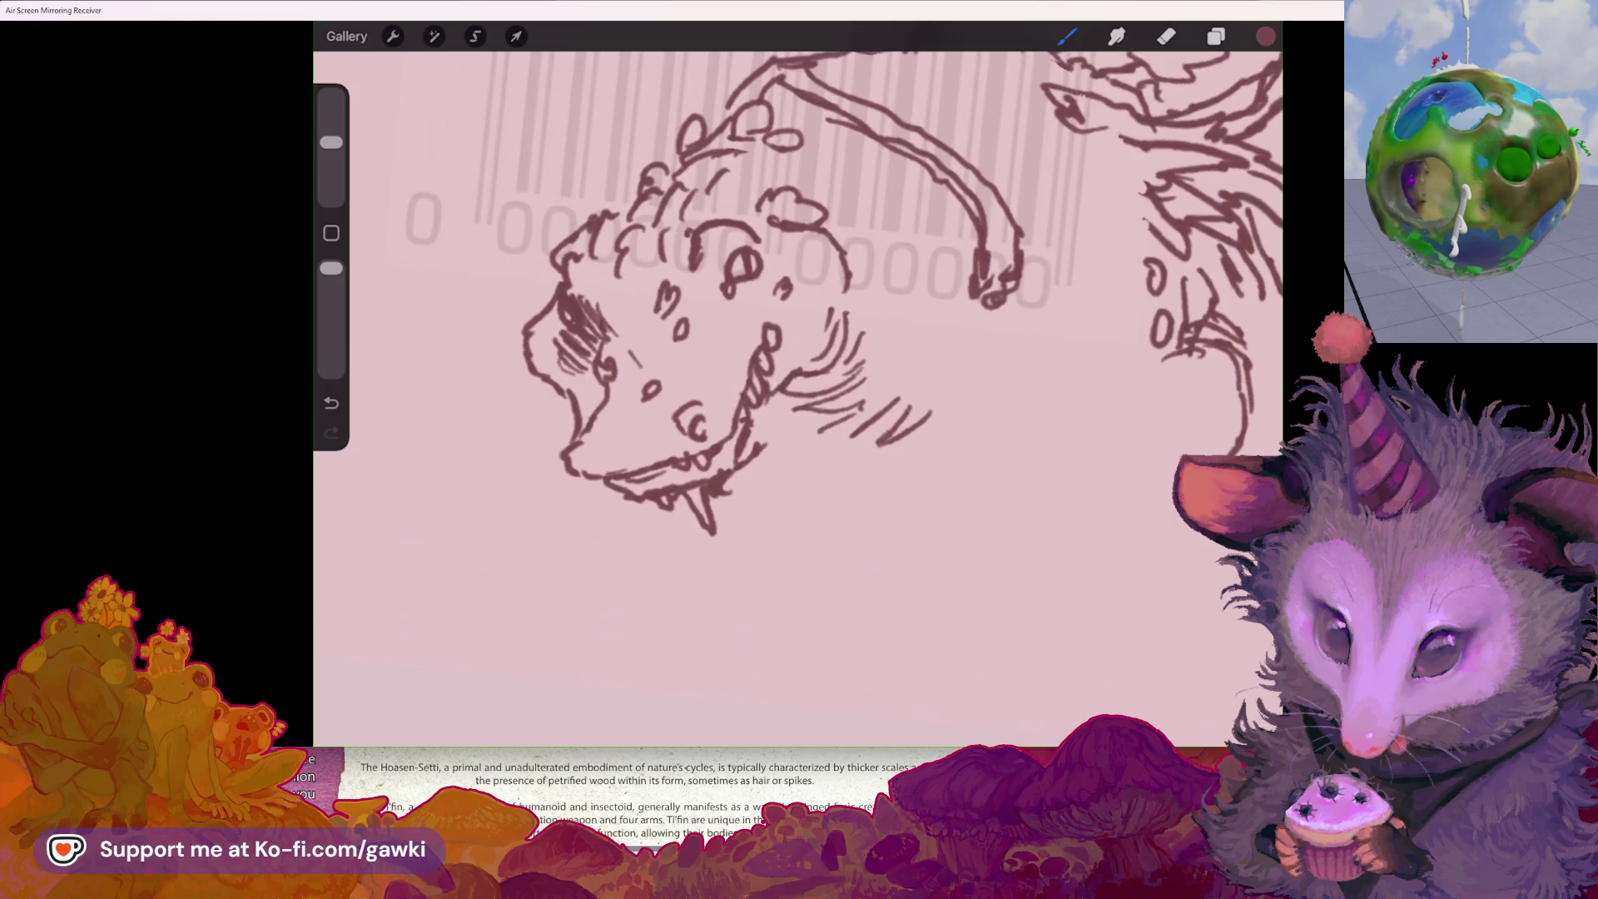
- Draw a curve with small loops down the back from the horn, undoing the unwanted strokes
scroll(799, 250, "down", 3)
mouse_move(812, 286)
left_mouse_down()
mouse_move(858, 329)
mouse_move(883, 303)
left_mouse_up()
left_click_drag(817, 343, 847, 363)
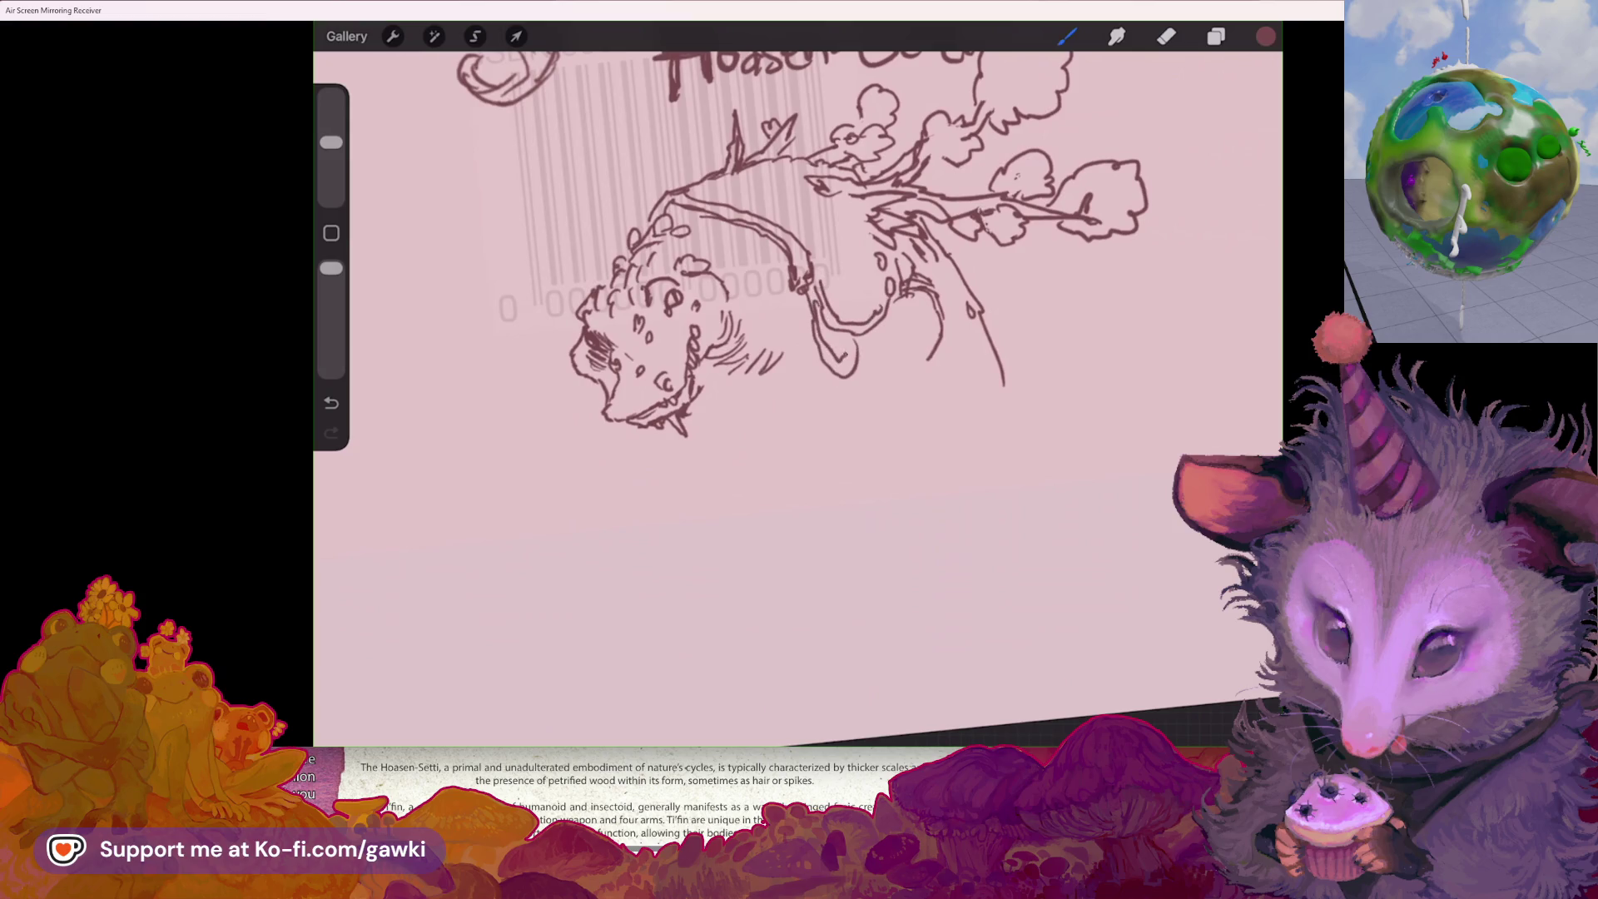
mouse_move(821, 275)
left_mouse_down()
mouse_move(857, 307)
mouse_move(857, 286)
mouse_move(878, 345)
left_mouse_up()
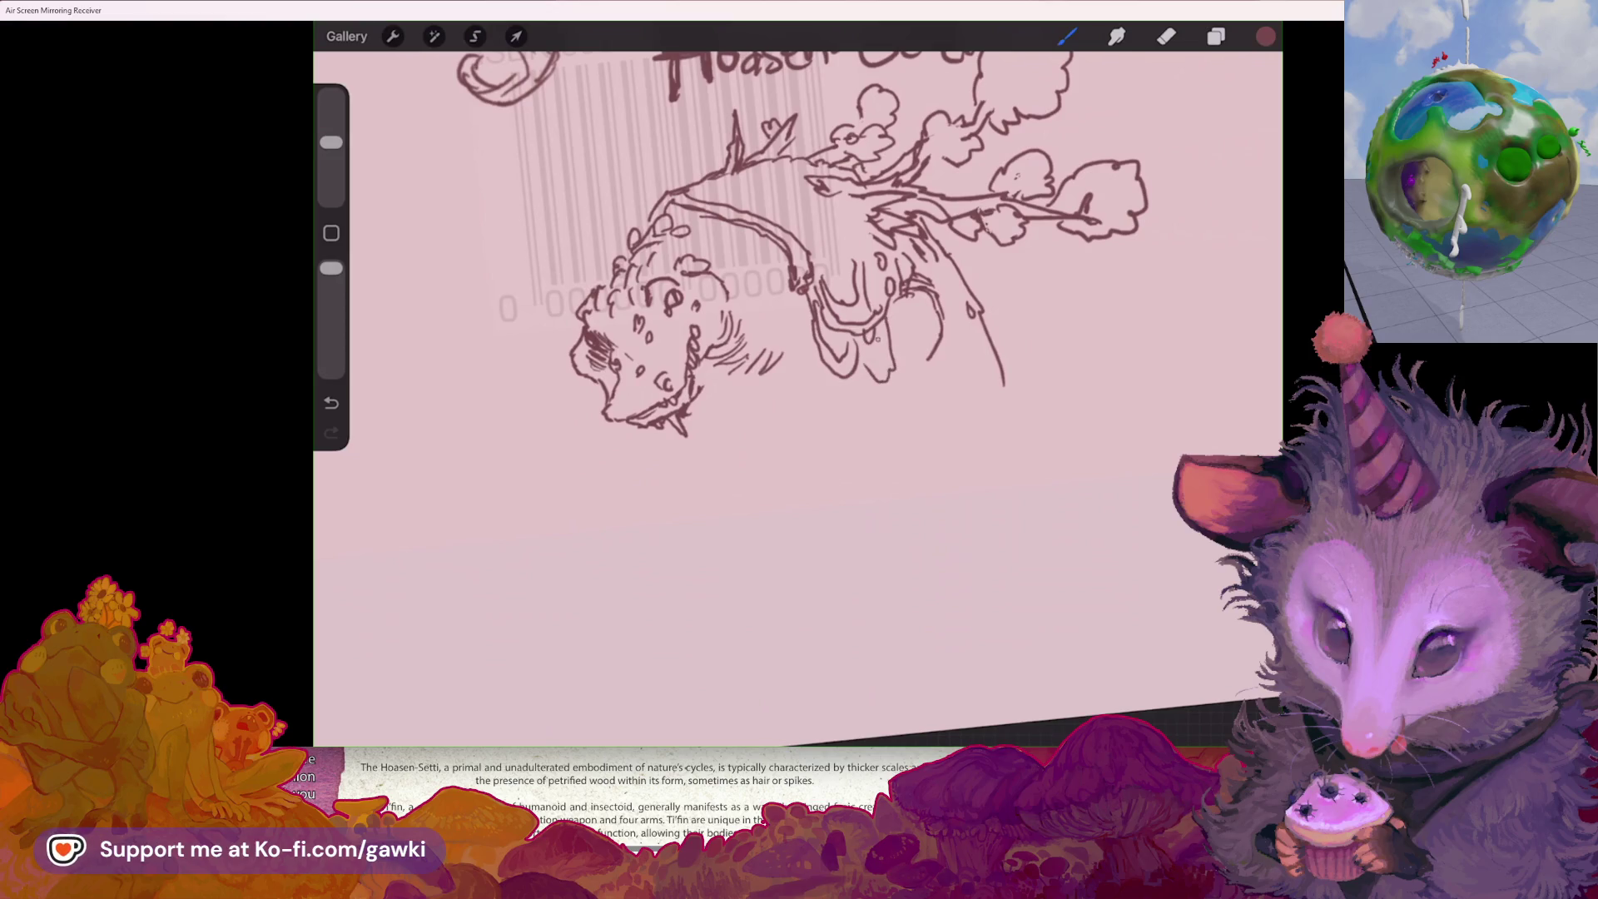
key("ctrl+z")
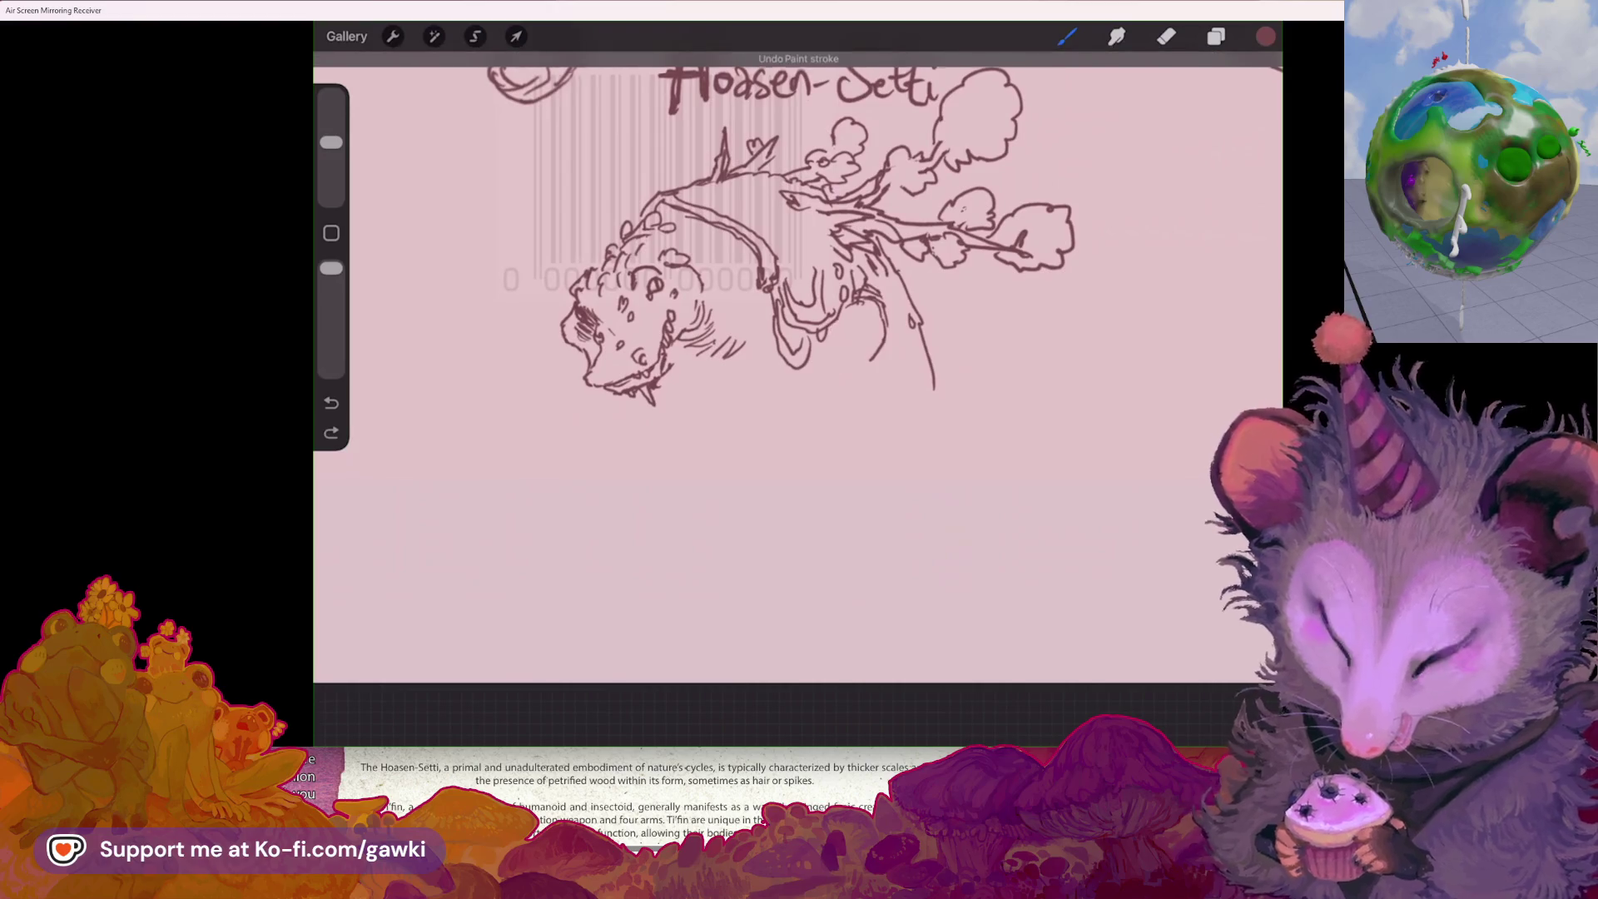
left_click_drag(736, 219, 757, 349)
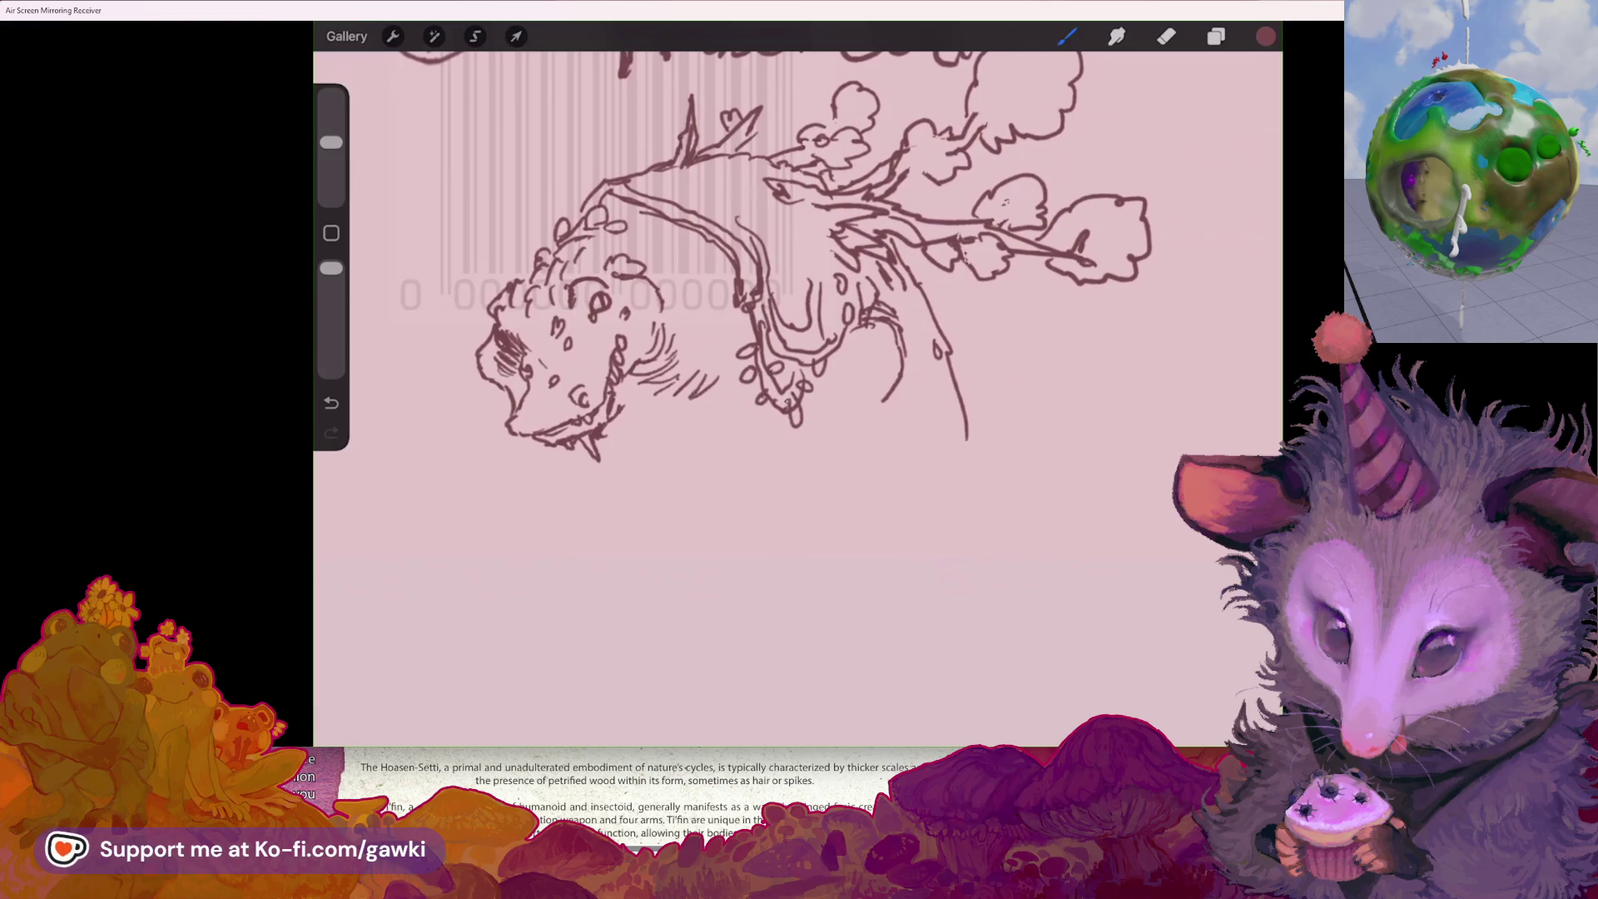
key("ctrl+z")
- Add claw strokes to the foot and box-shaped scale segments along the arm
mouse_move(741, 475)
left_mouse_down()
mouse_move(728, 488)
mouse_move(739, 552)
mouse_move(766, 517)
left_mouse_up()
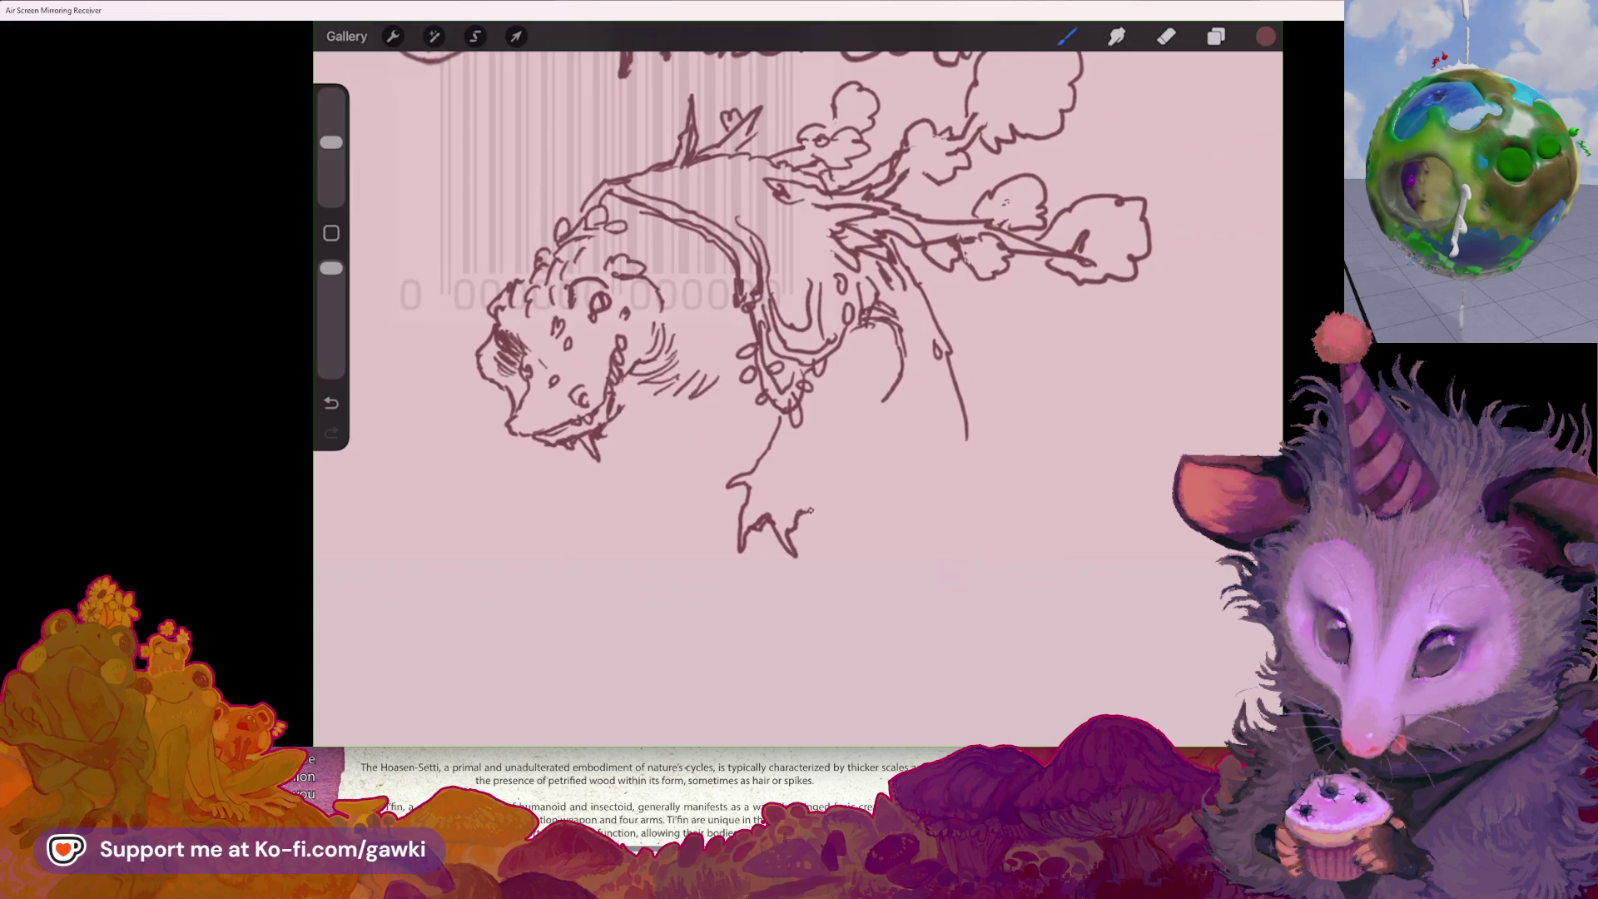
mouse_move(813, 515)
left_mouse_down()
mouse_move(821, 528)
mouse_move(826, 506)
left_mouse_up()
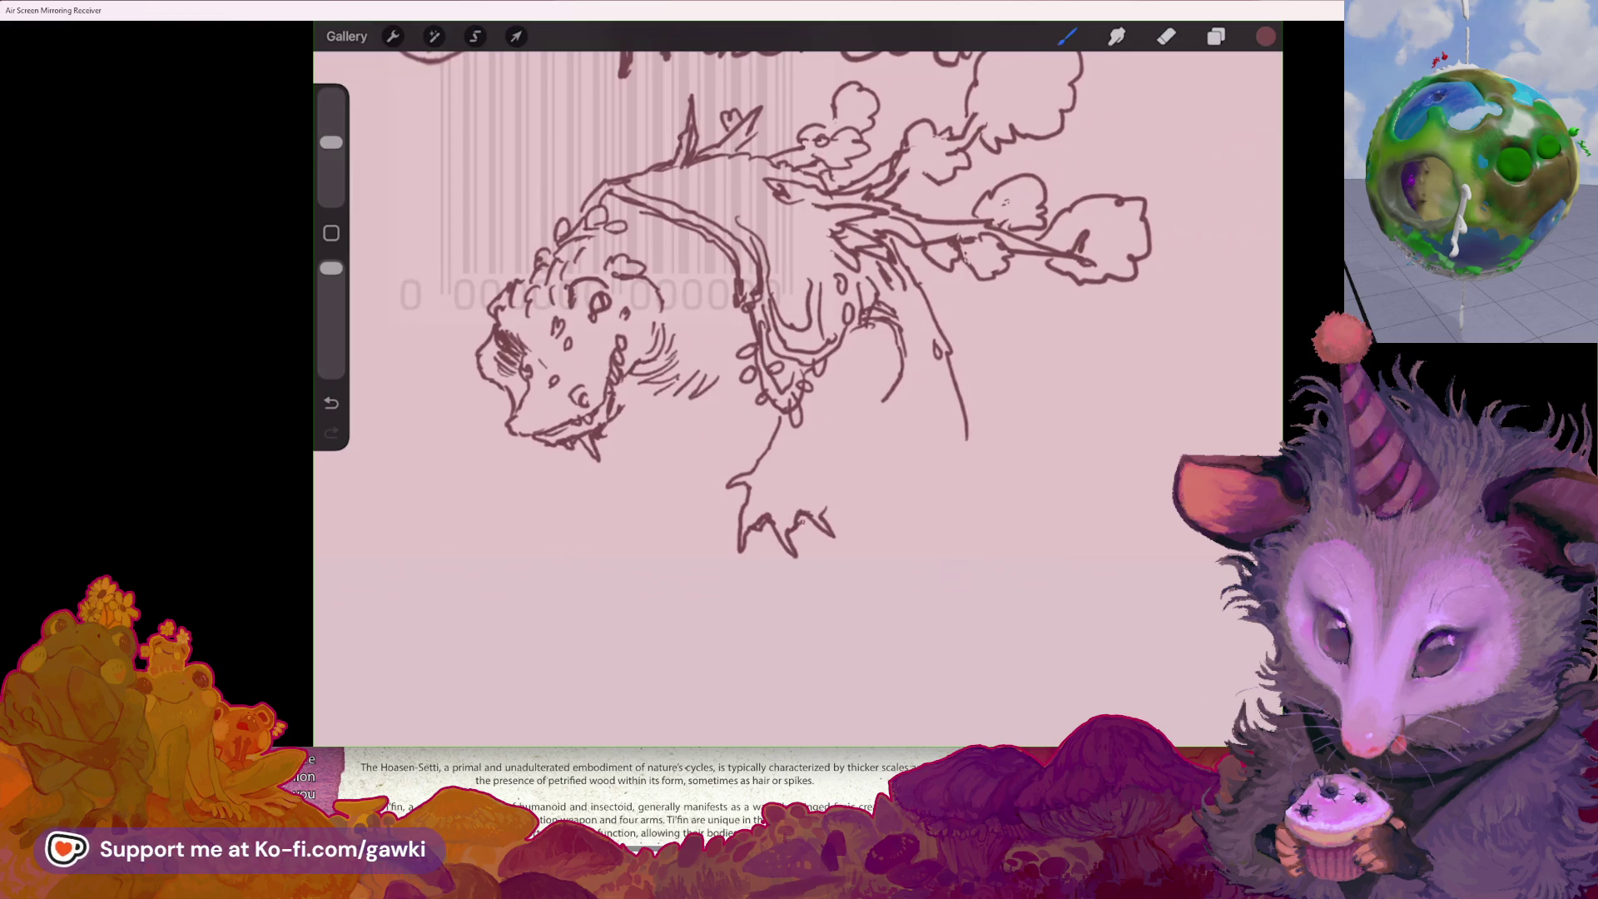
left_click(755, 514)
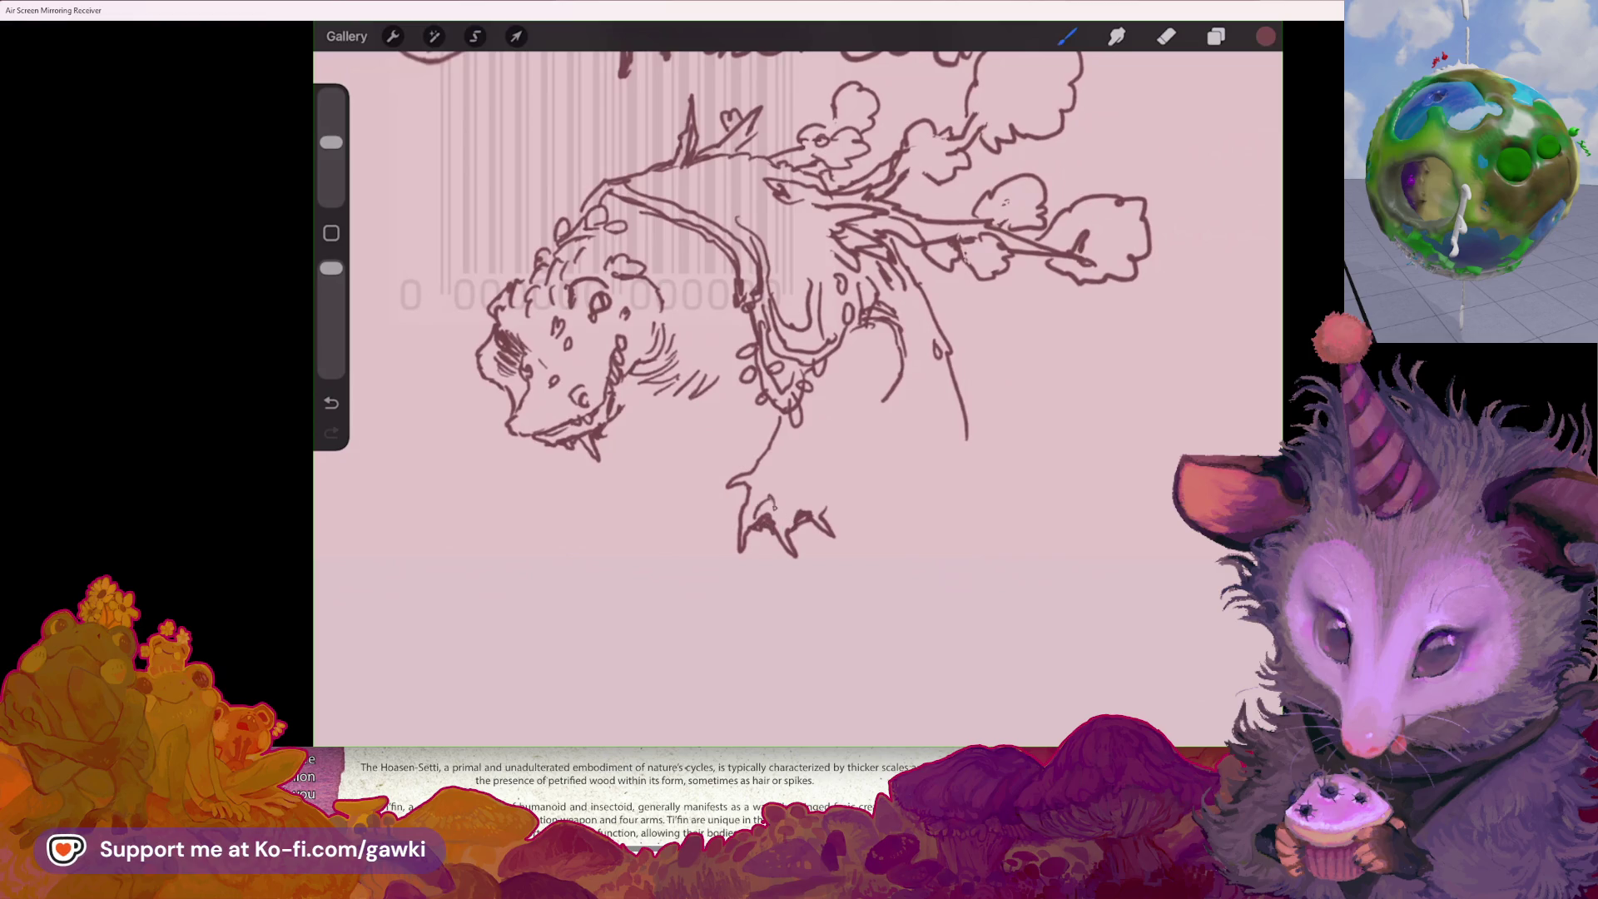
left_click_drag(837, 485, 826, 505)
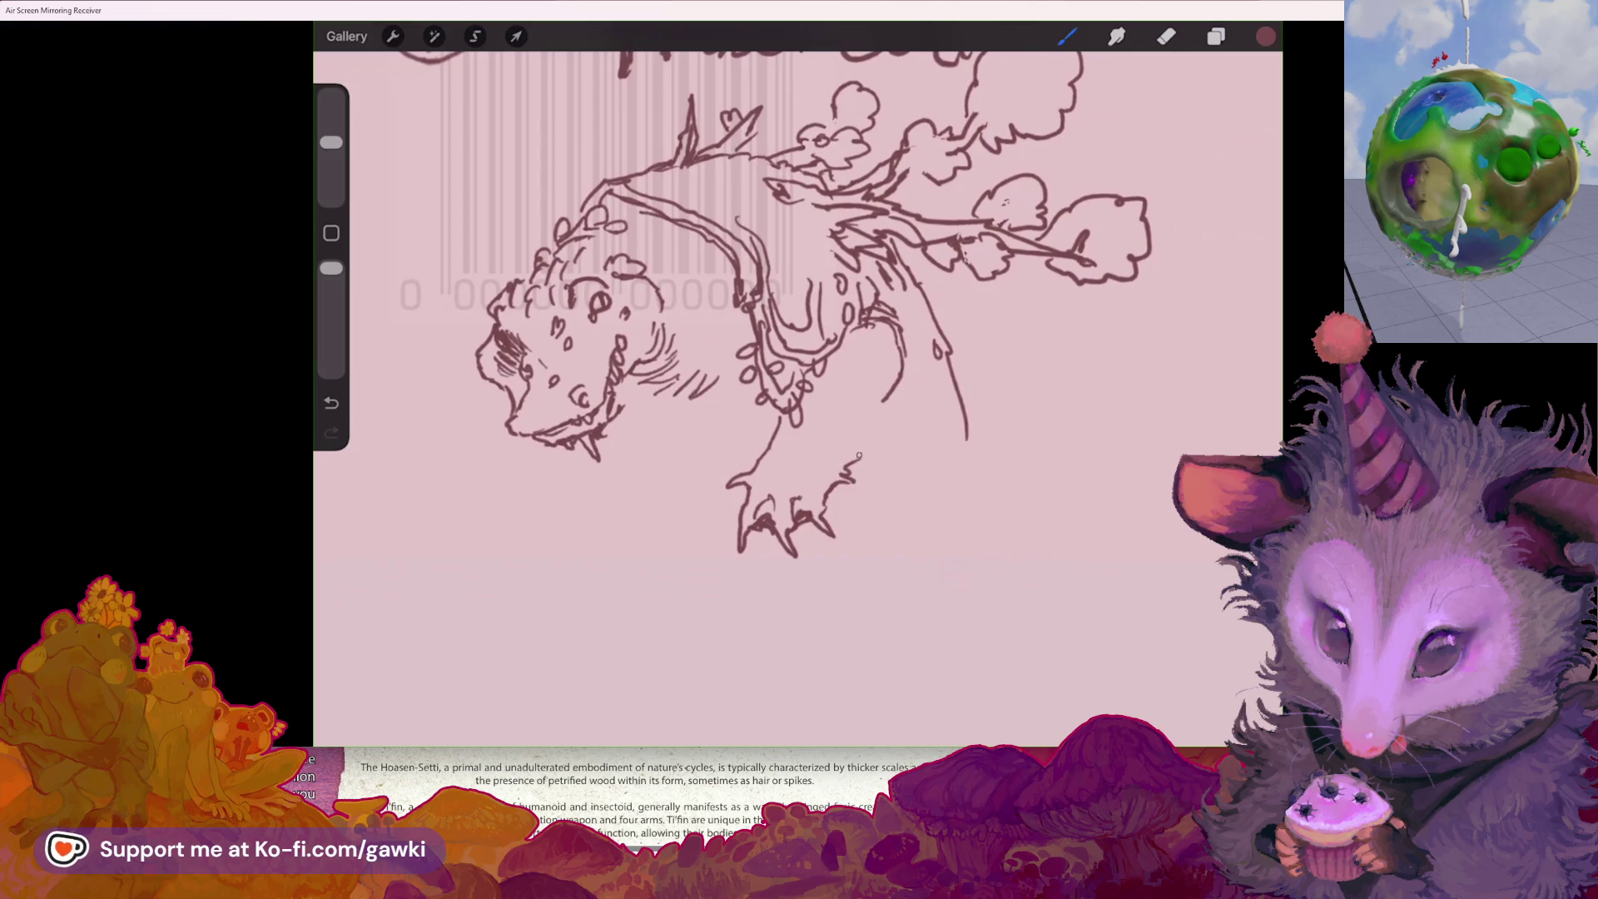
mouse_move(849, 445)
left_mouse_down()
mouse_move(870, 460)
mouse_move(831, 465)
mouse_move(912, 386)
mouse_move(913, 416)
left_mouse_up()
left_click_drag(908, 416, 873, 443)
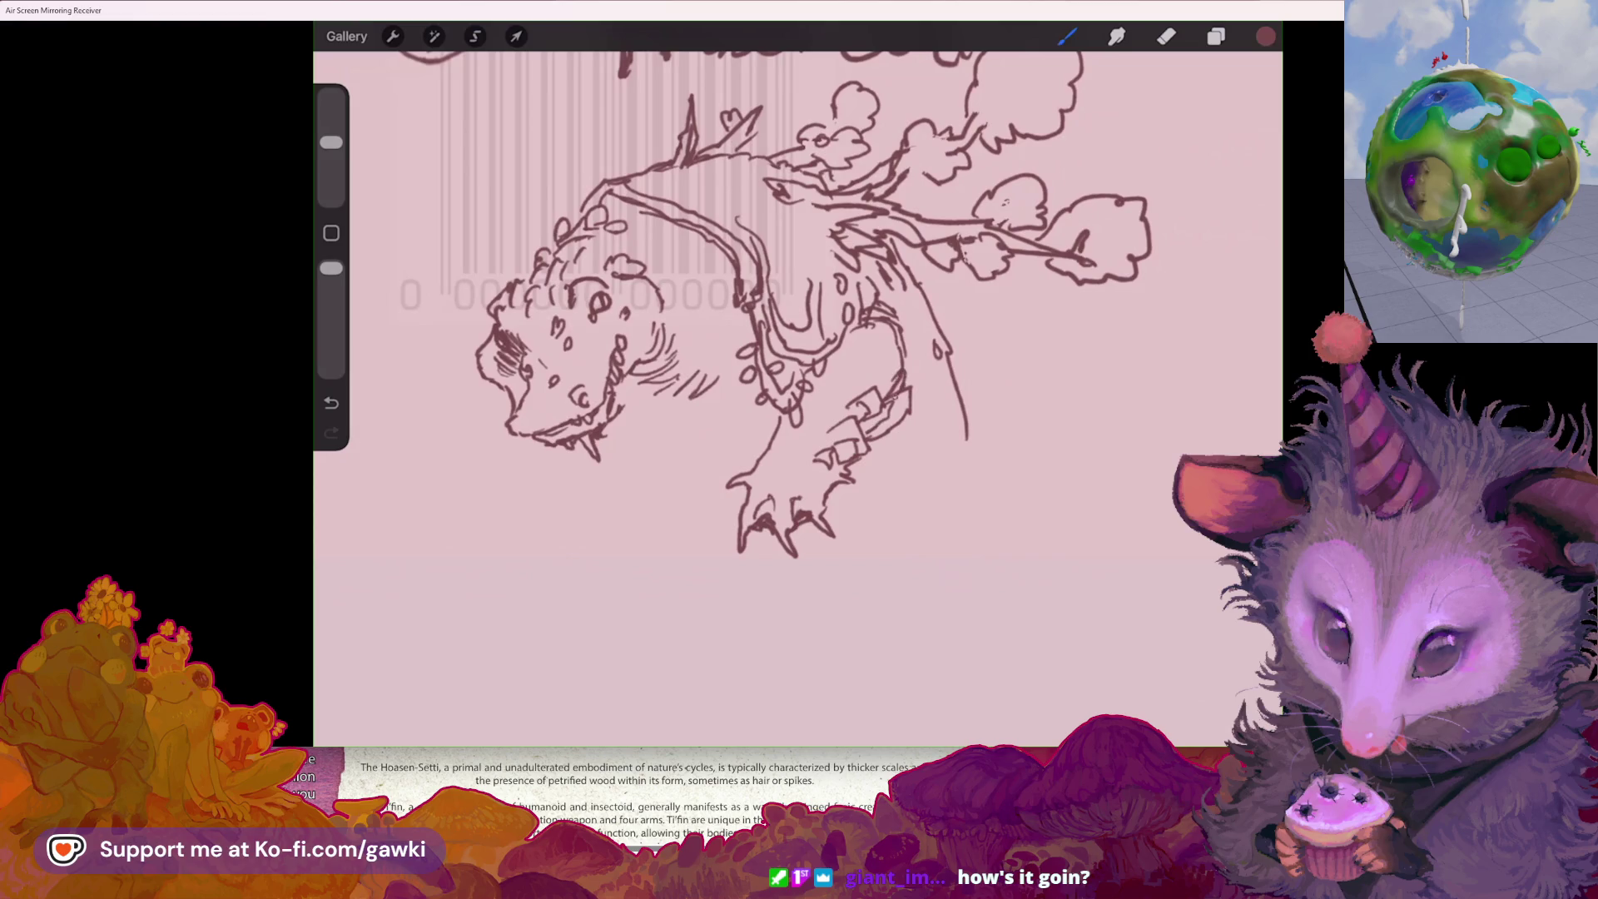
- Zoom in and redraw part of the head outline with the brush
scroll(800, 300, "down", 3)
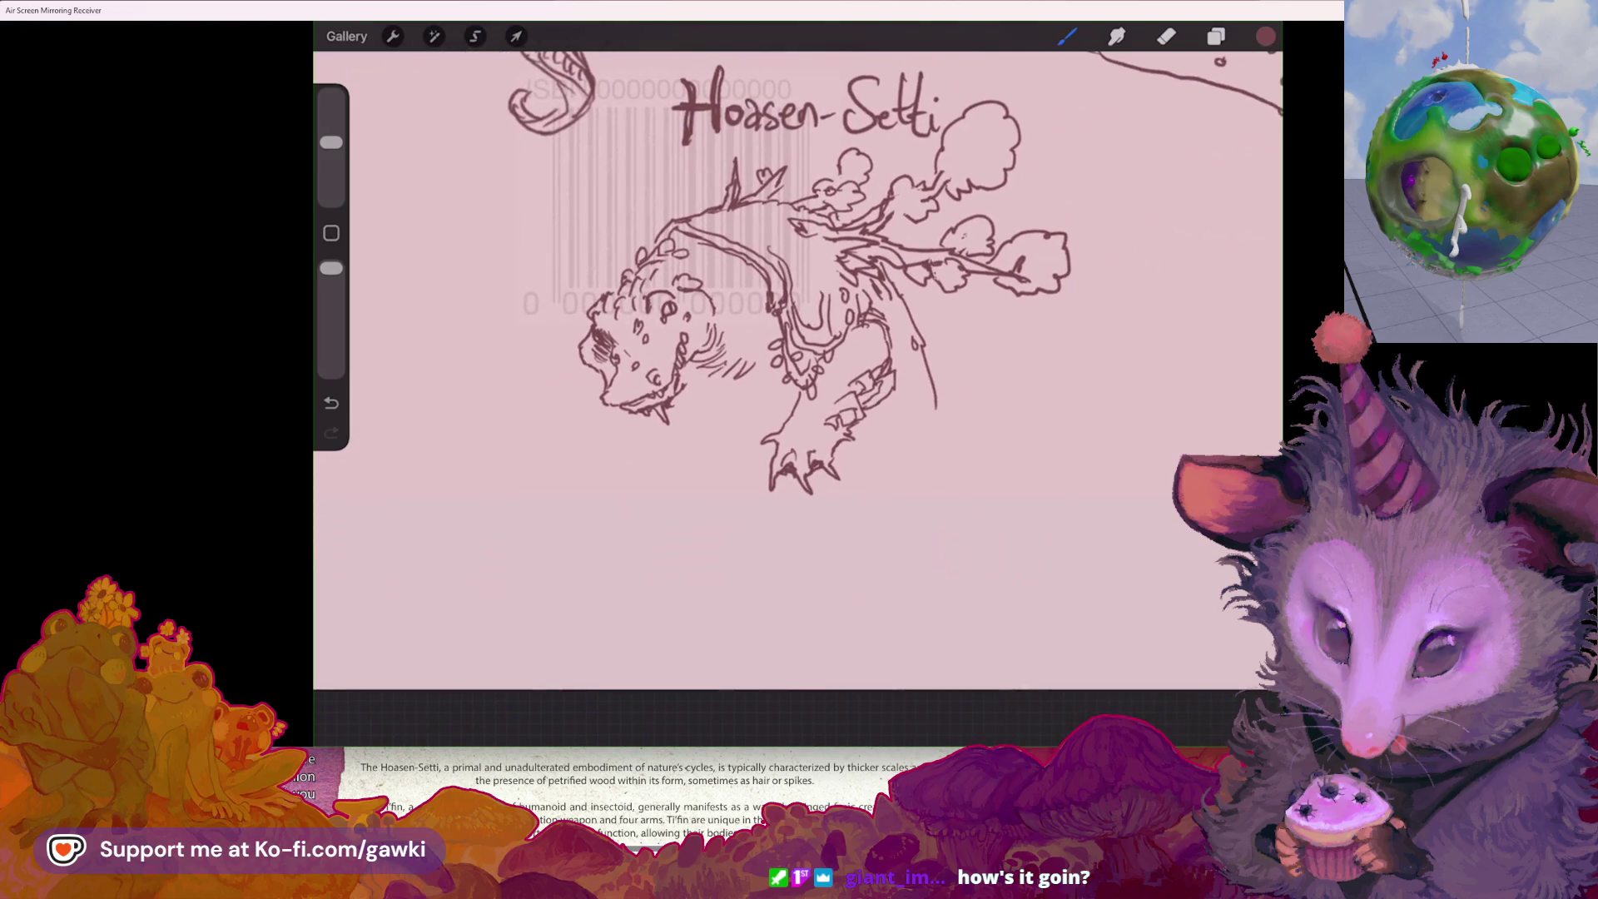
scroll(800, 275, "up", 2)
scroll(766, 275, "up", 2)
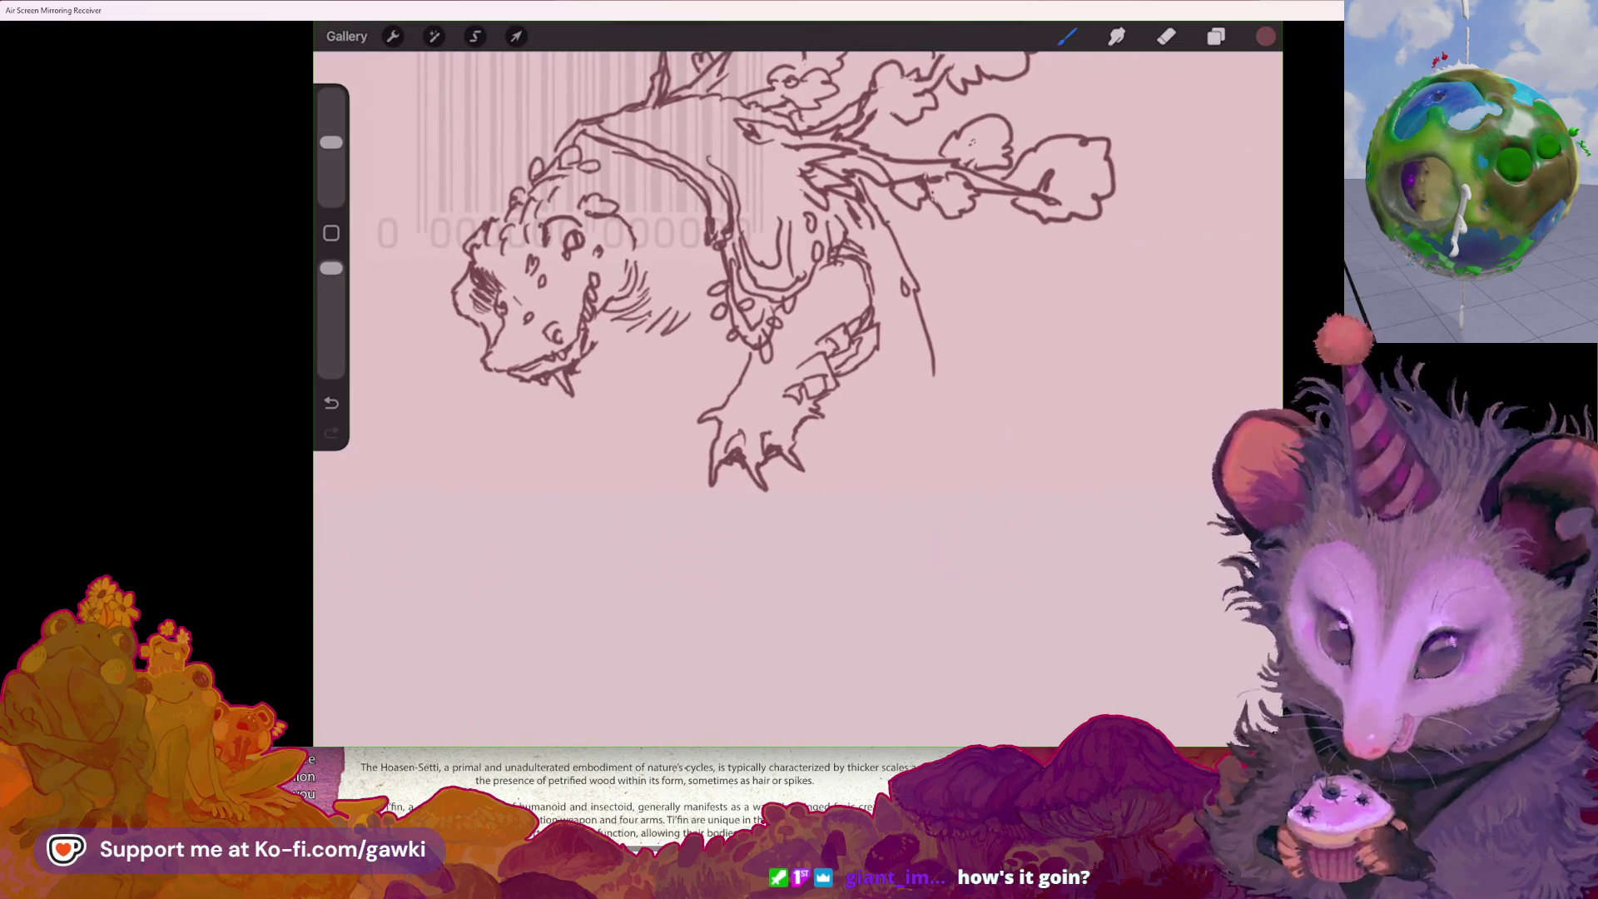
scroll(799, 333, "up", 3)
key("e")
key("b")
left_click_drag(623, 252, 639, 218)
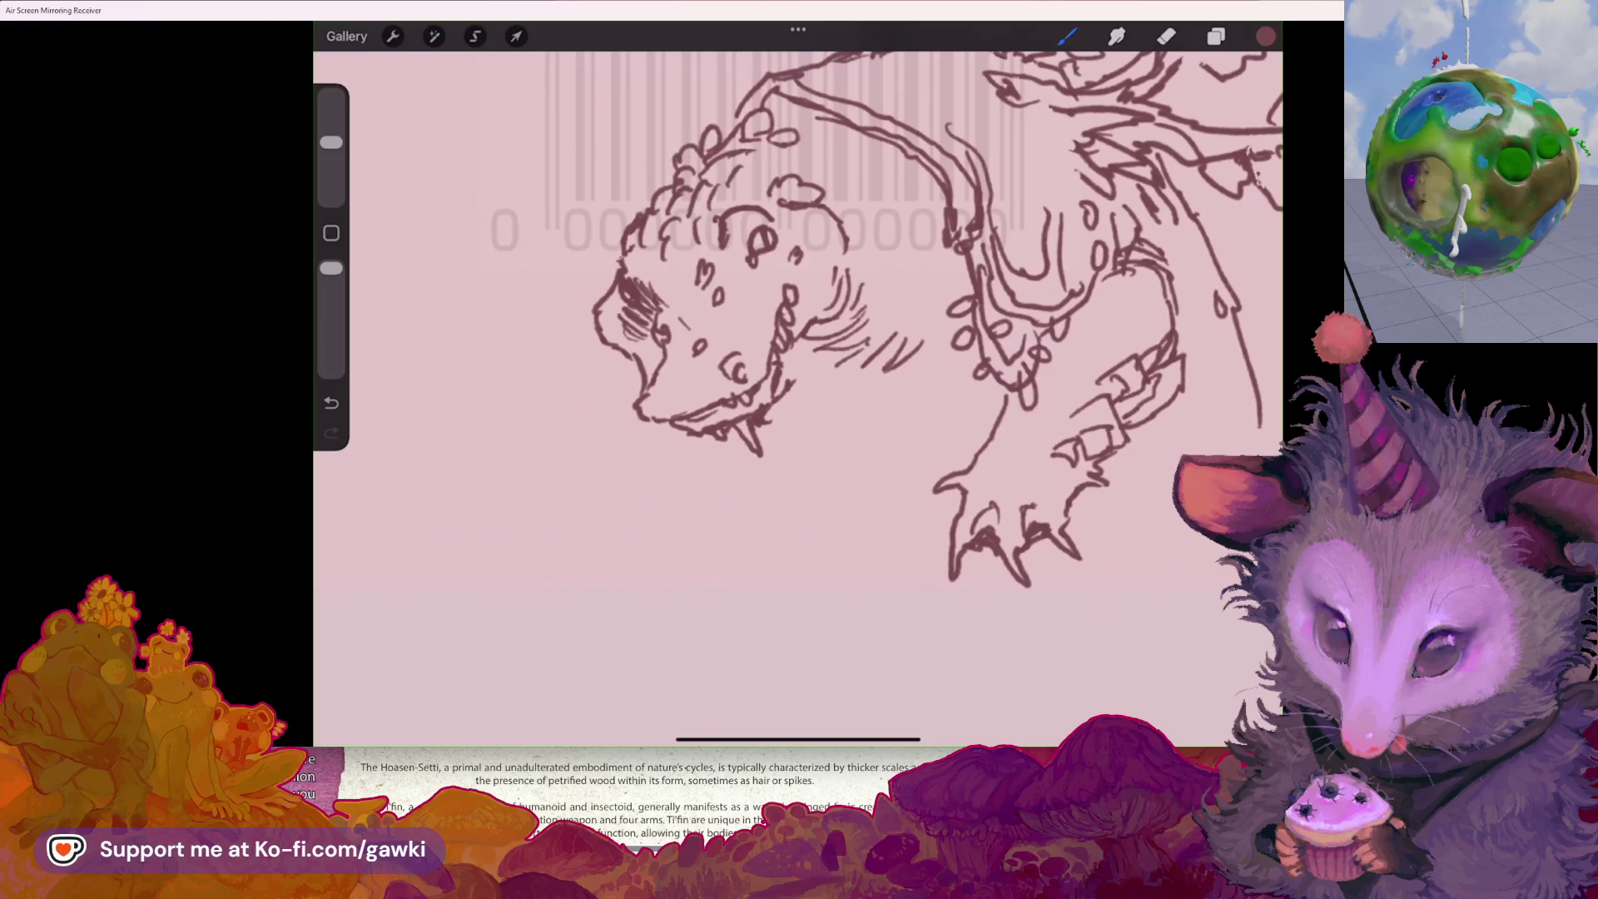
- Draw two small round spots on the lizard's back
left_click_drag(820, 143, 853, 168)
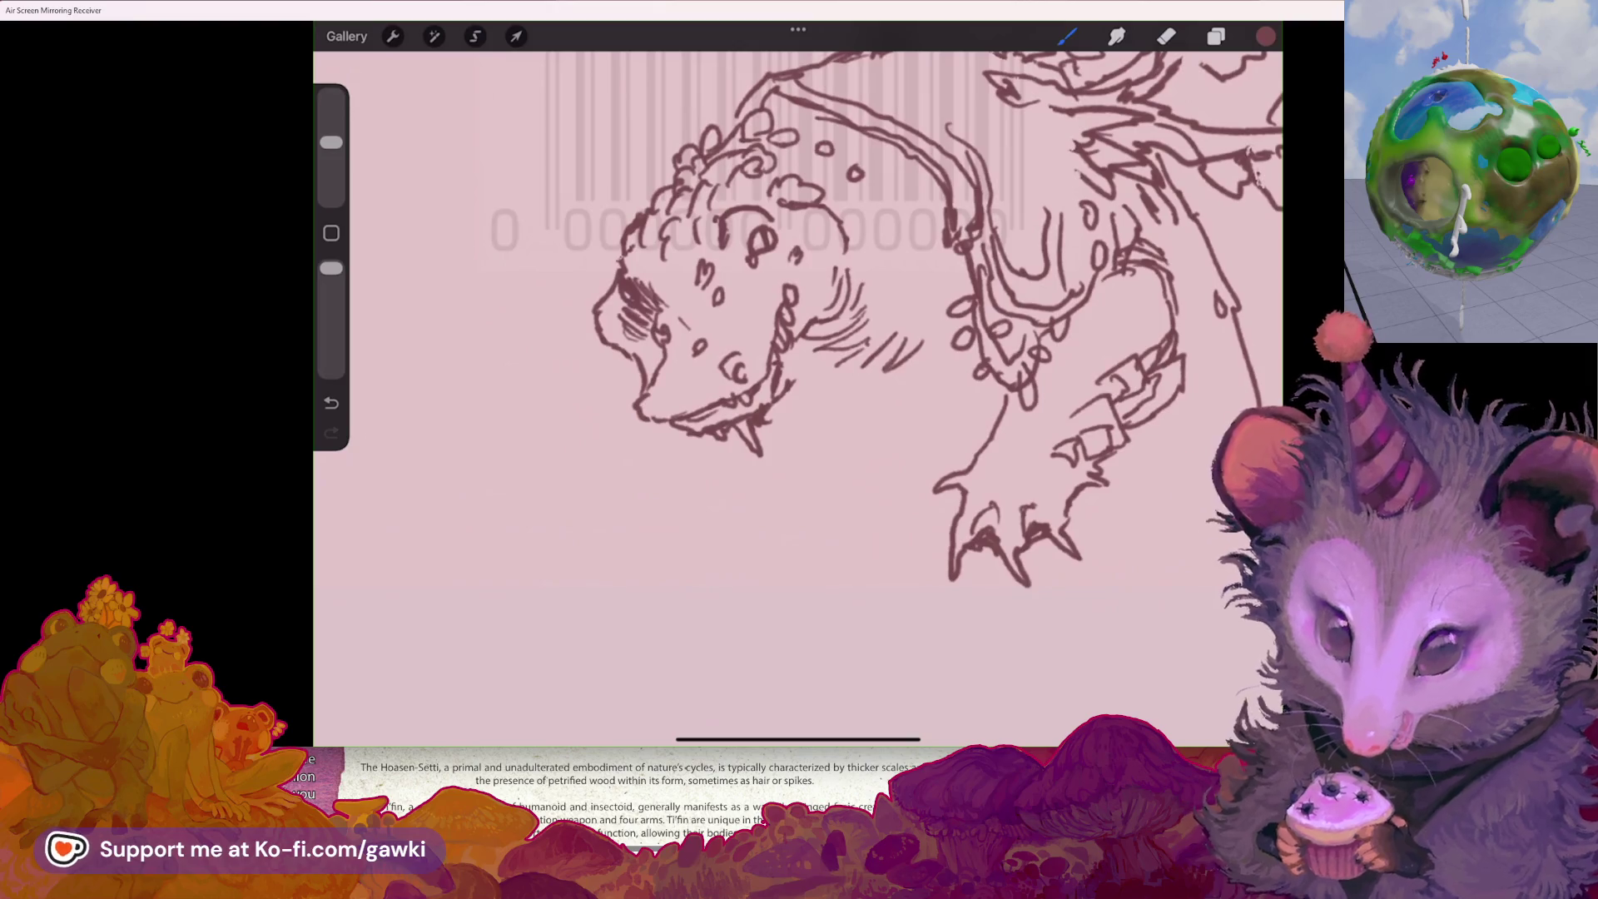
scroll(799, 333, "down", 5)
scroll(799, 333, "up", 3)
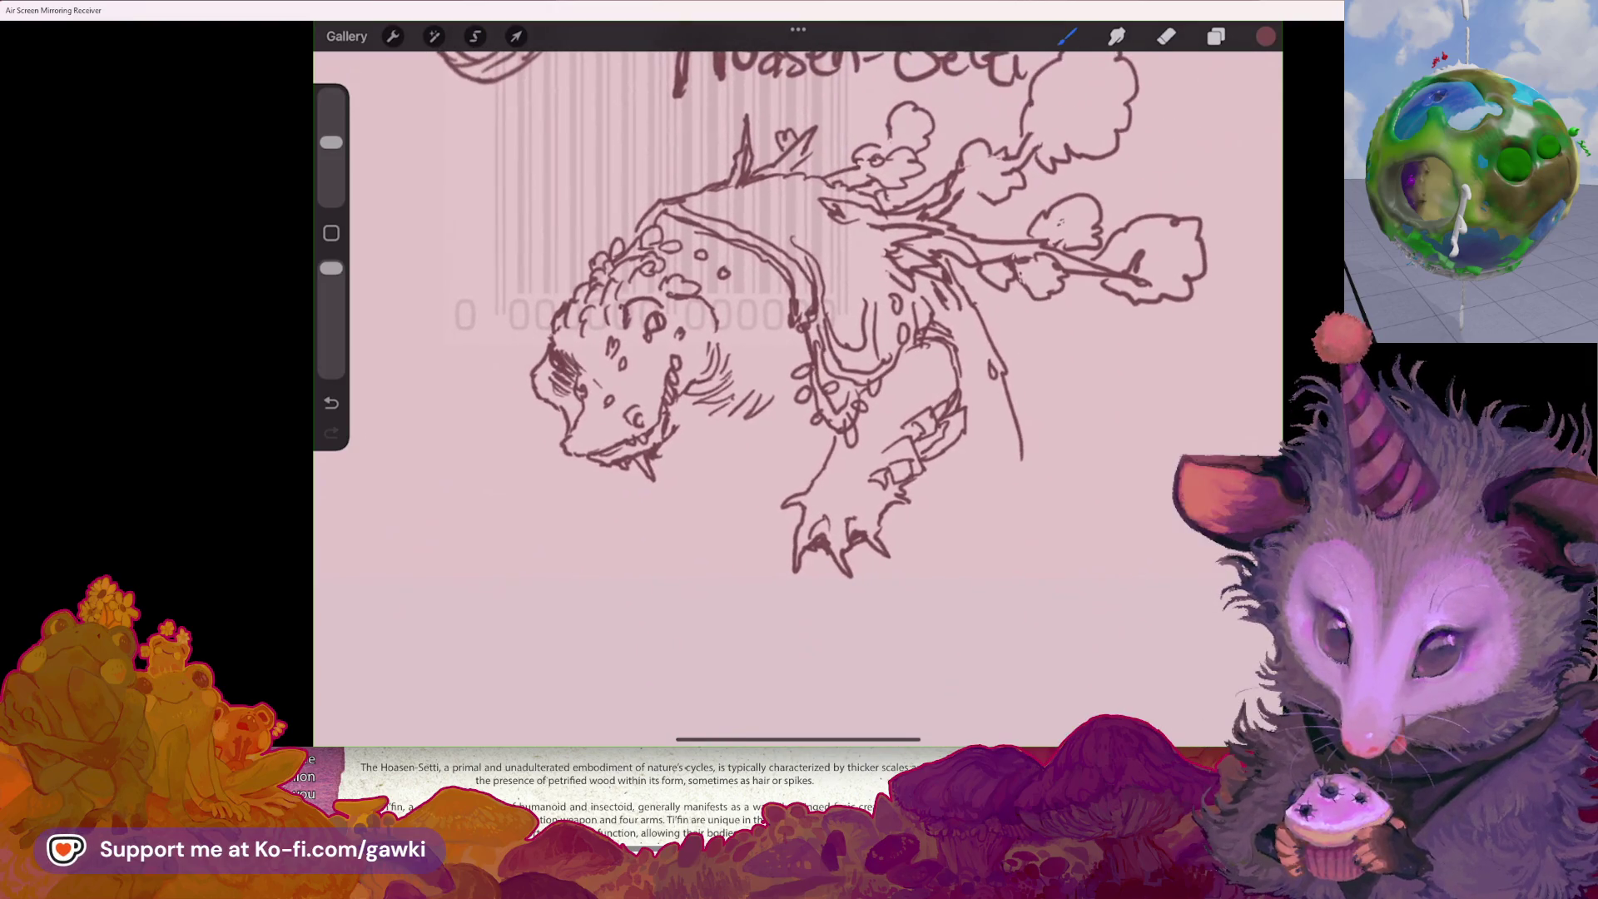
- Try a short stroke on the lizard's body, then undo it
left_click_drag(858, 274, 872, 293)
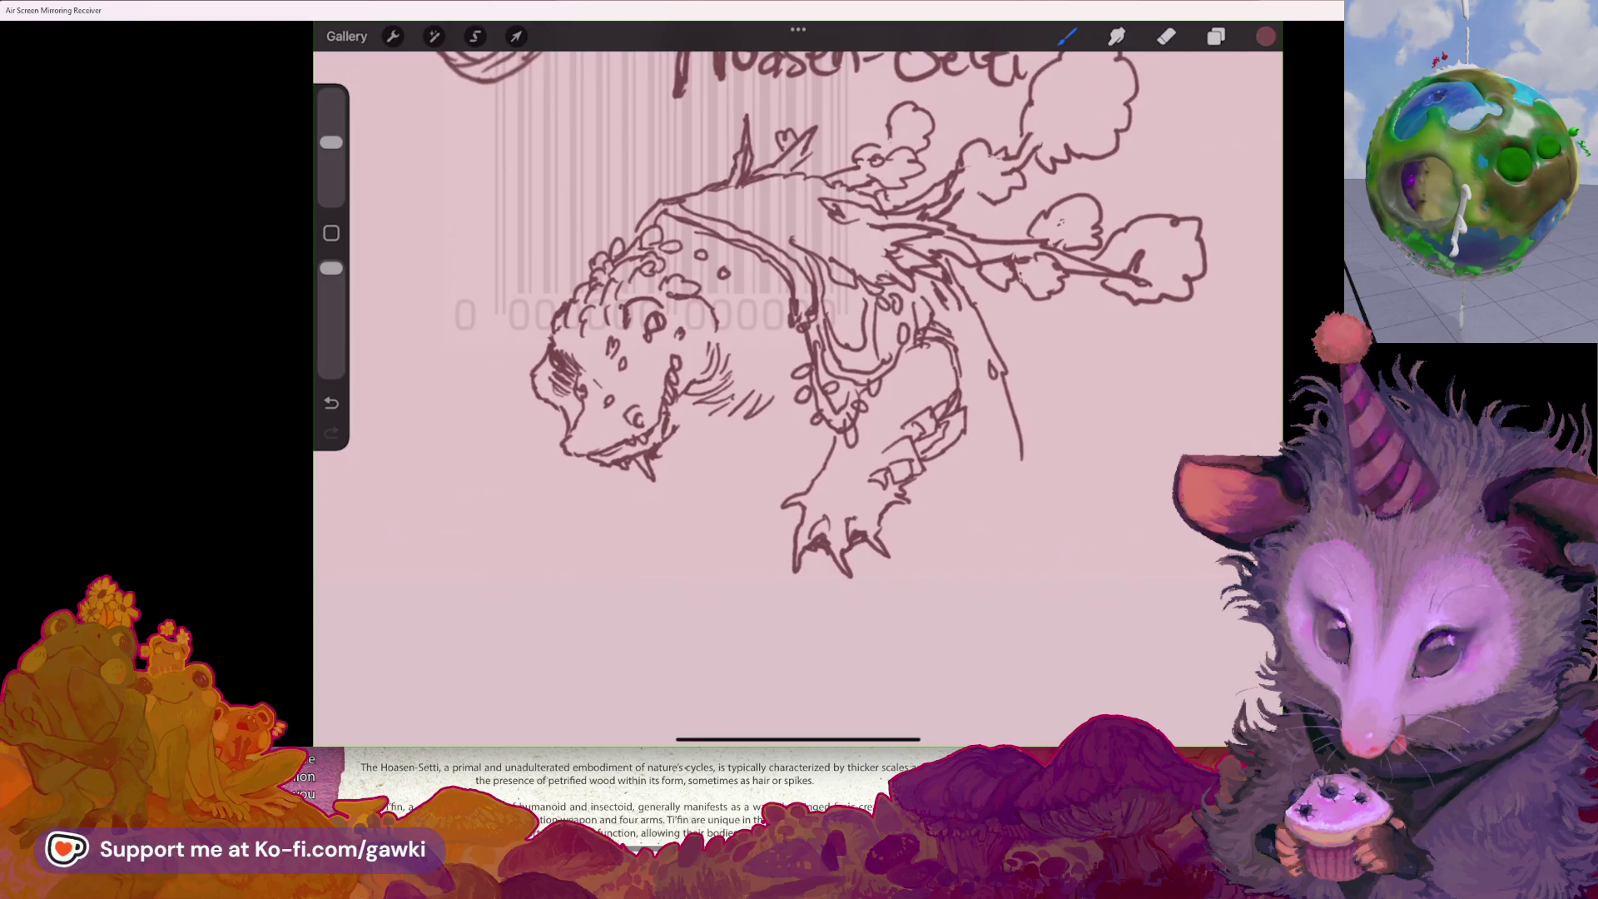
scroll(798, 391, "down", 2)
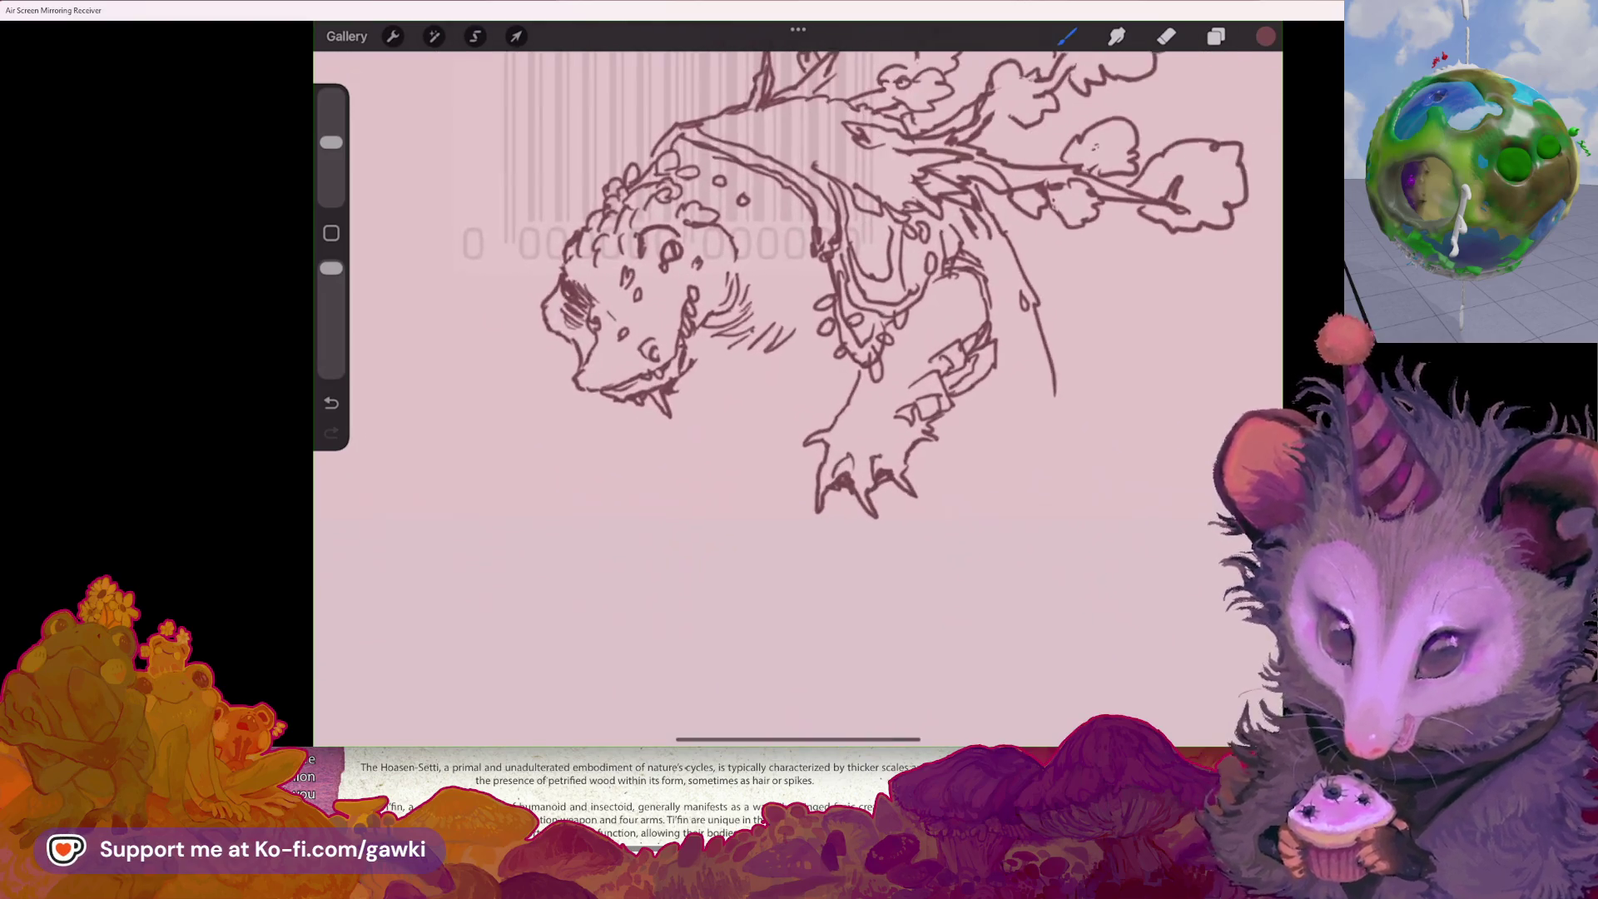
key("ctrl+z")
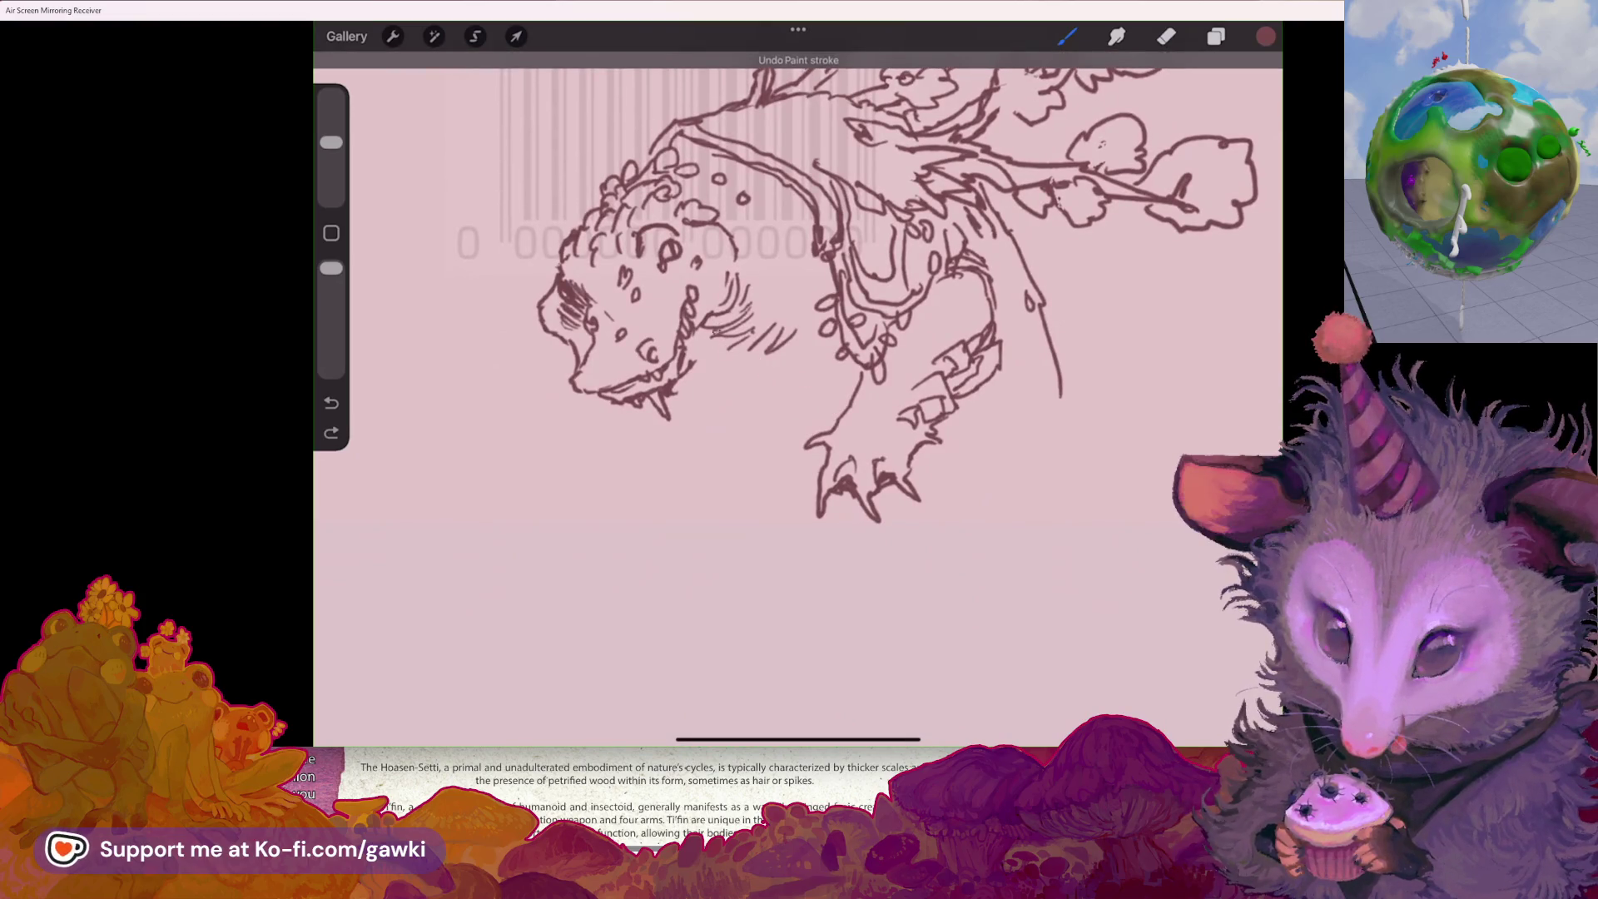
key("ctrl+shift+z")
scroll(798, 392, "down", 2)
scroll(797, 391, "up", 1)
key("ctrl+z")
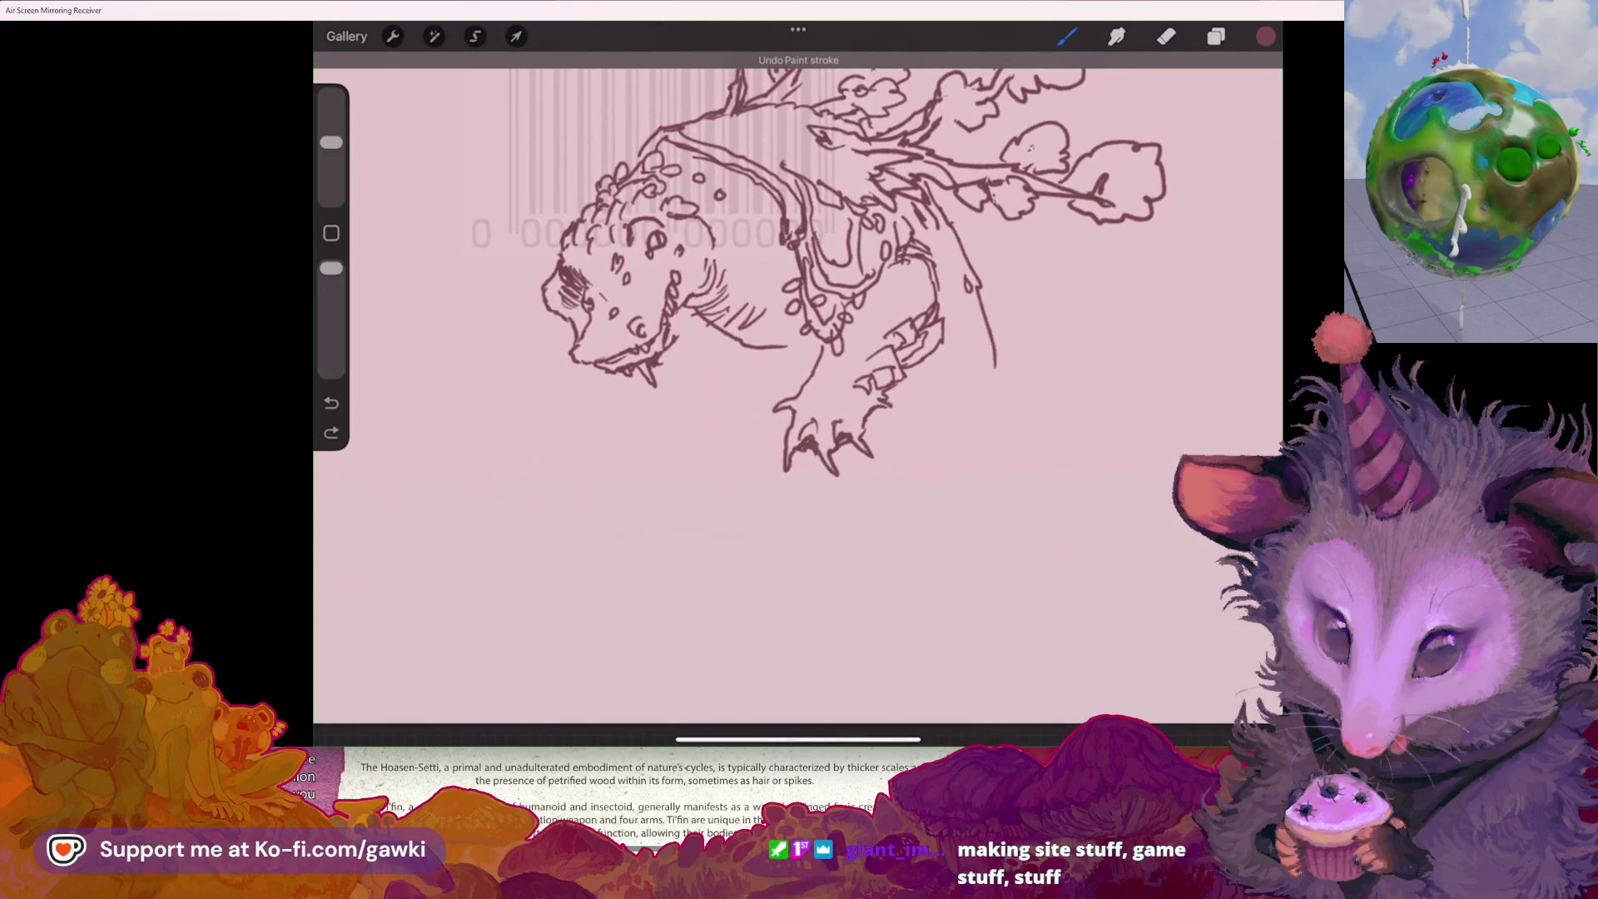
scroll(797, 391, "down", 1)
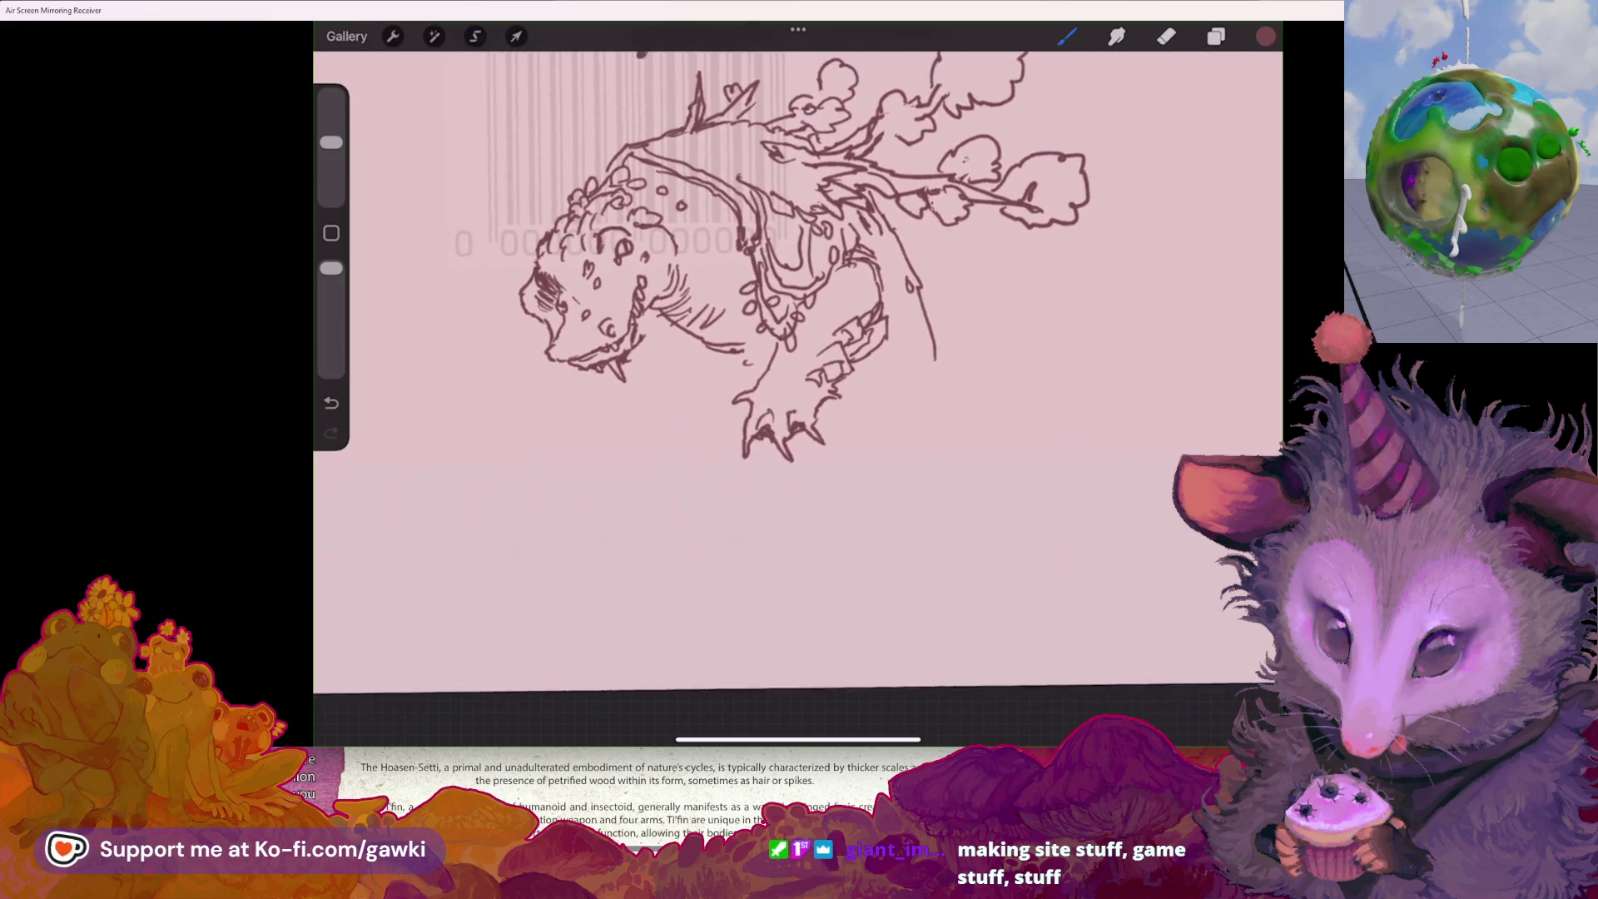
- Draw a long tail curving down from the body, undoing the extra tail attempts
left_click_drag(979, 385, 983, 428)
key("ctrl+z")
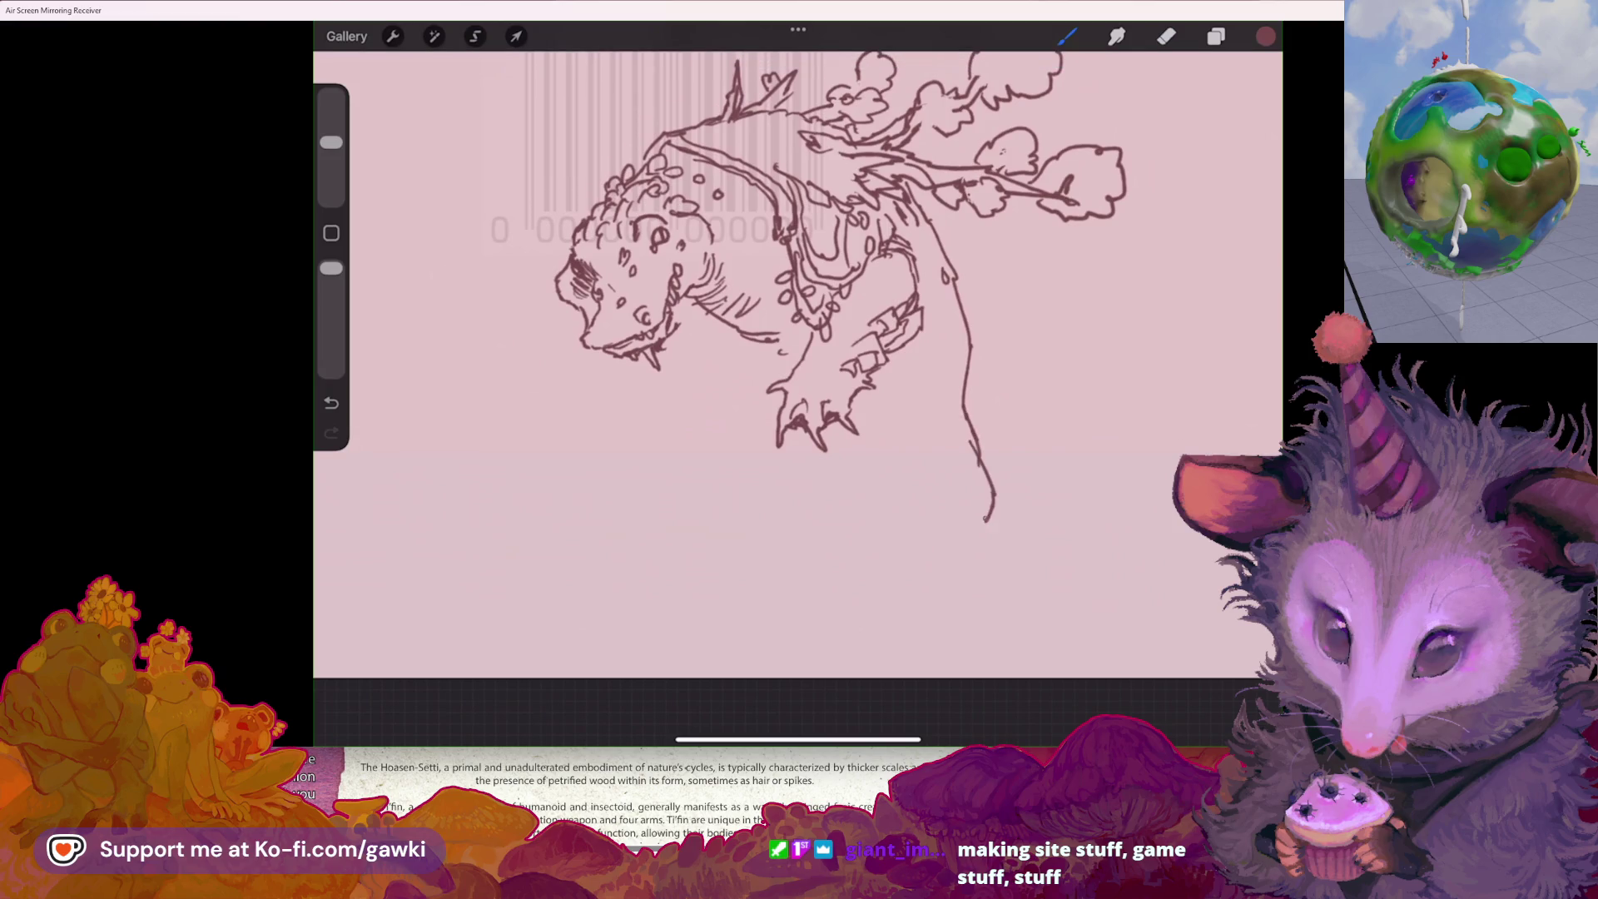
scroll(798, 391, "down", 2)
key("ctrl+z")
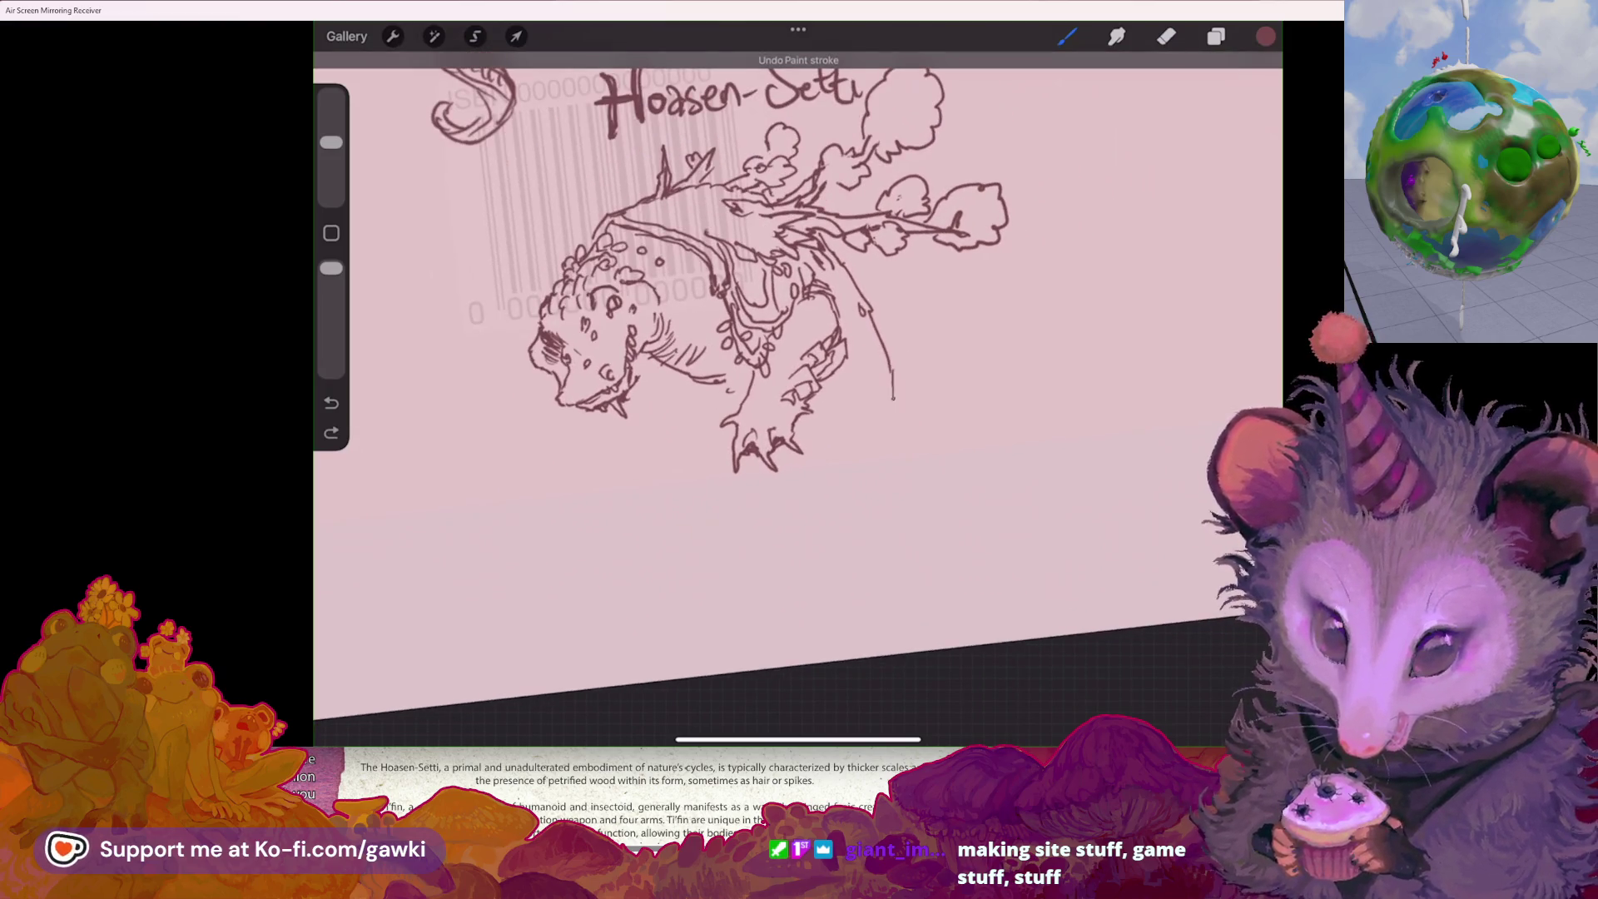
mouse_move(893, 399)
left_mouse_down()
mouse_move(922, 482)
mouse_move(908, 535)
left_mouse_up()
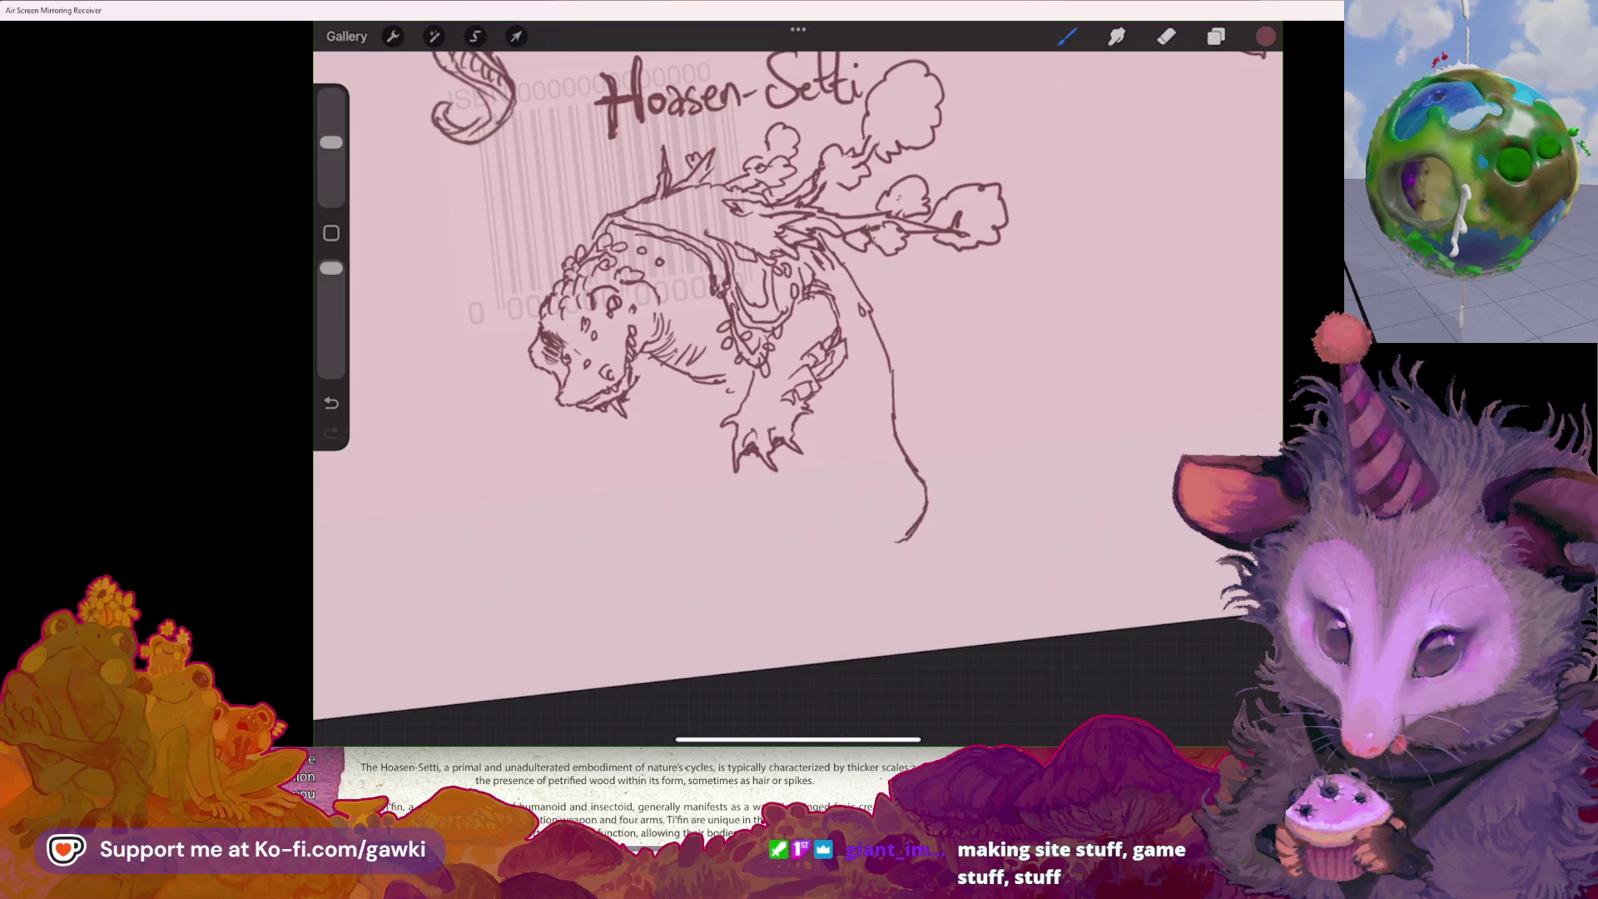
scroll(808, 300, "up", 2)
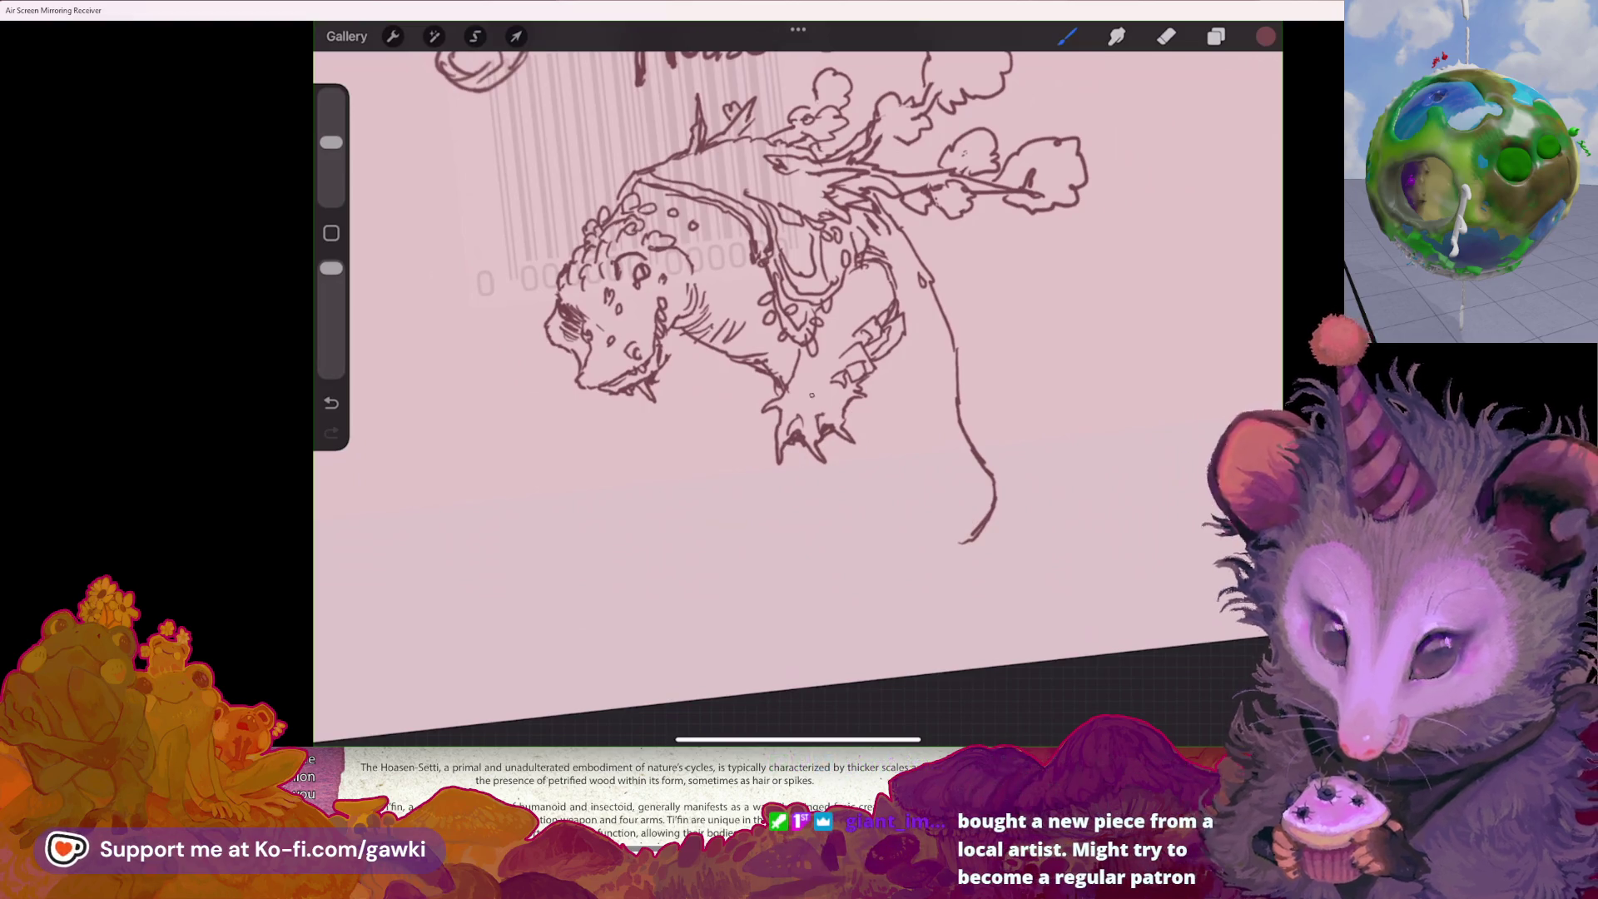
scroll(799, 300, "left", 2)
scroll(799, 316, "up", 1)
mouse_move(766, 328)
left_mouse_down()
mouse_move(766, 364)
mouse_move(683, 491)
mouse_move(744, 529)
mouse_move(803, 388)
mouse_move(804, 411)
left_mouse_up()
key("ctrl+z")
key("ctrl+z")
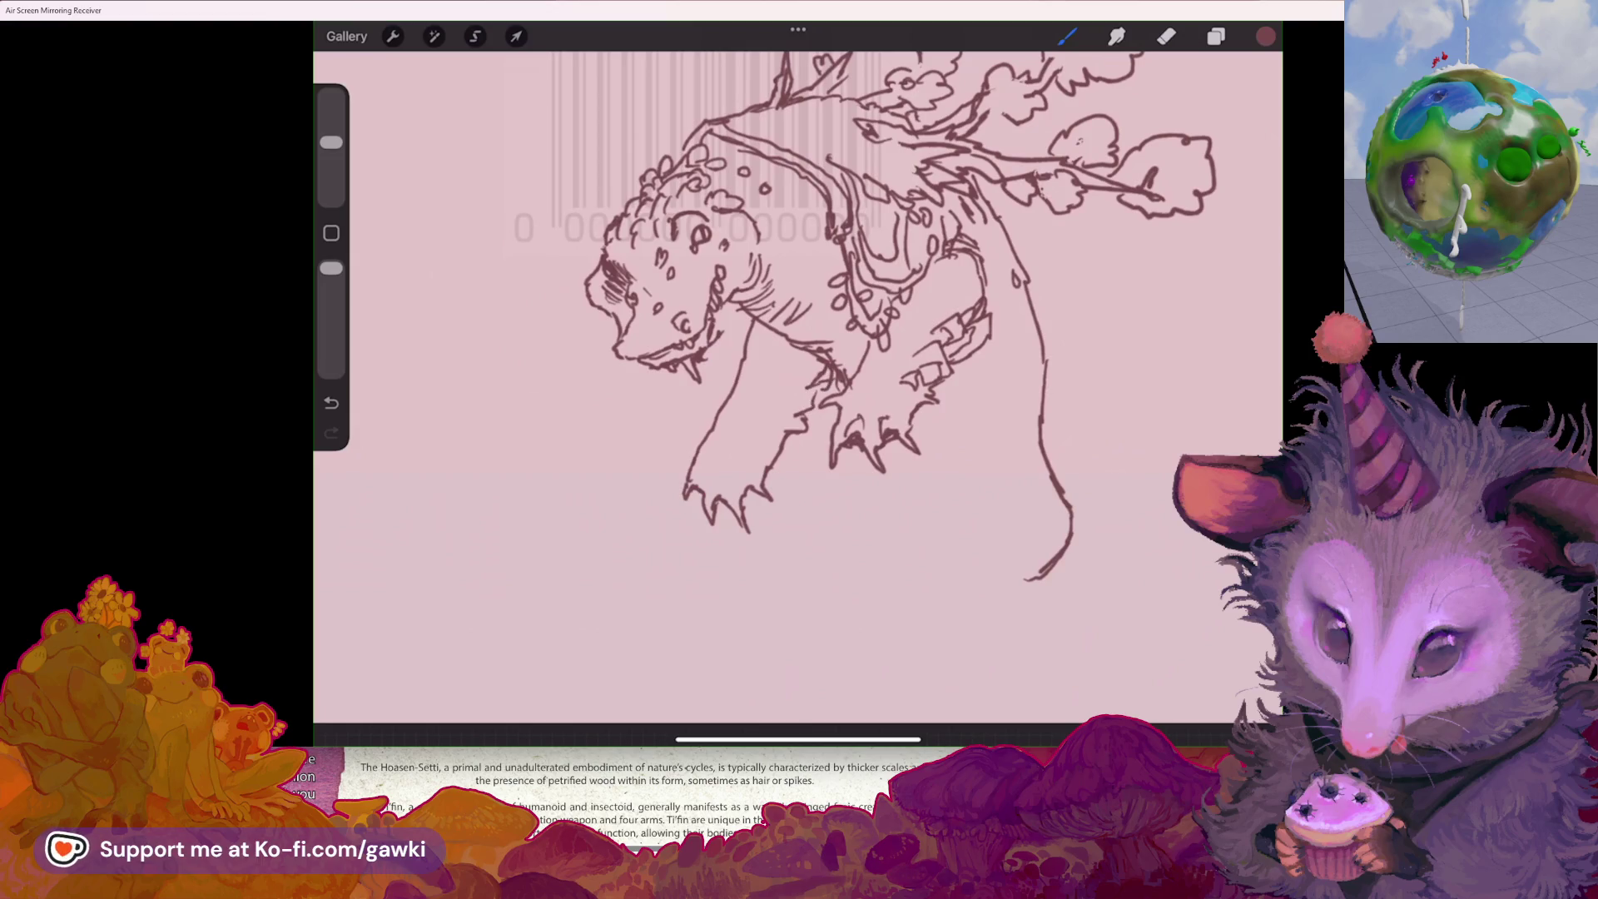
- Erase the lower stroke of the tail with the Eraser
scroll(791, 349, "down", 2)
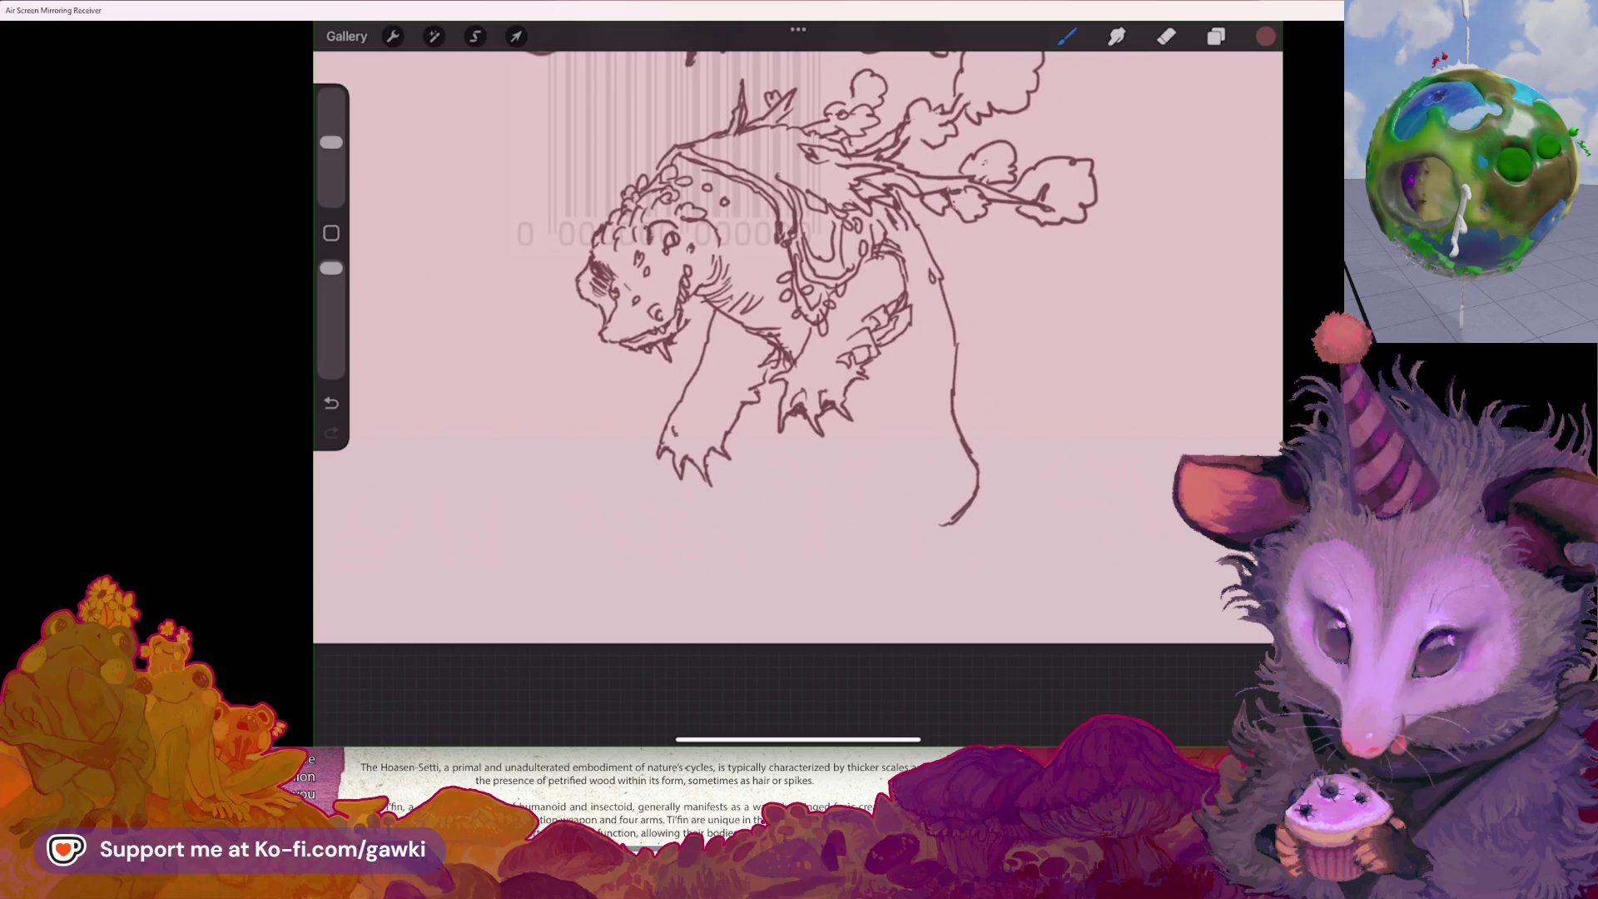
scroll(790, 333, "up", 2)
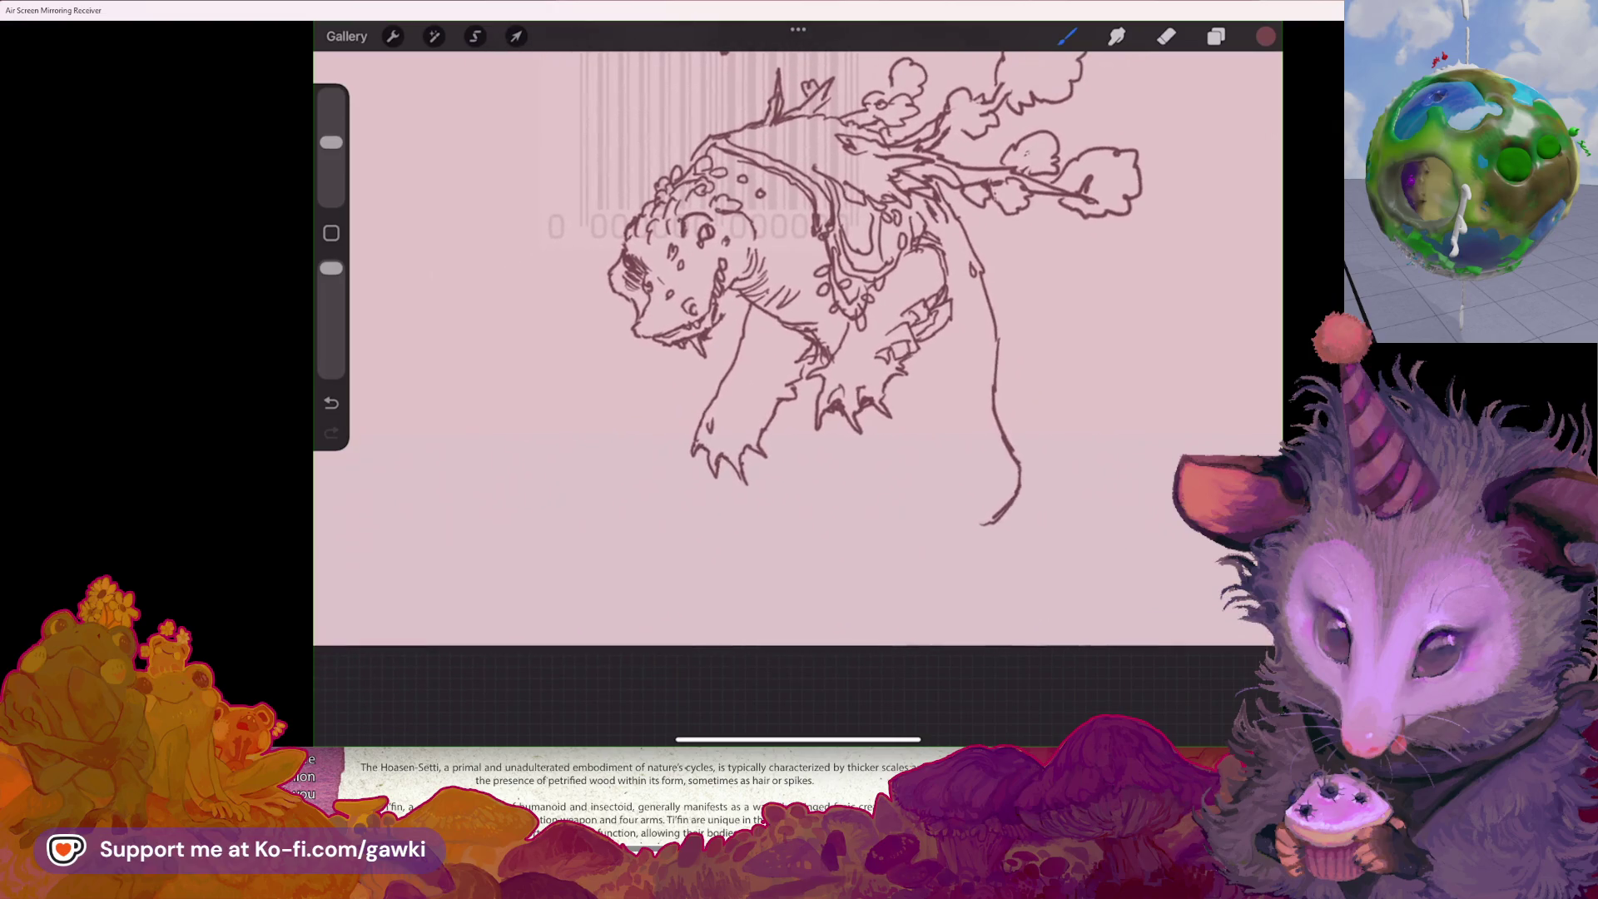
key("e")
left_click_drag(982, 466, 949, 541)
key("b")
- Draw a small arc at the tail's end and a short stroke below it
scroll(791, 333, "down", 2)
scroll(791, 332, "up", 1)
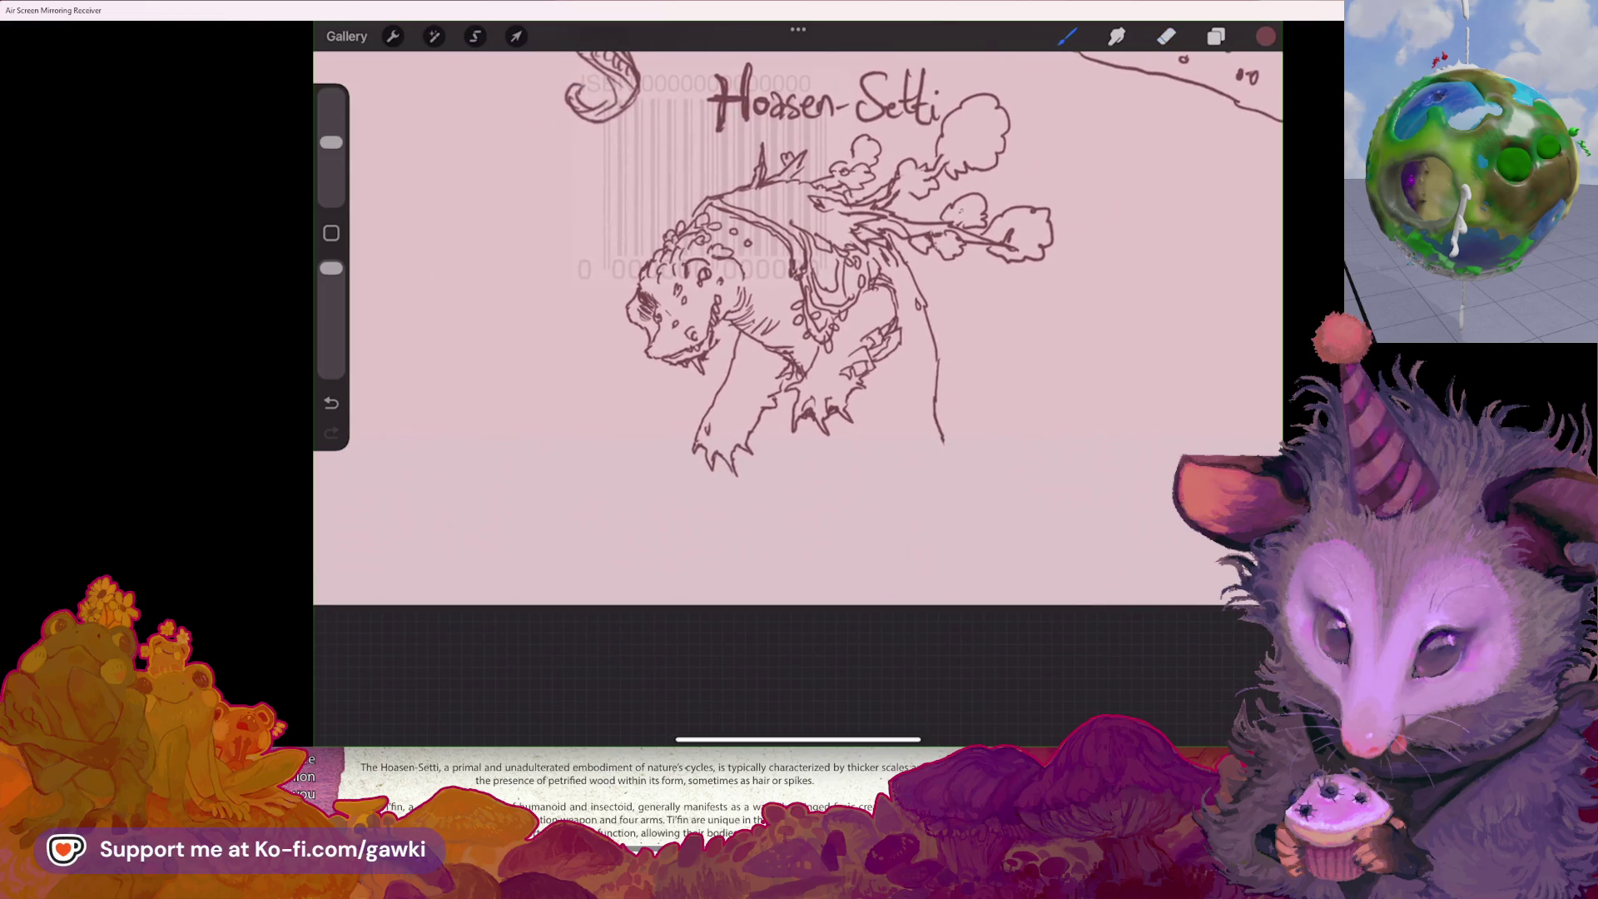
left_click_drag(899, 431, 923, 433)
left_click_drag(906, 486, 893, 501)
- Erase the bottom of the lower leg stroke and return to the Brush
scroll(790, 274, "down", 2)
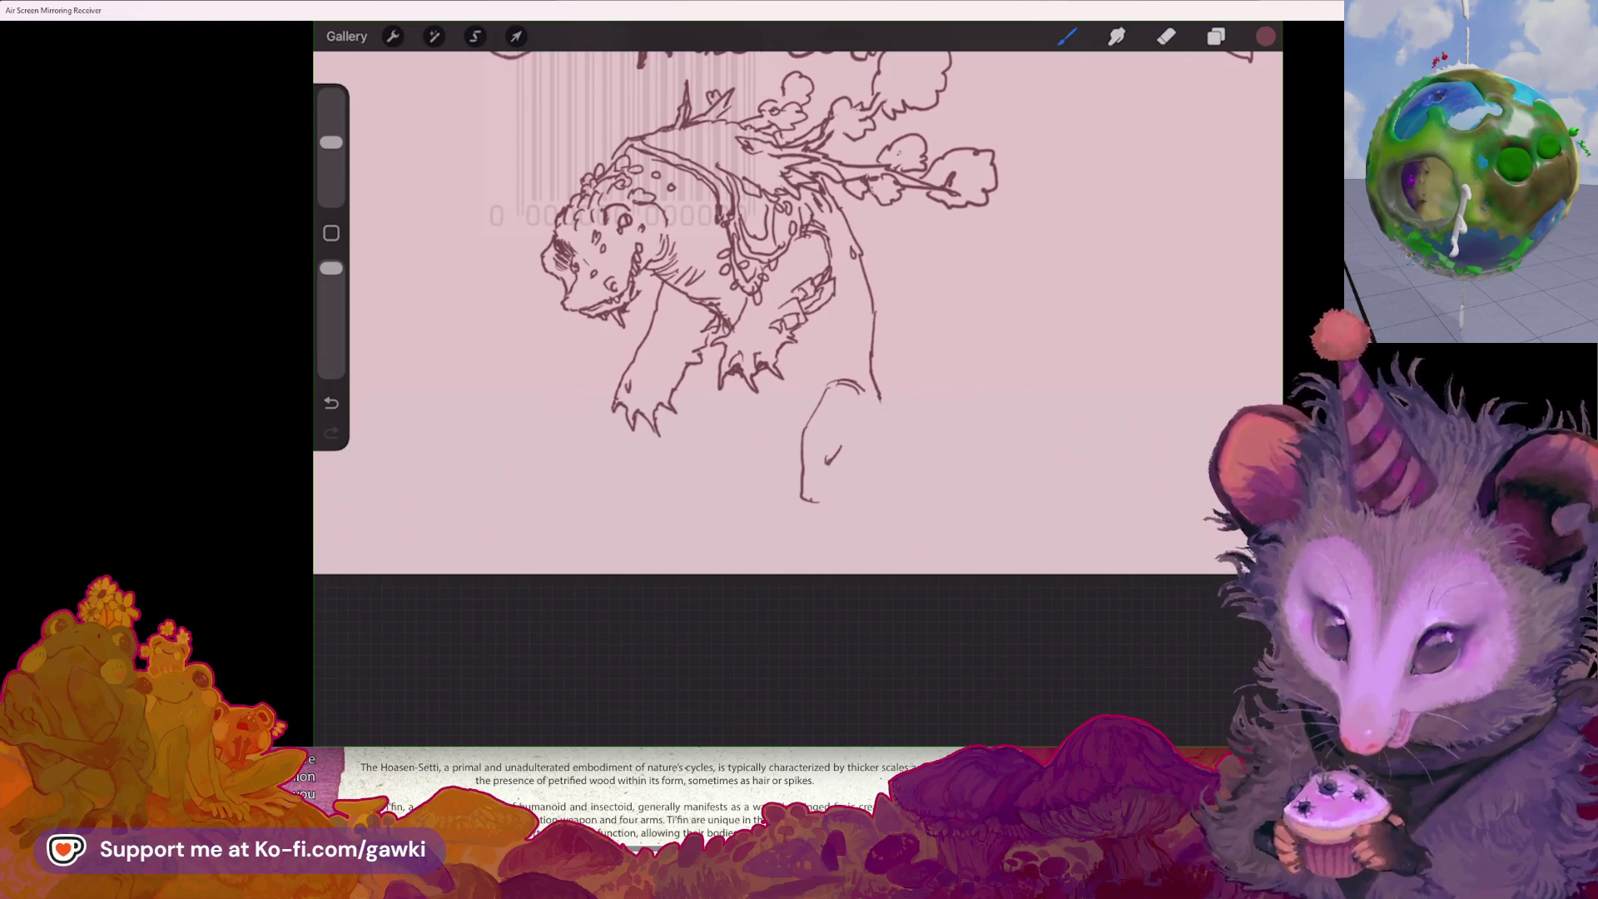
scroll(783, 283, "up", 2)
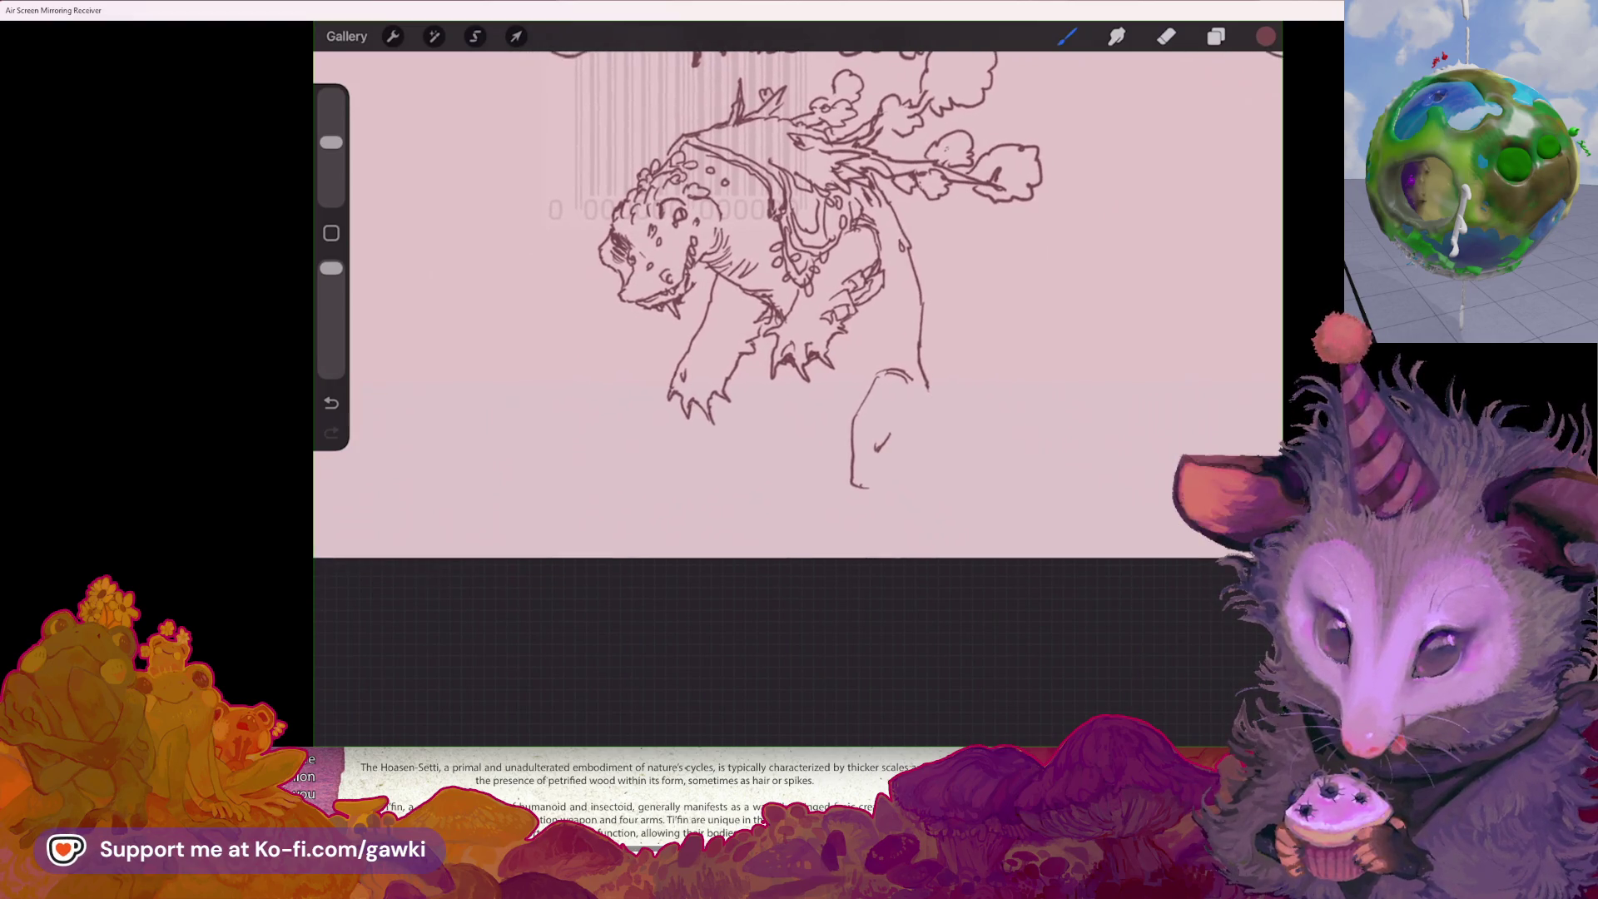
mouse_move(866, 454)
left_mouse_down()
mouse_move(841, 518)
mouse_move(865, 519)
left_mouse_up()
left_click(1067, 36)
- Draw the hind leg's clawed foot and darken its right outline
mouse_move(922, 460)
left_mouse_down()
mouse_move(906, 483)
mouse_move(934, 492)
mouse_move(910, 474)
mouse_move(899, 495)
left_mouse_up()
left_click_drag(833, 333, 786, 292)
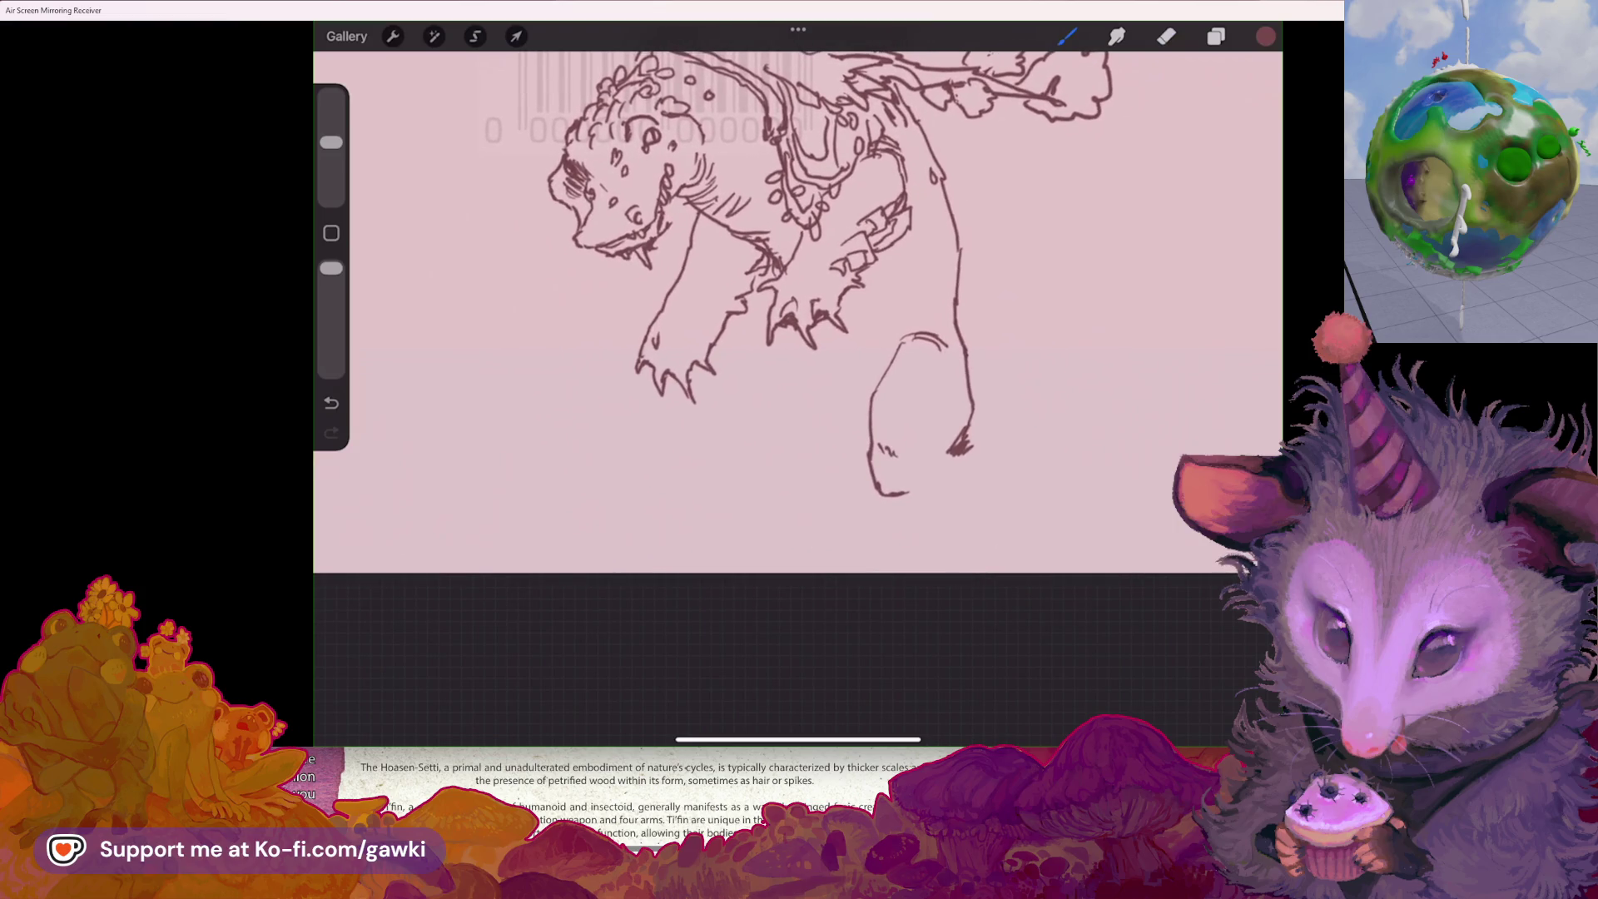
mouse_move(923, 493)
left_mouse_down()
mouse_move(876, 537)
mouse_move(903, 564)
mouse_move(944, 563)
mouse_move(964, 537)
left_mouse_up()
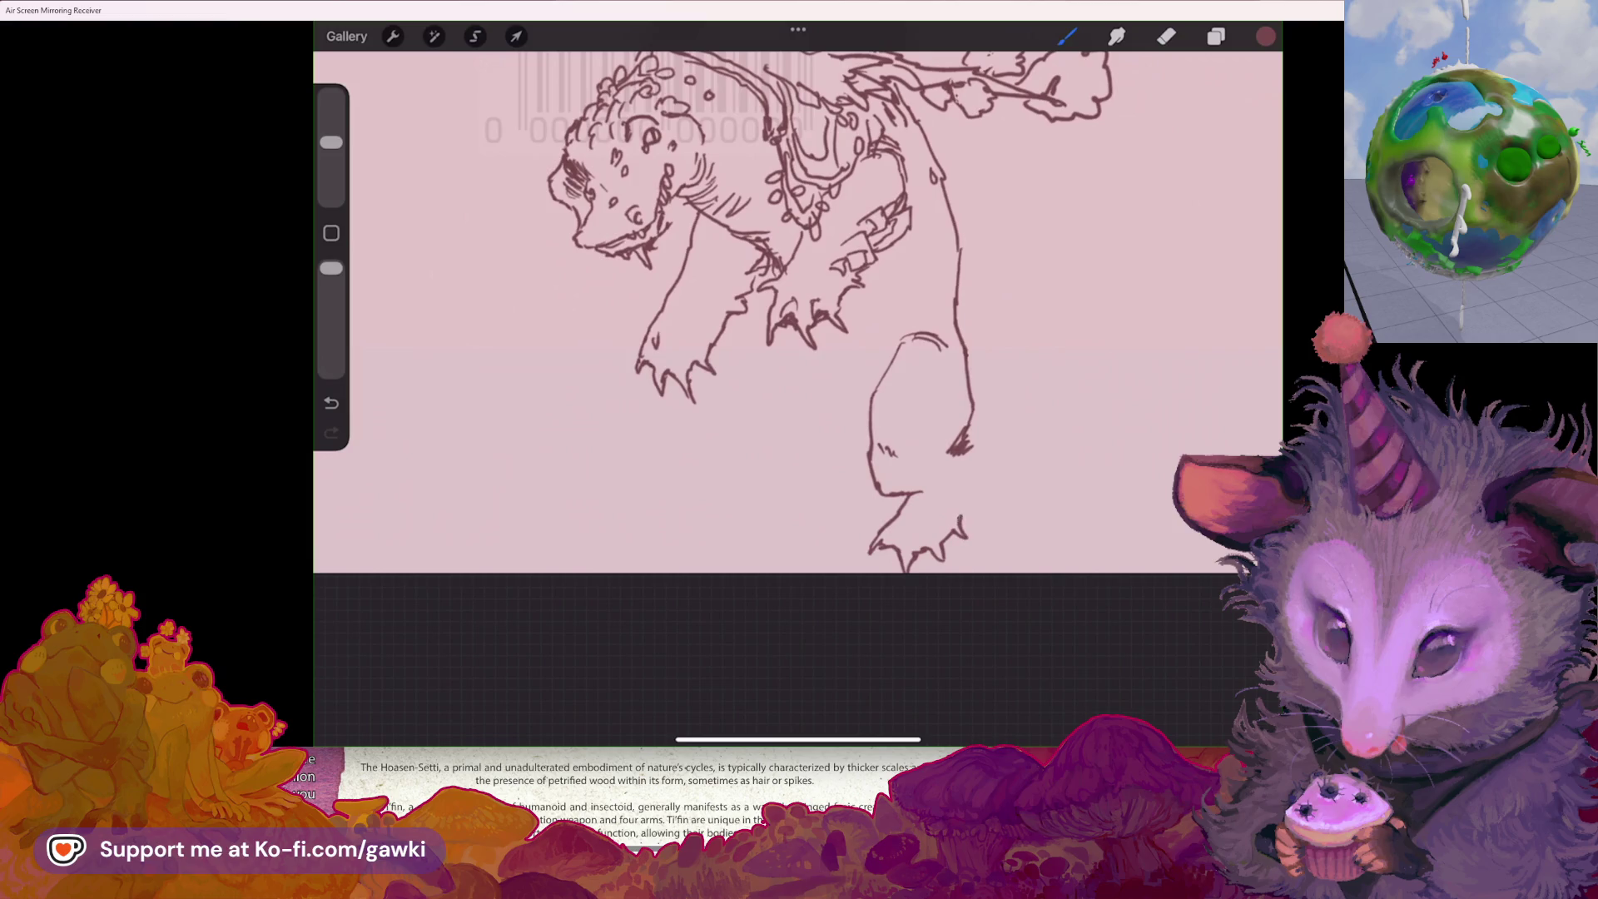
left_click_drag(966, 383, 977, 424)
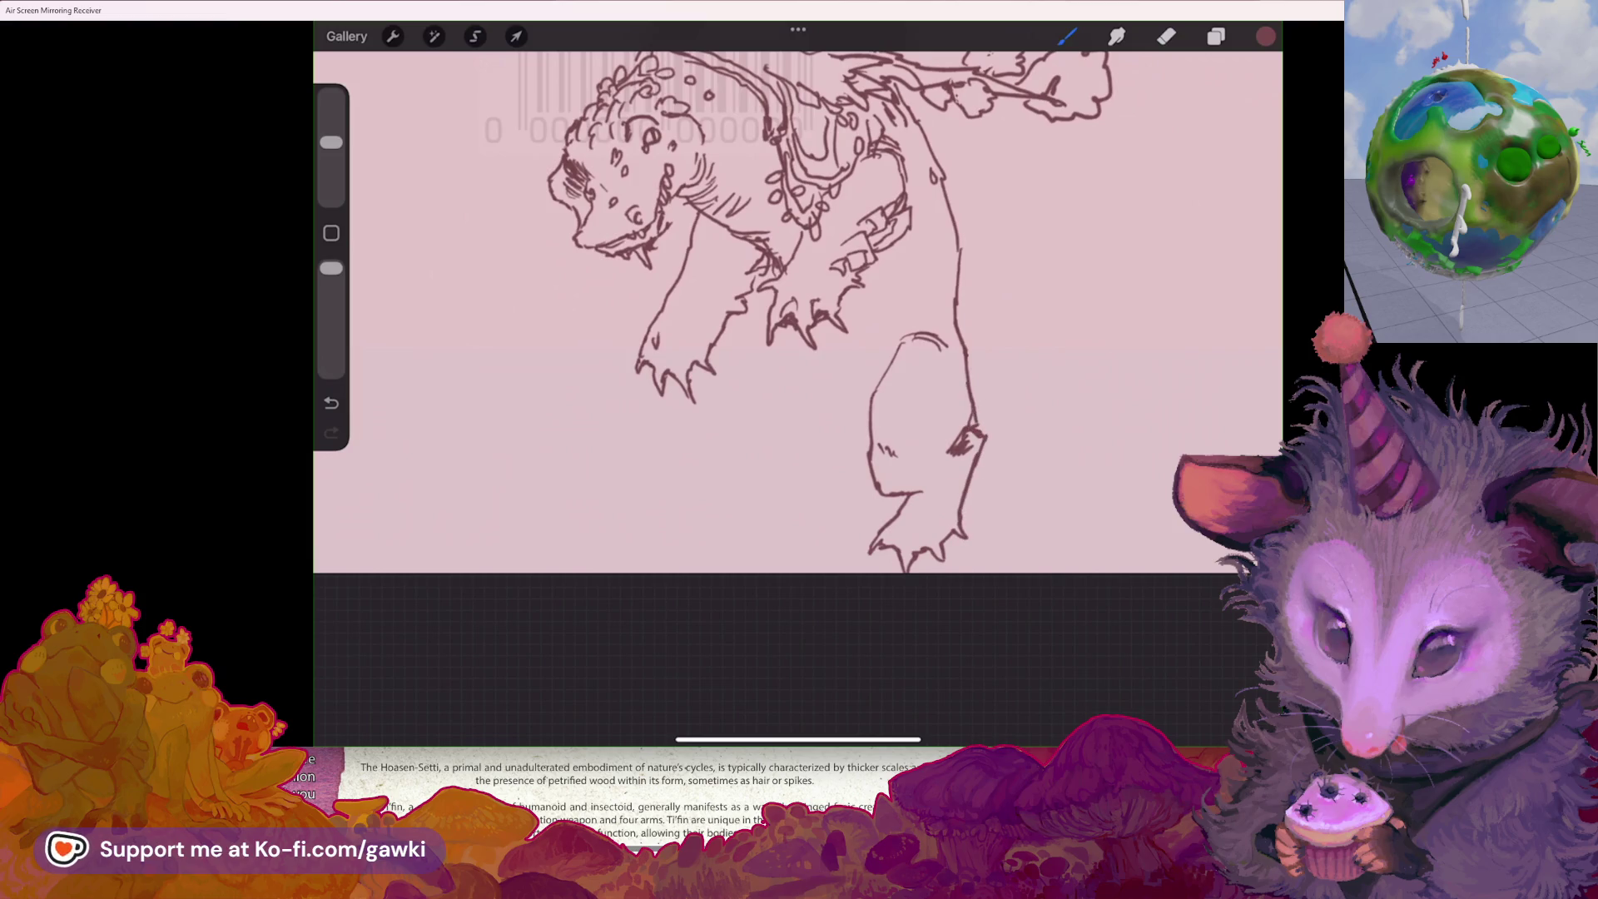
scroll(797, 312, "down", 3)
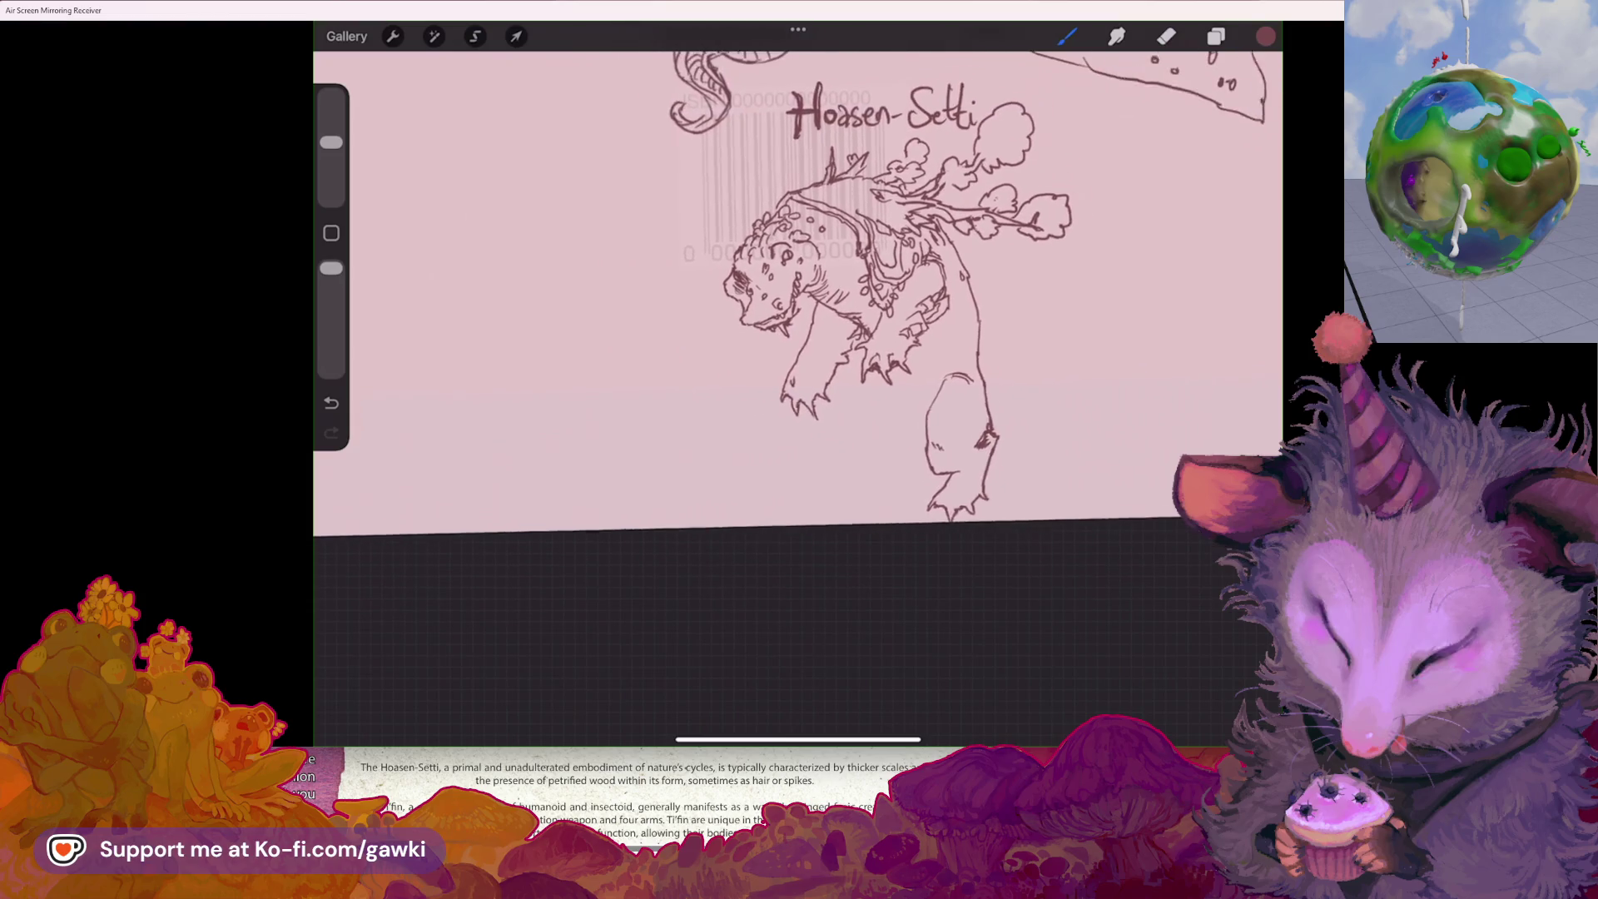
scroll(798, 300, "down", 3)
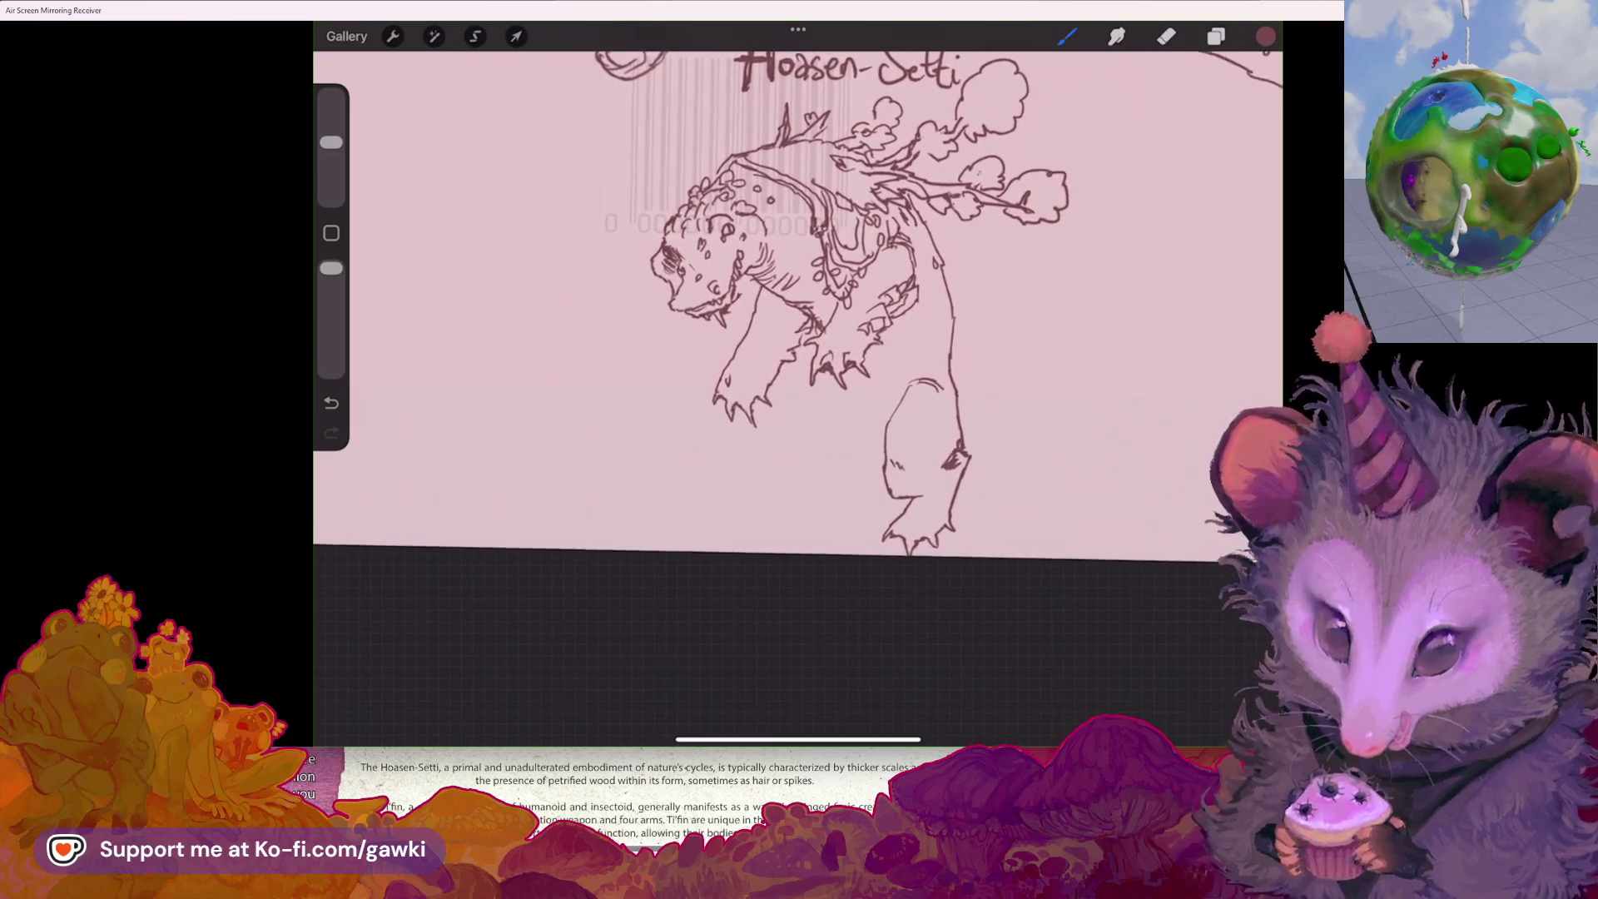
scroll(798, 299, "down", 2)
key("e")
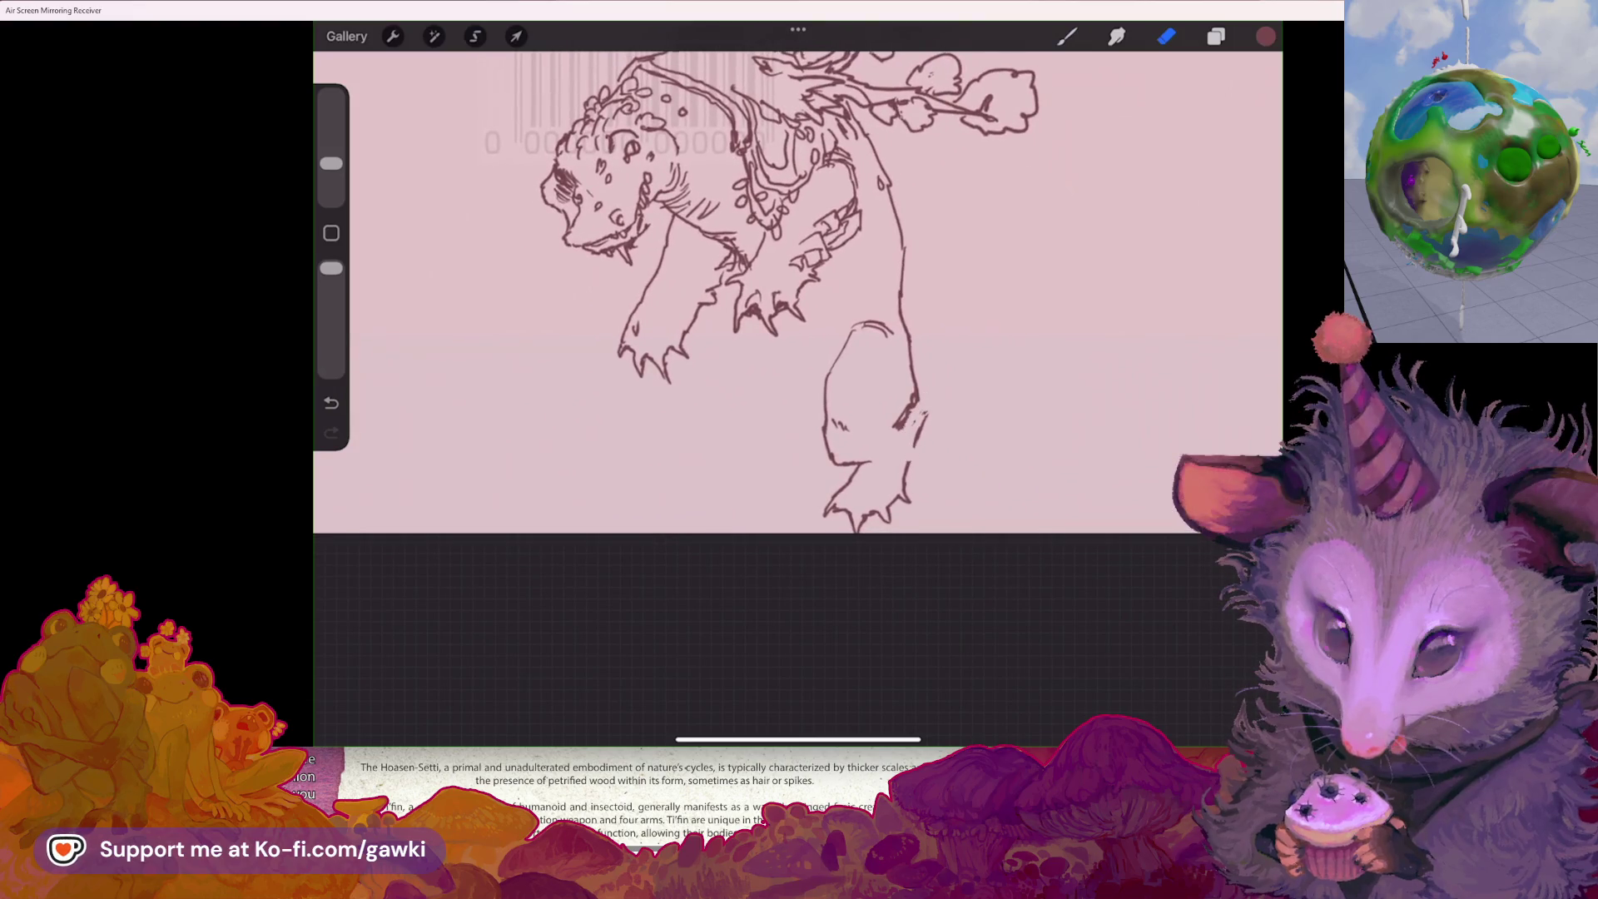
- Redraw a short outline stroke near the hind leg with the Brush
key("b")
left_click_drag(912, 446, 910, 466)
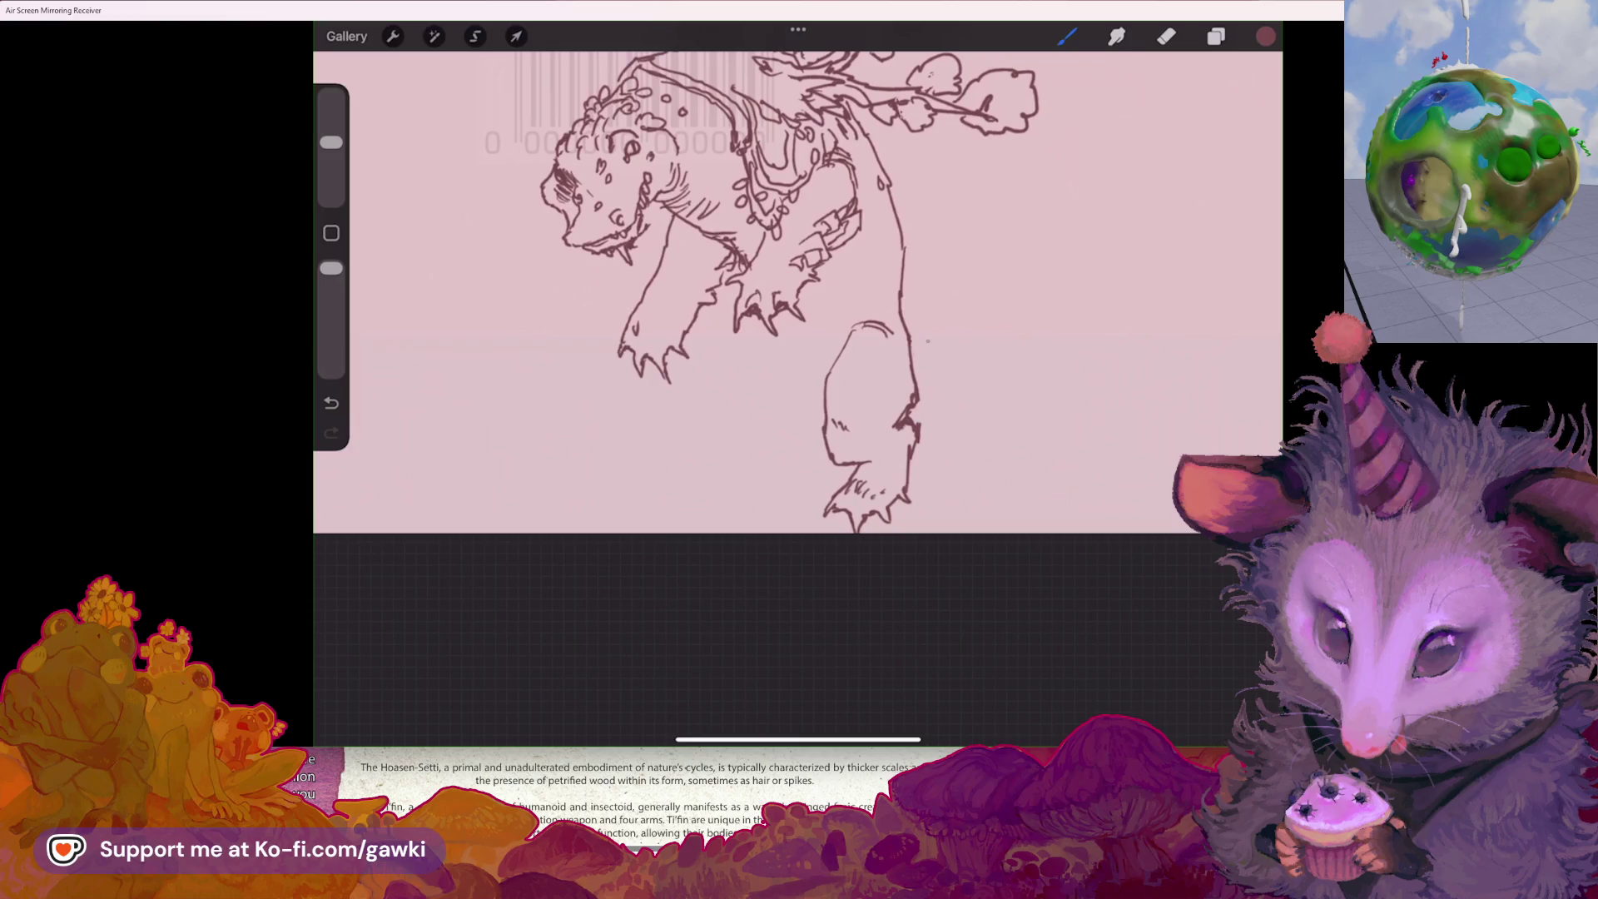
scroll(797, 291, "down", 5)
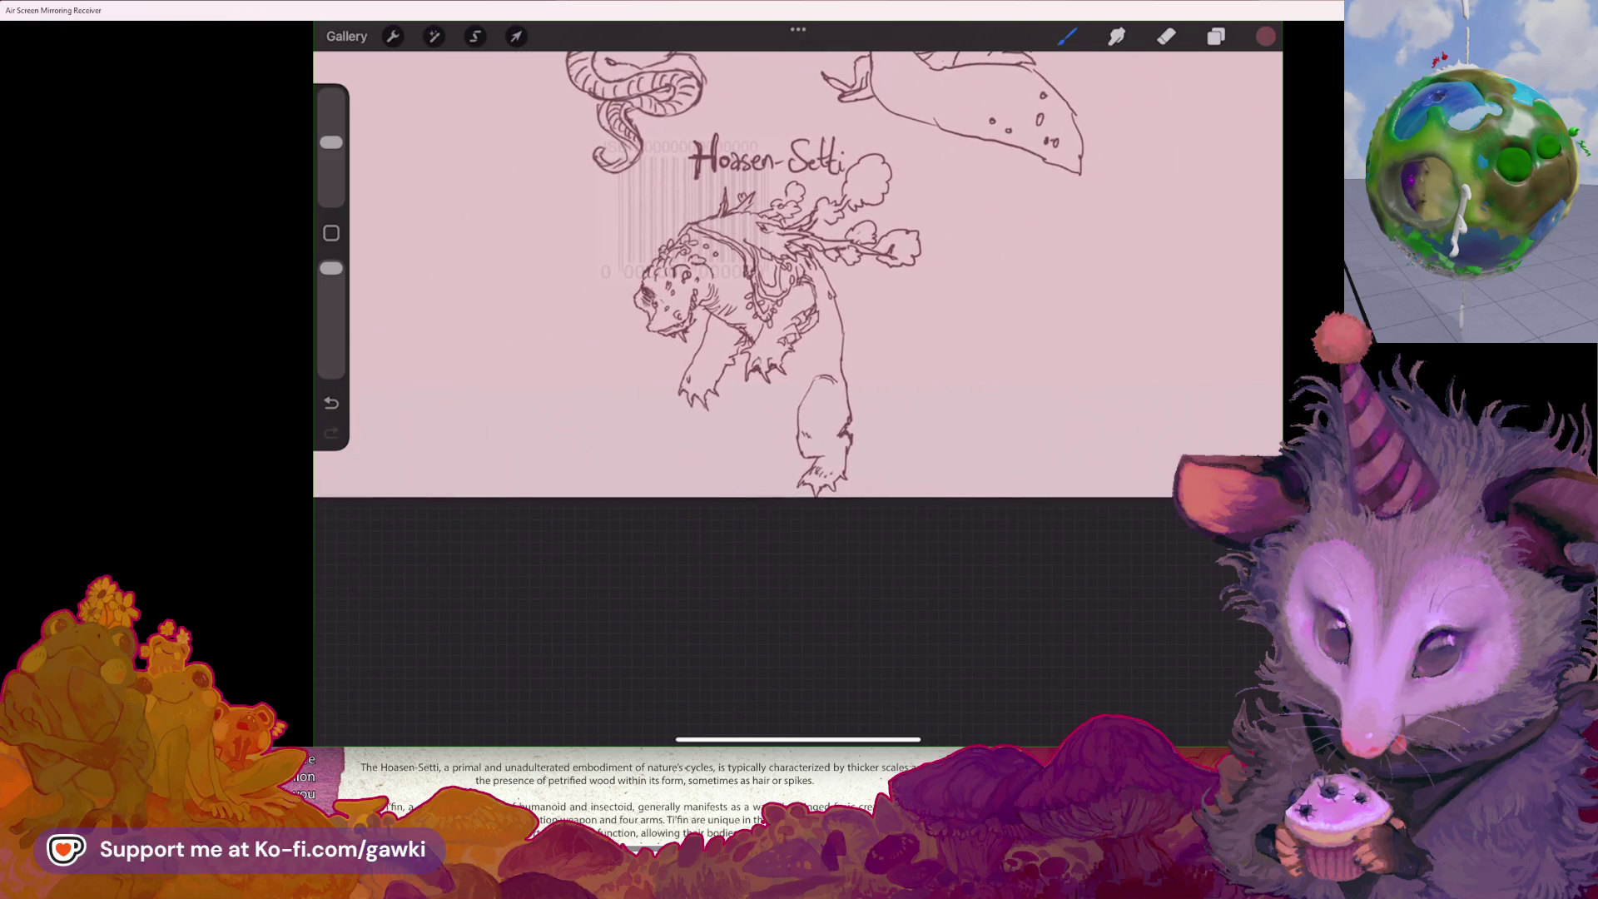
- Lasso the whole lizard, rotate it about 53° clockwise and nudge it right
left_click(475, 36)
mouse_move(883, 110)
left_mouse_down()
mouse_move(928, 293)
mouse_move(864, 135)
mouse_move(683, 171)
mouse_move(620, 325)
mouse_move(832, 517)
left_mouse_up()
left_click(516, 36)
mouse_move(780, 108)
left_mouse_down()
mouse_move(920, 159)
mouse_move(972, 223)
mouse_move(960, 193)
left_mouse_up()
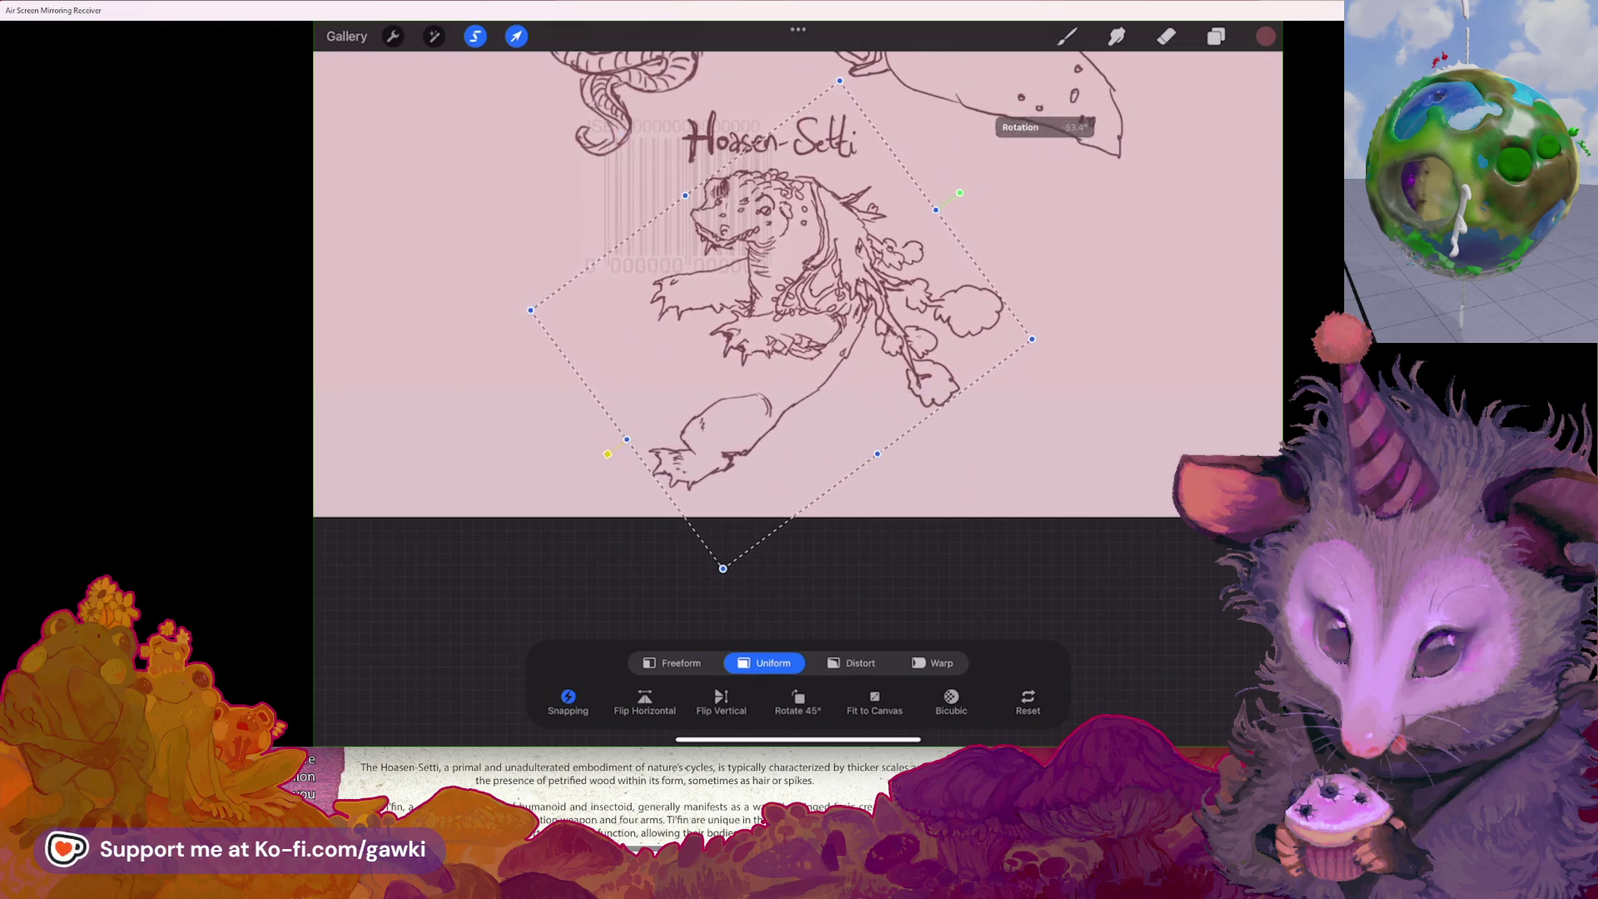
left_click_drag(791, 317, 856, 328)
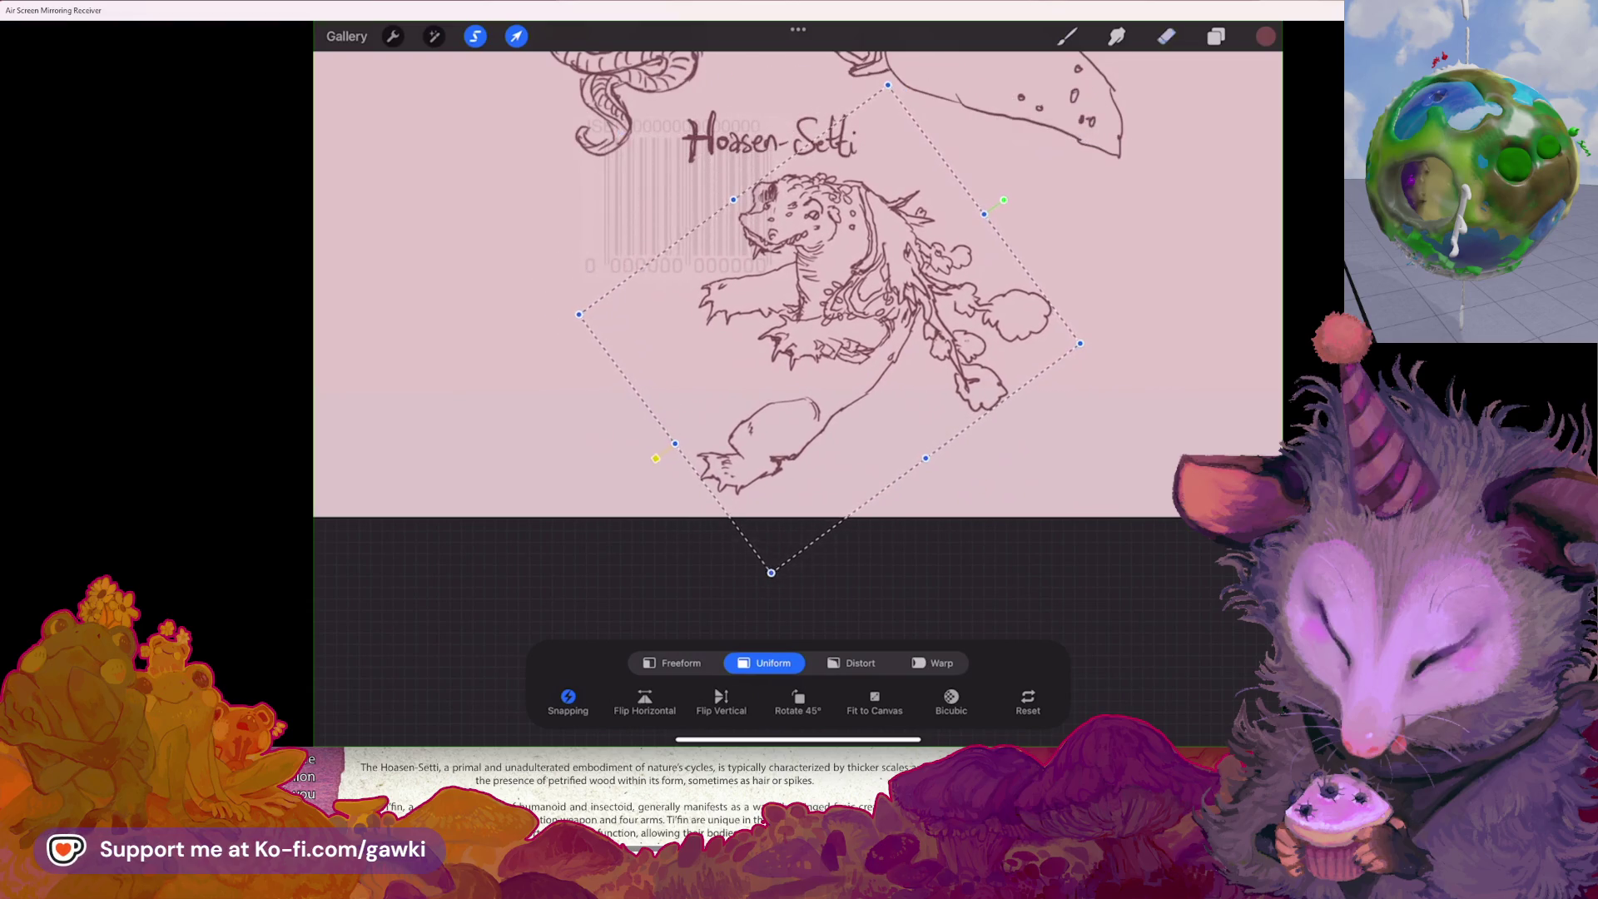
- Erase the diagonal line's lower end and extend it further downward
left_click(1166, 36)
left_click_drag(914, 393, 889, 418)
left_click_drag(939, 355, 866, 473)
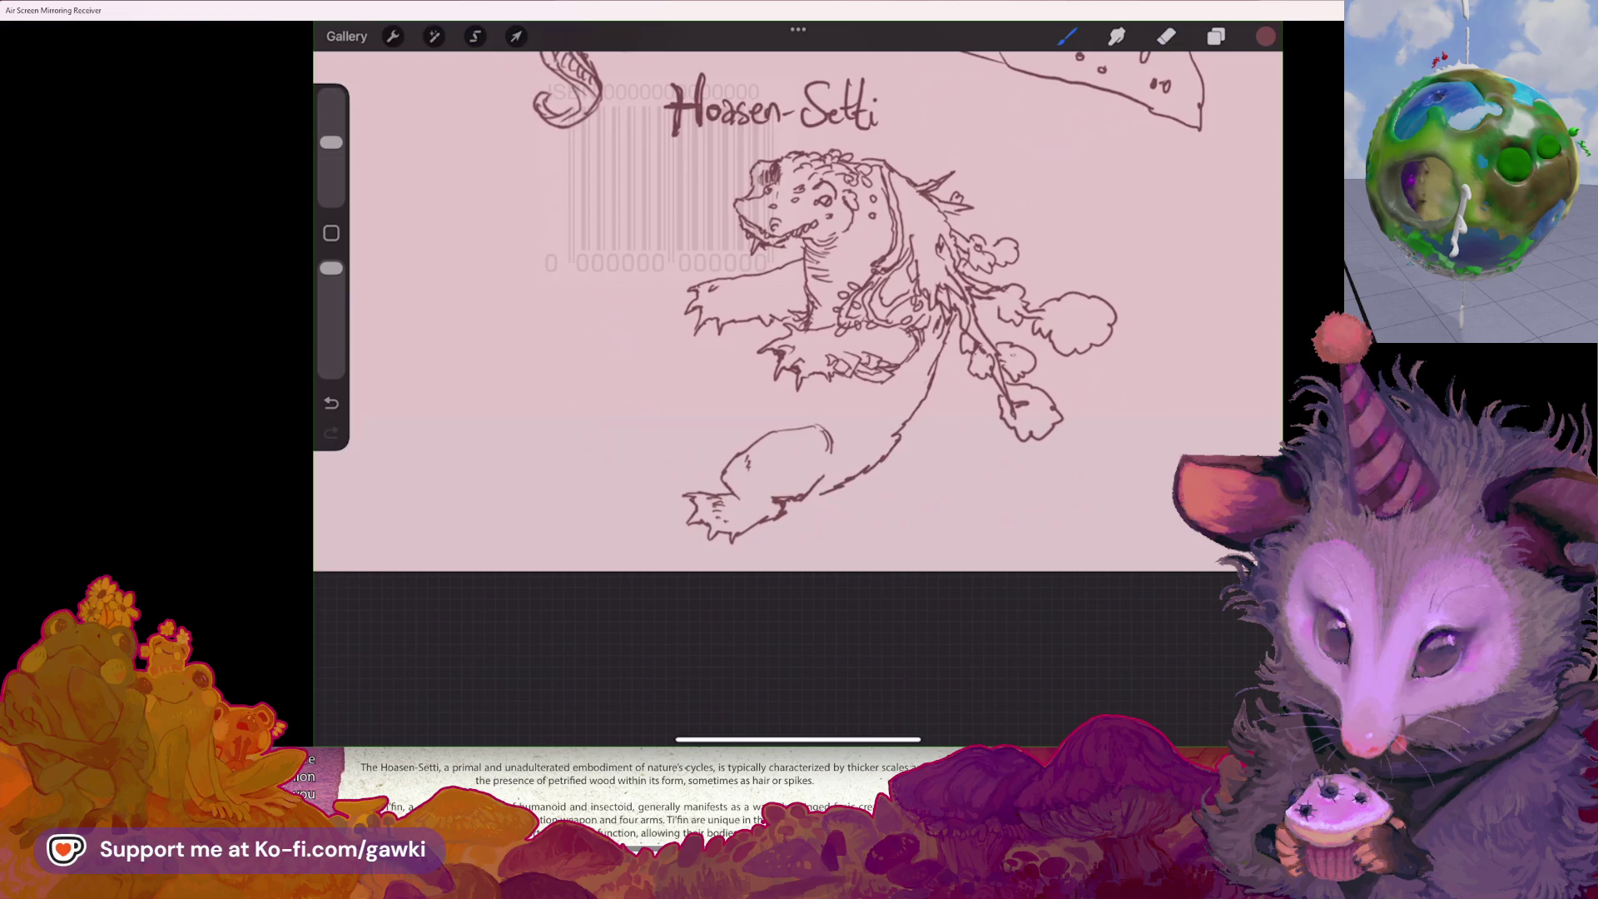
left_click(475, 36)
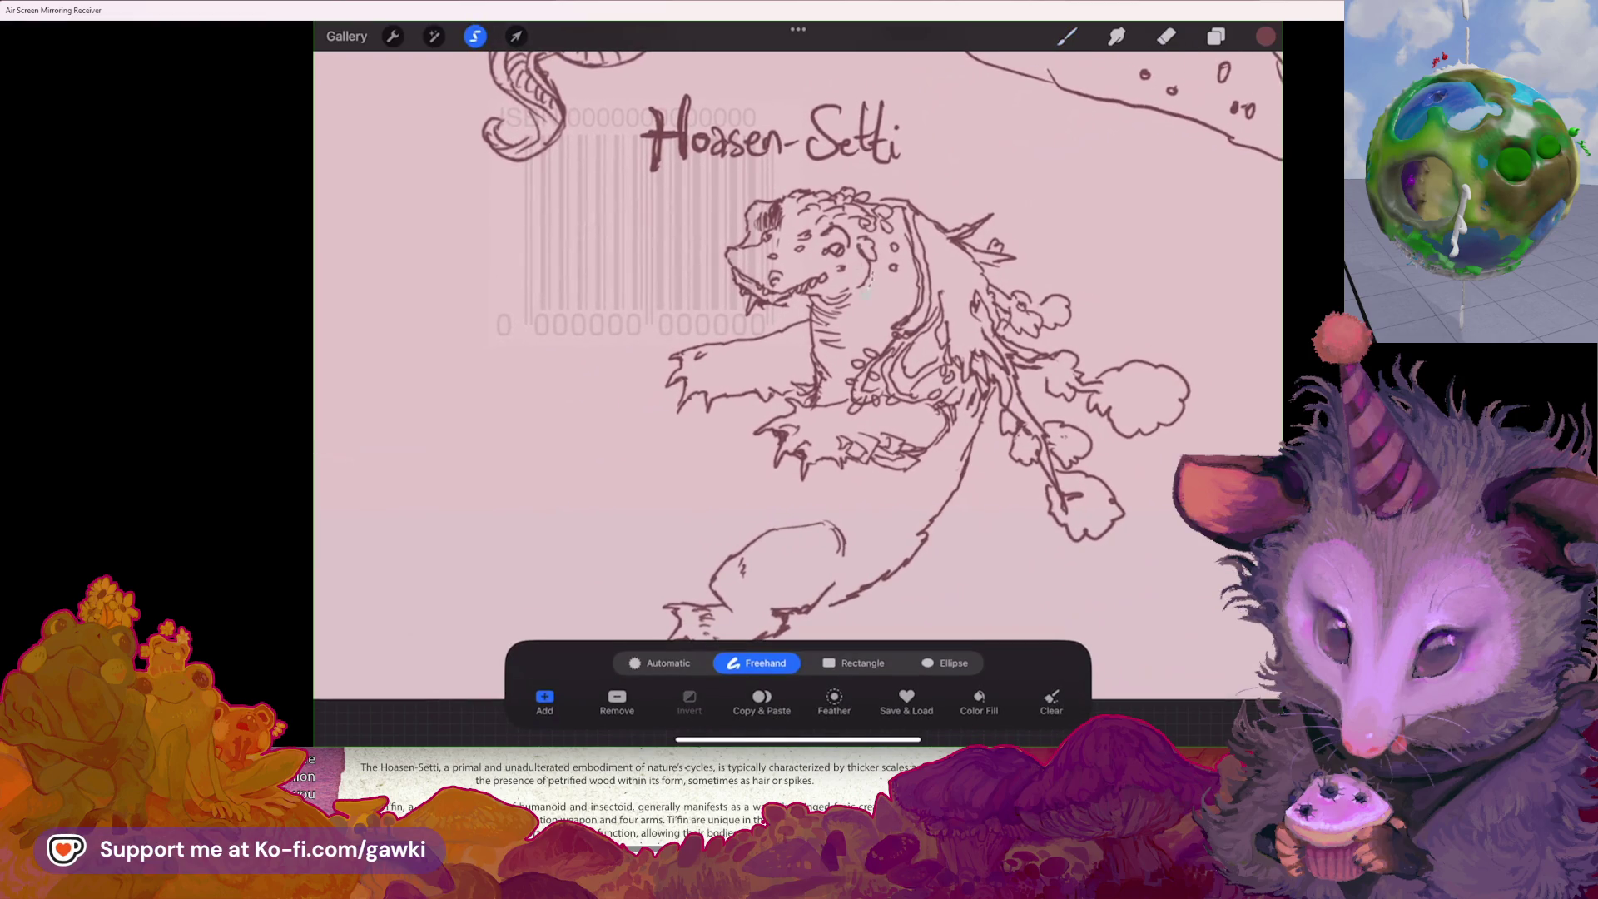
- Lasso the head, tilt and shift it slightly upward, then commit the transform
mouse_move(870, 288)
left_mouse_down()
mouse_move(855, 229)
mouse_move(824, 196)
mouse_move(770, 196)
mouse_move(750, 316)
mouse_move(869, 287)
mouse_move(803, 253)
left_mouse_up()
left_click(516, 36)
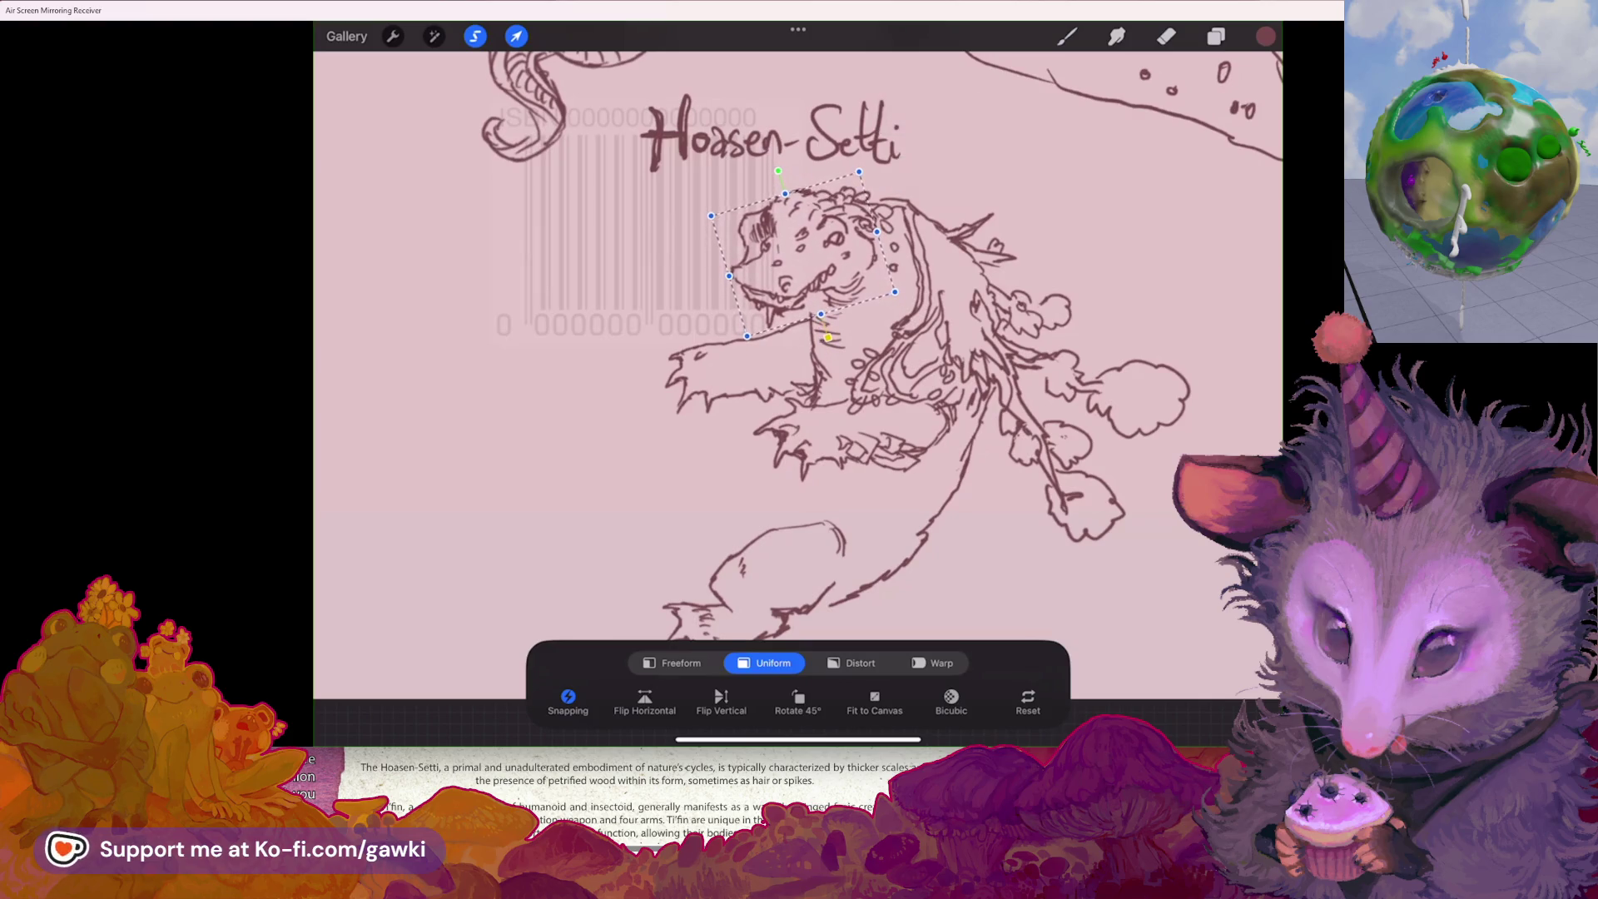
left_click(1067, 36)
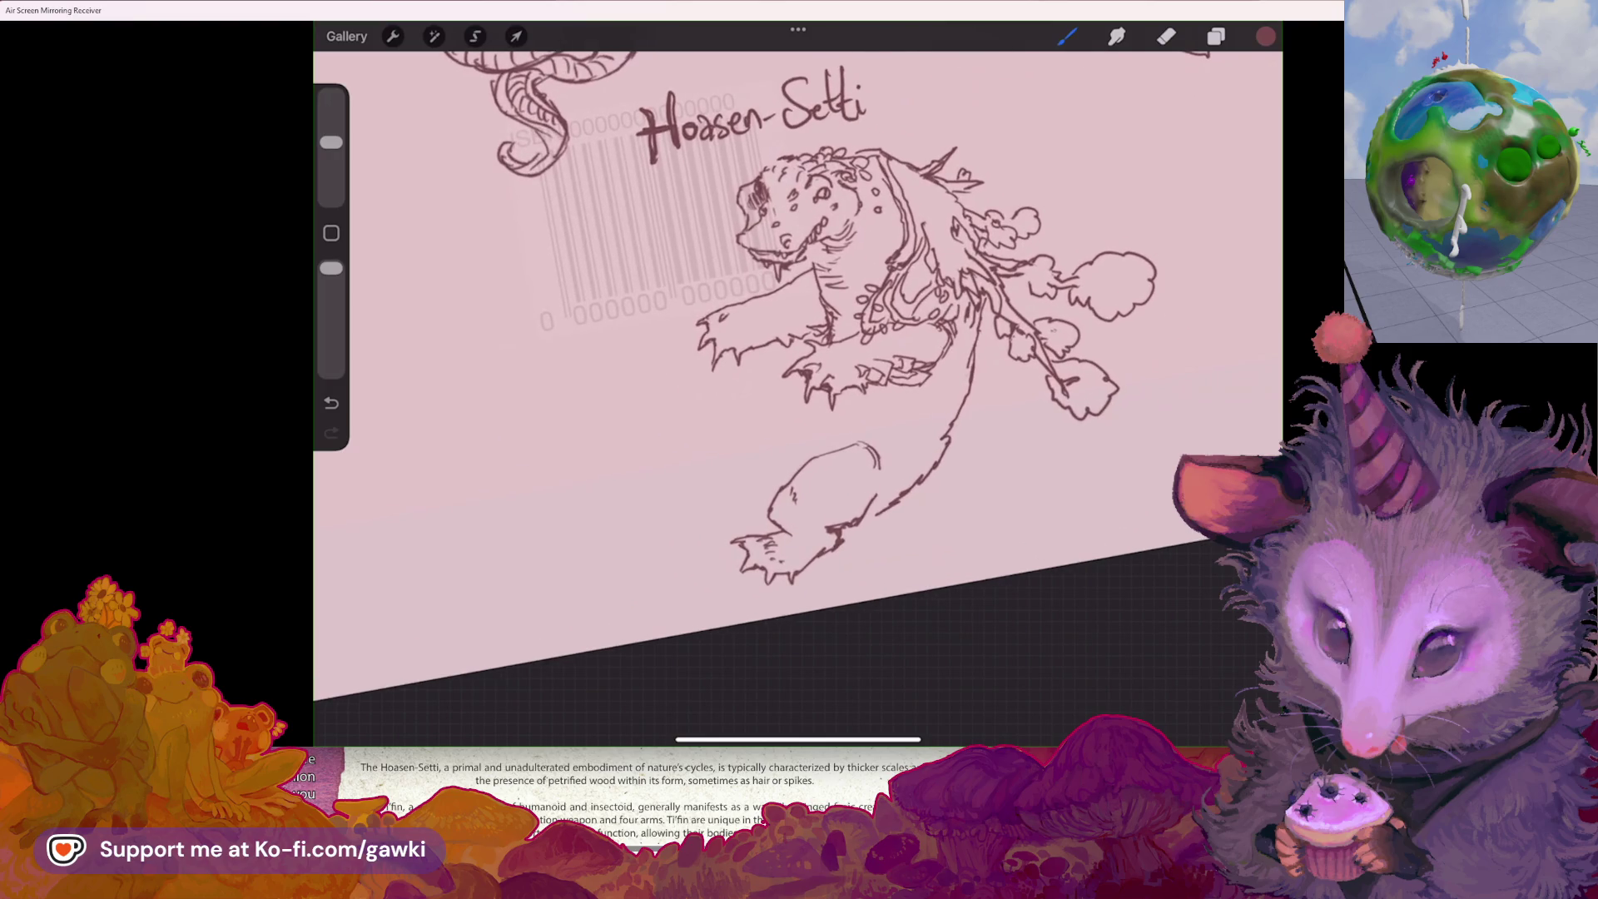
- Redraw the diagonal limb line stretching left and erase the stray end of the arm stroke
key("ctrl+z")
mouse_move(816, 395)
left_mouse_down()
mouse_move(755, 435)
mouse_move(724, 388)
mouse_move(684, 429)
left_mouse_up()
scroll(797, 383, "down", 2)
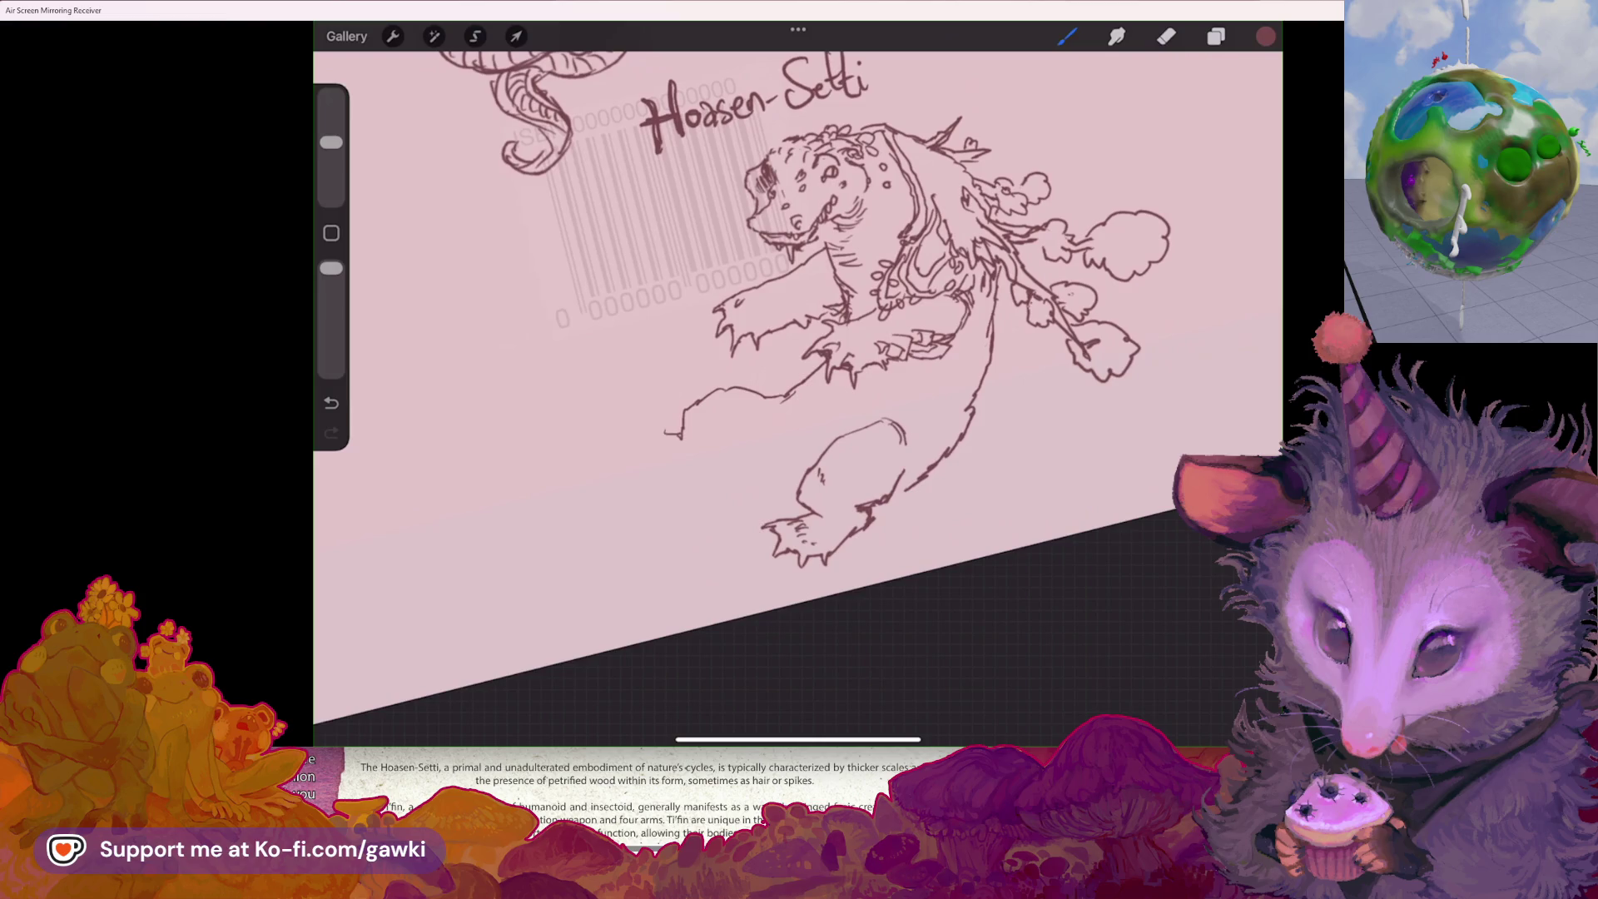
left_click(331, 403)
left_click(1166, 36)
left_click_drag(695, 396, 754, 391)
scroll(832, 333, "up", 2)
mouse_move(702, 419)
left_mouse_down()
mouse_move(630, 374)
mouse_move(670, 400)
mouse_move(624, 412)
mouse_move(675, 458)
left_mouse_up()
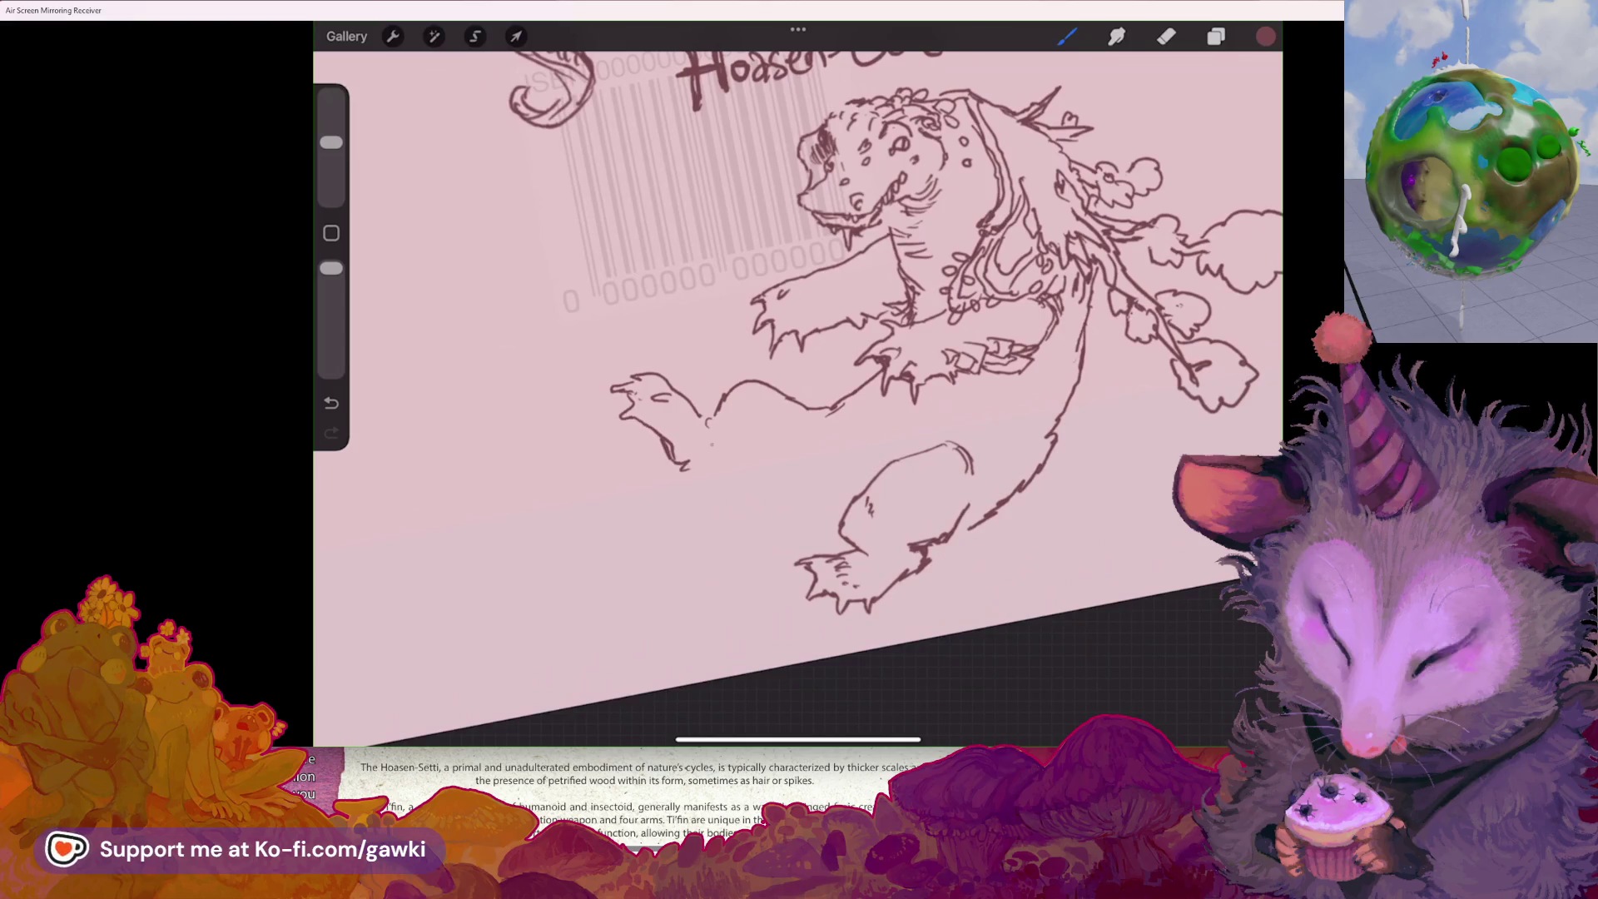
- Erase beside the lower foot, then redraw the lower leg line so it joins the thigh
scroll(799, 400, "down", 2)
scroll(800, 375, "up", 1)
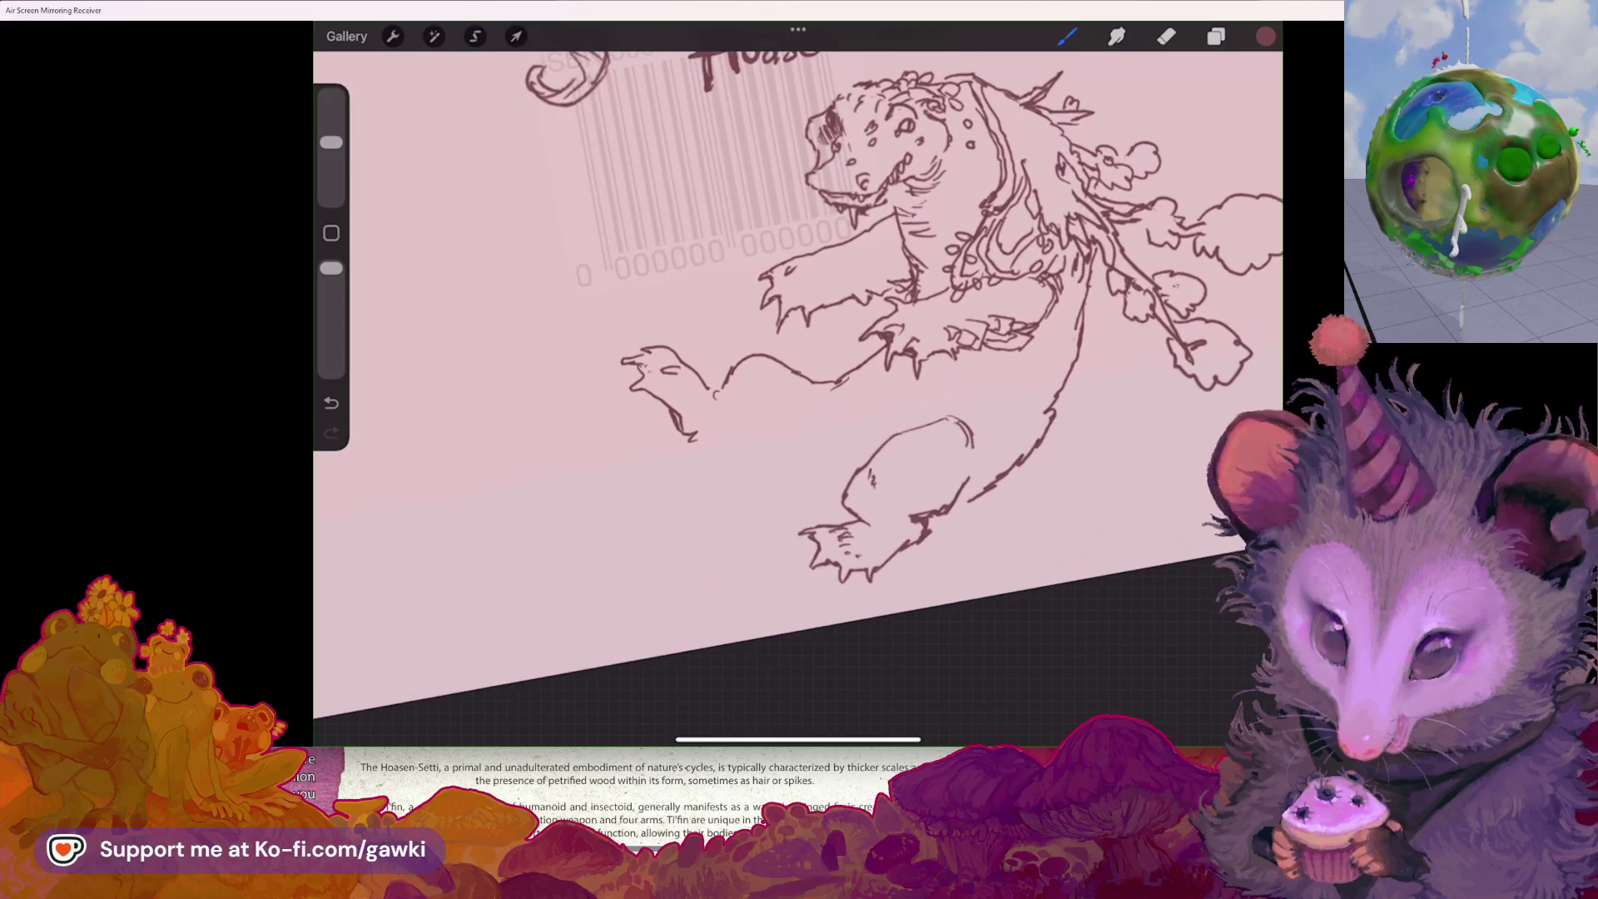
key("e")
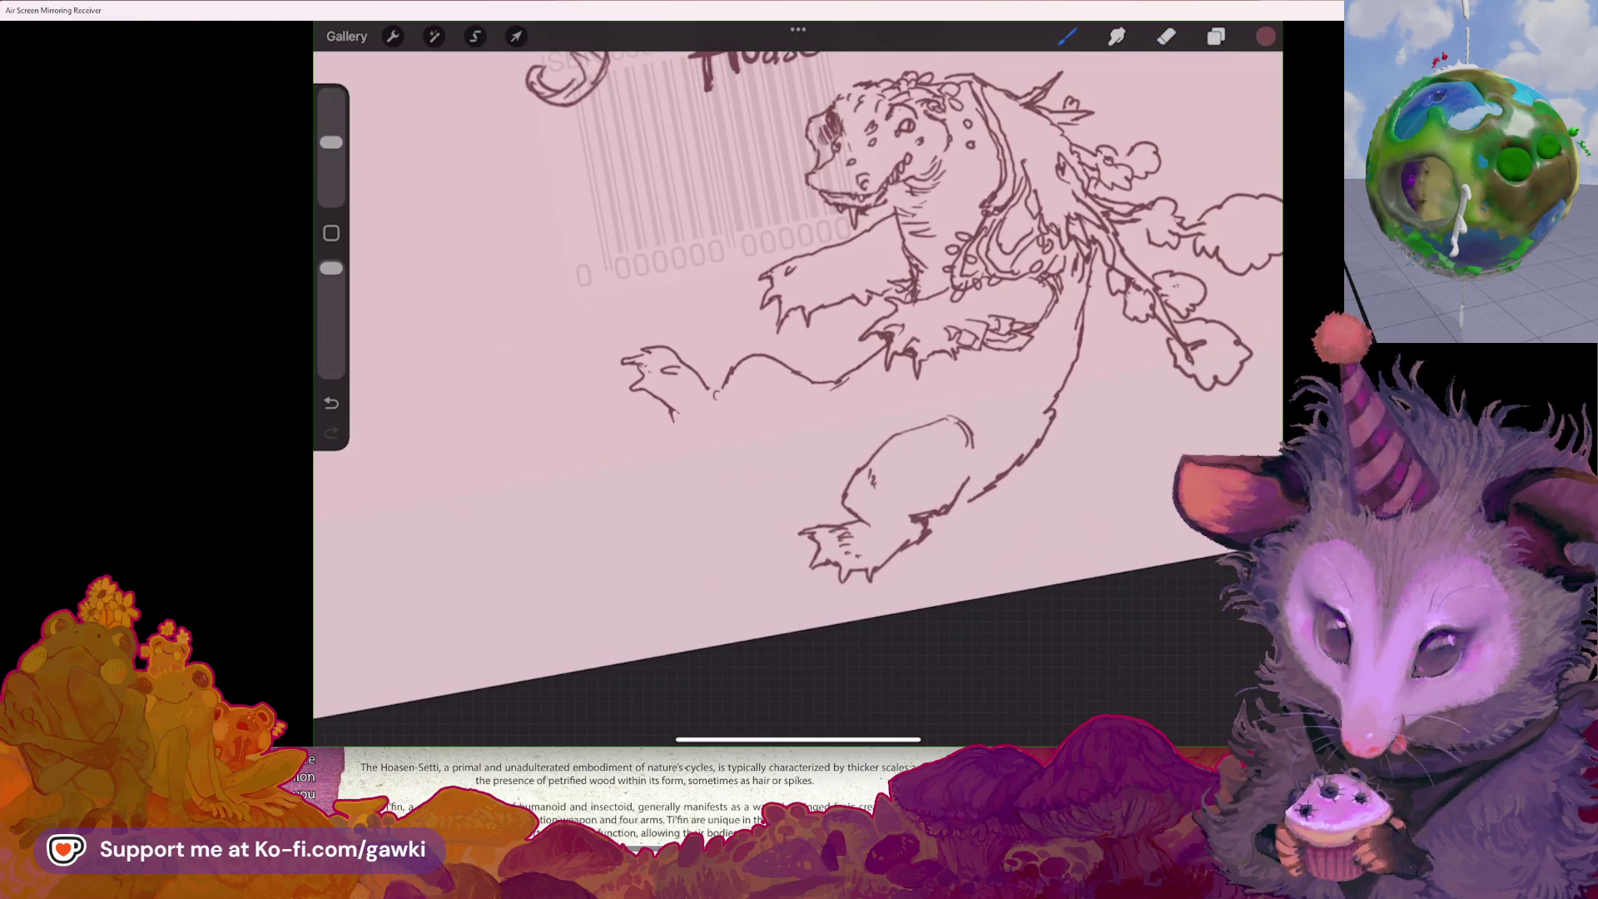
left_click_drag(687, 442, 737, 441)
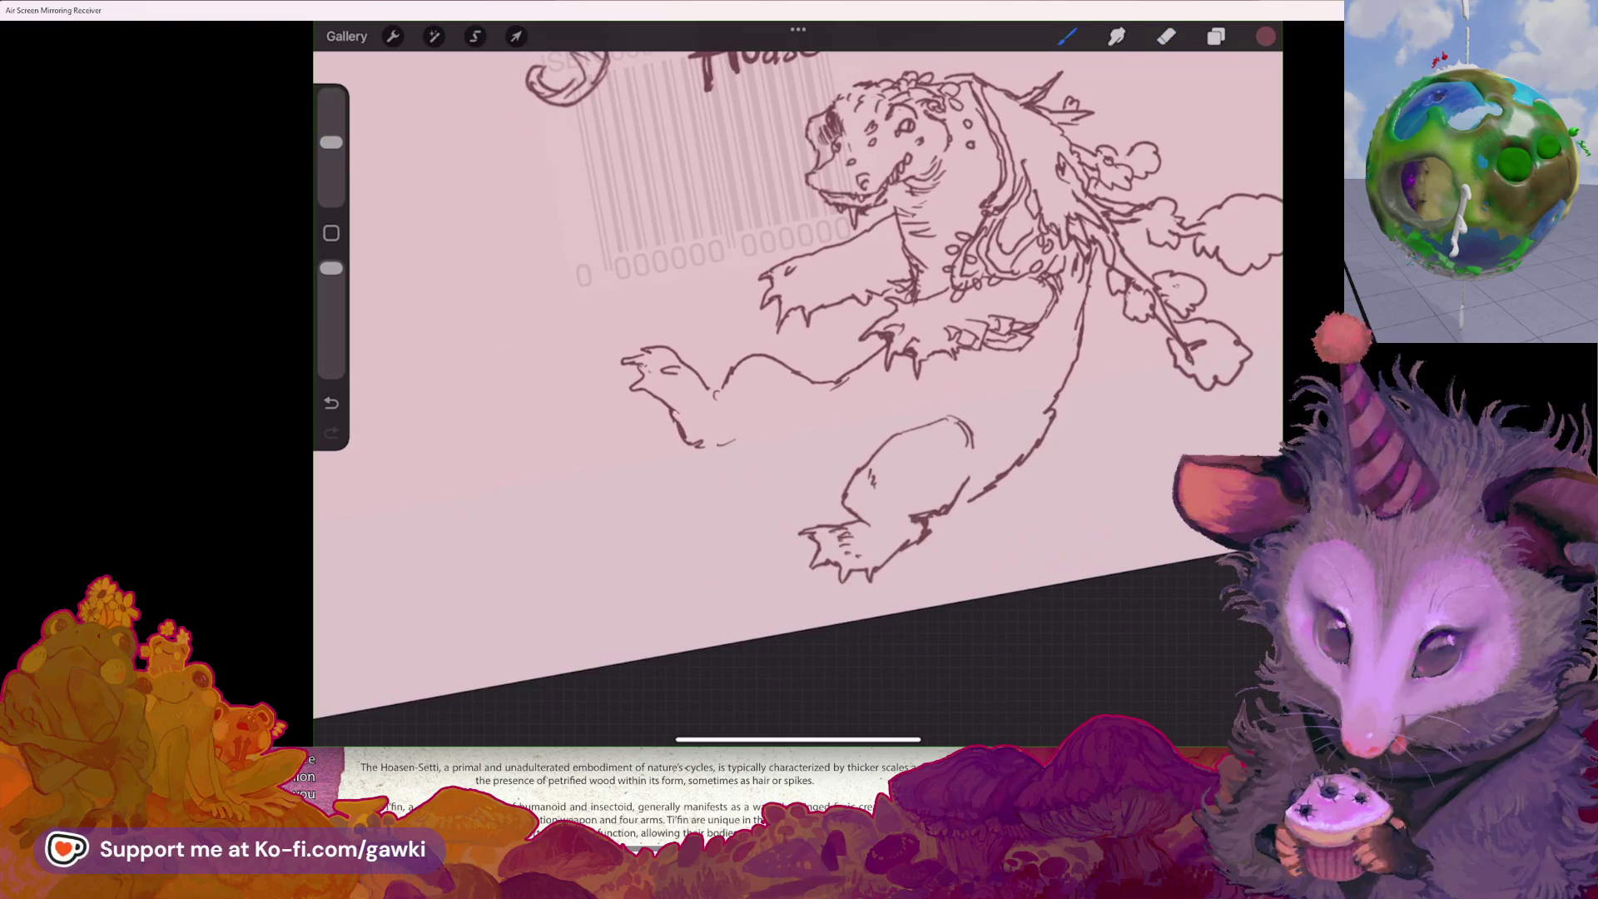
scroll(800, 375, "down", 1)
scroll(949, 316, "up", 1)
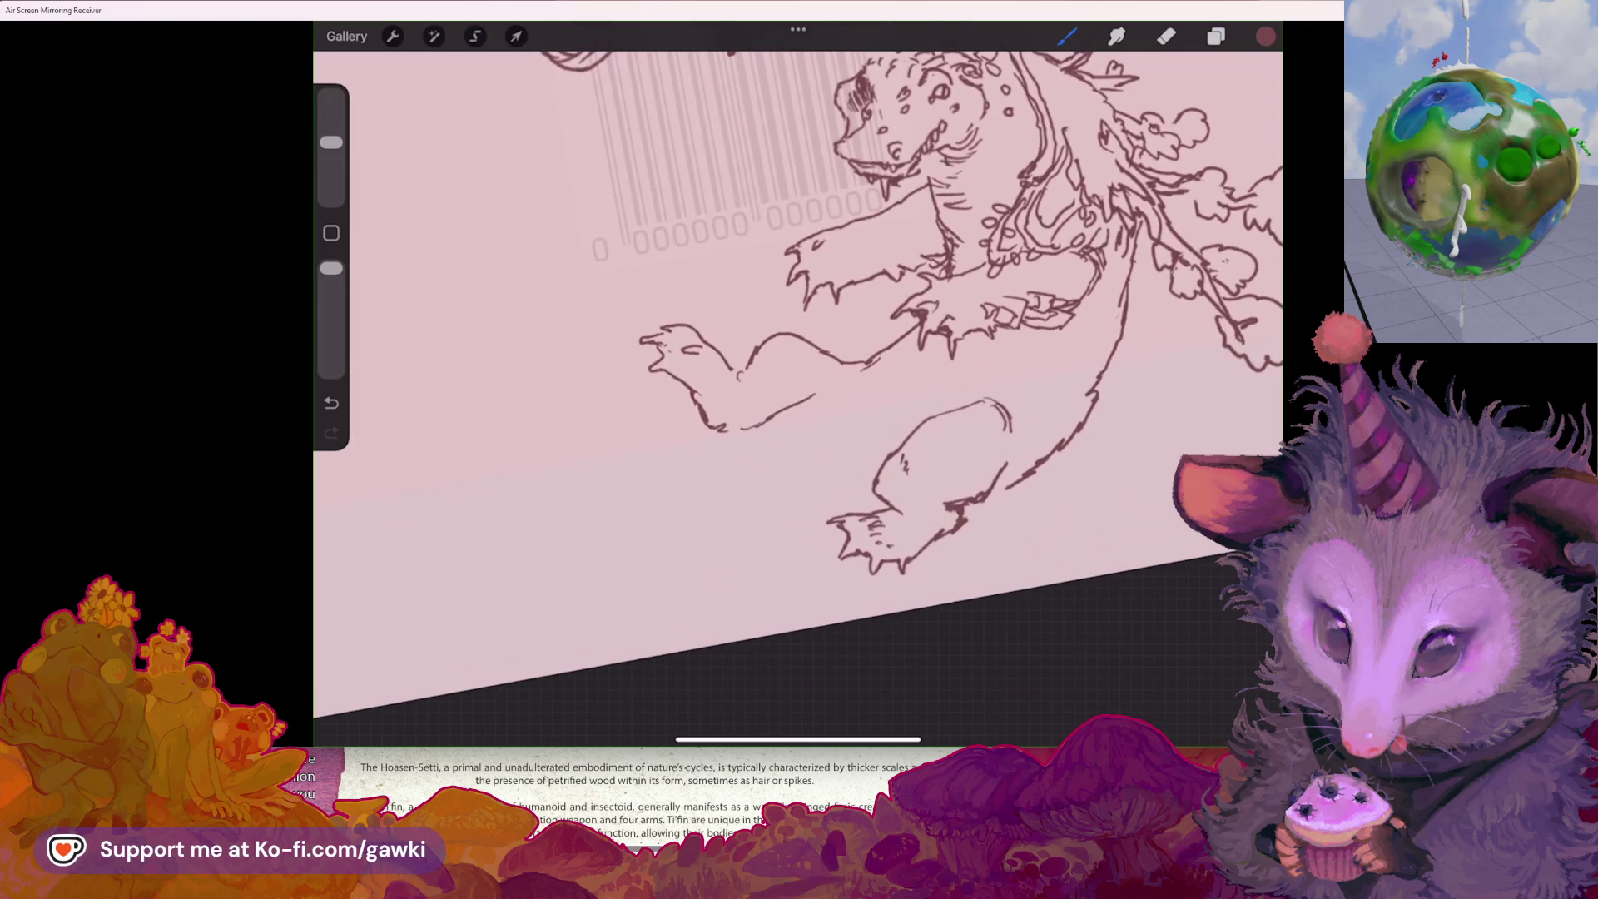
key("ctrl+z")
left_click_drag(852, 379, 746, 426)
- Erase part of the left line and redraw the tail as a long arch with a shorter underside
key("e")
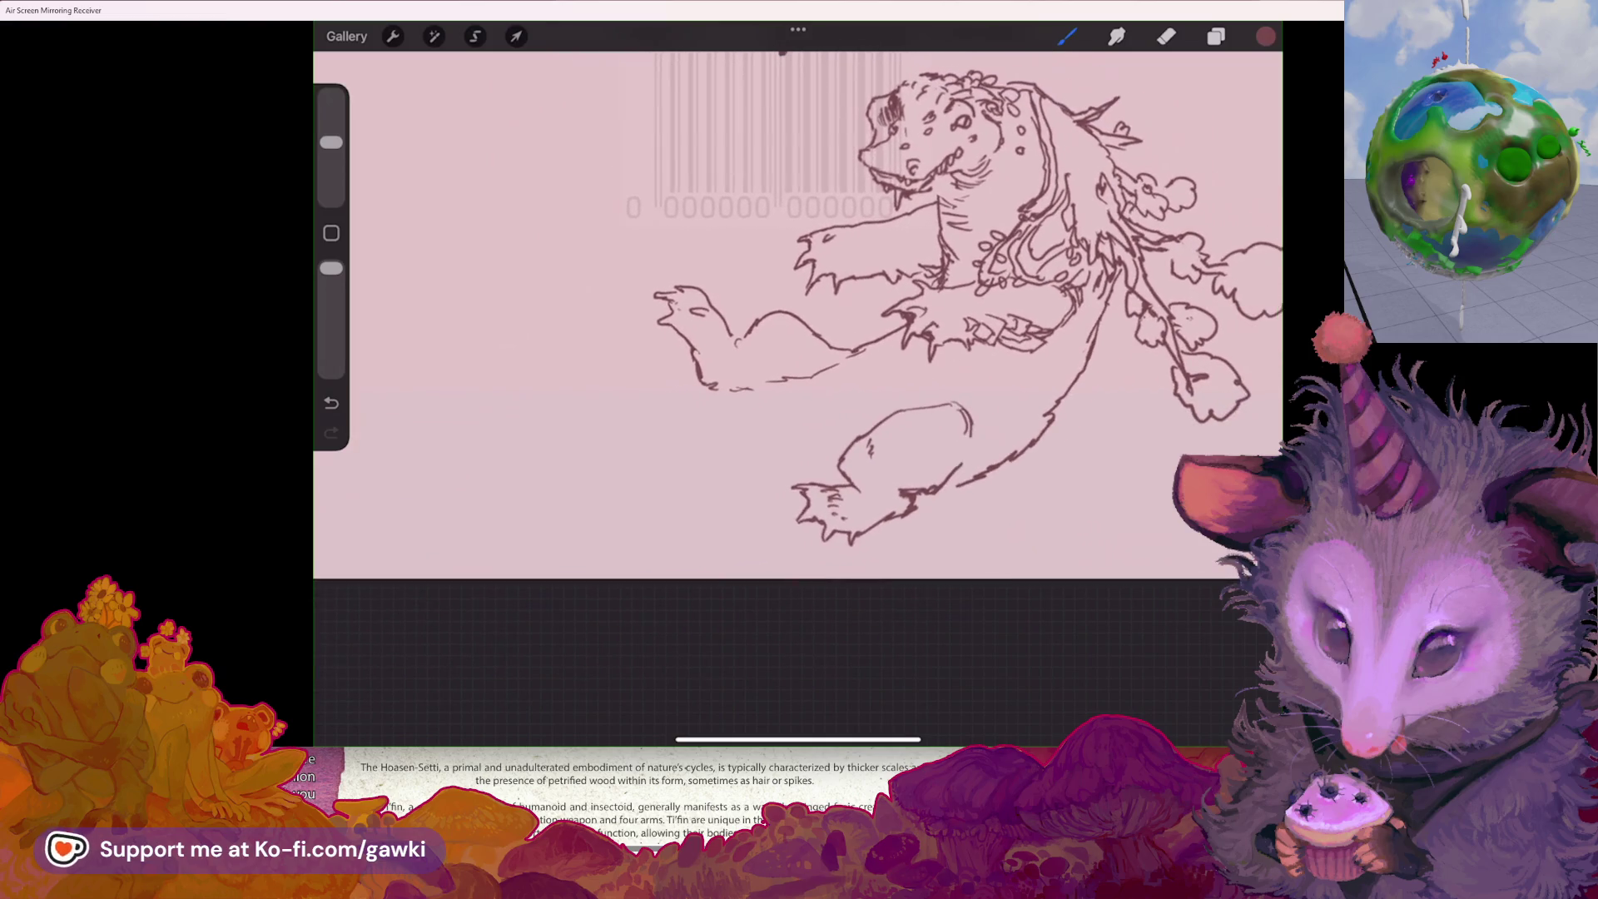
left_click_drag(681, 358, 696, 383)
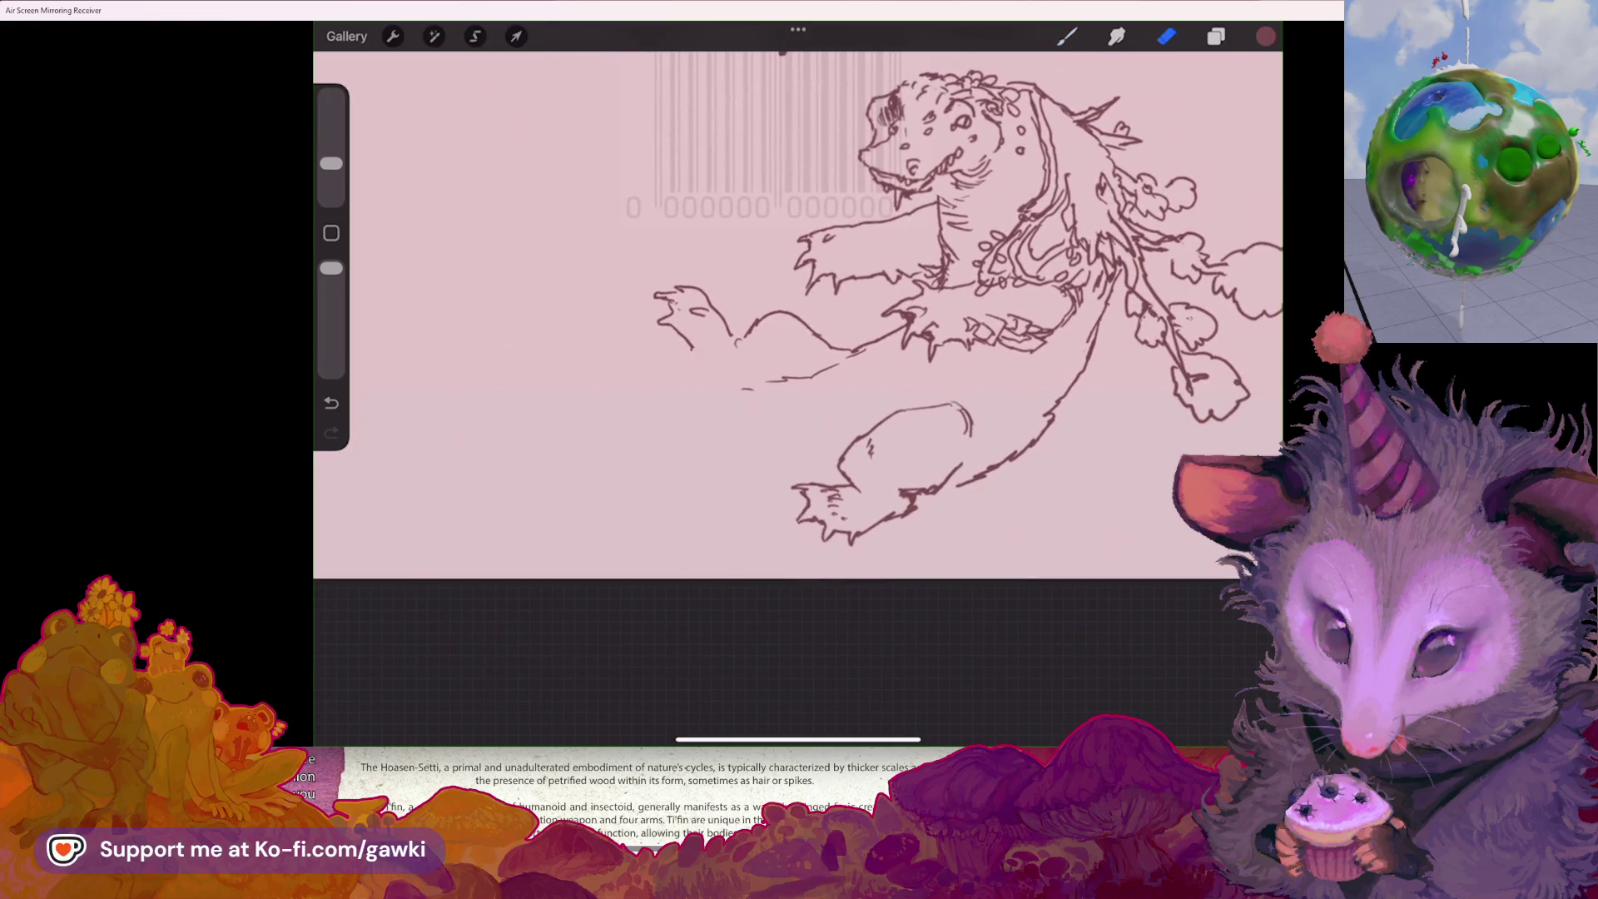
key("b")
mouse_move(587, 295)
left_mouse_down()
mouse_move(504, 316)
mouse_move(493, 348)
mouse_move(526, 349)
left_mouse_up()
key("ctrl+z")
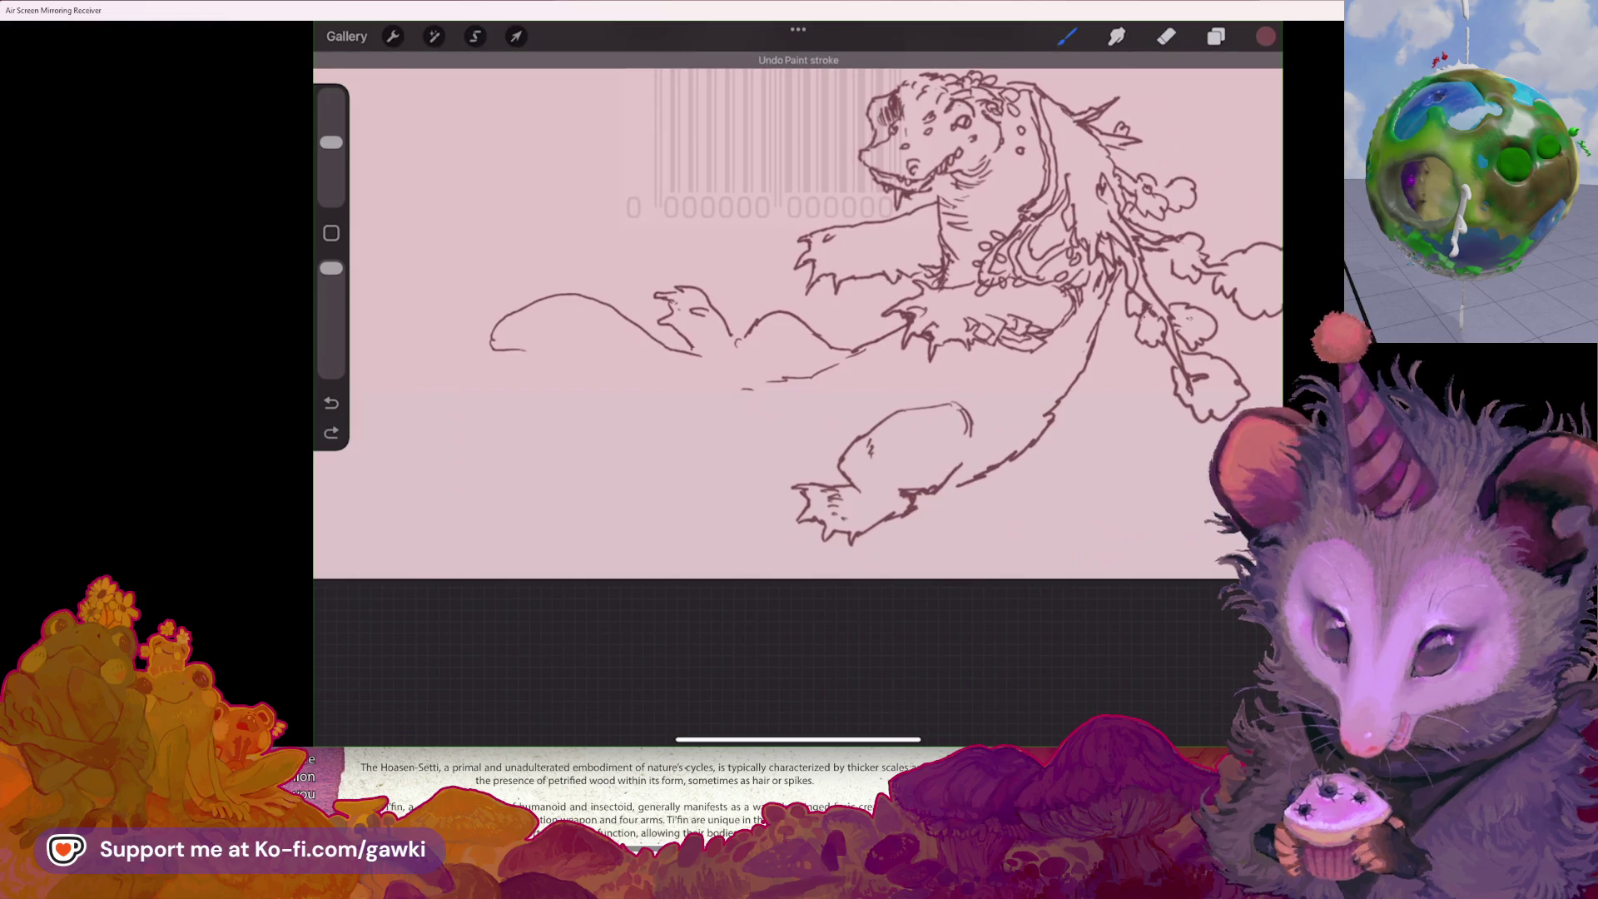
mouse_move(691, 345)
left_mouse_down()
mouse_move(582, 303)
mouse_move(488, 352)
left_mouse_up()
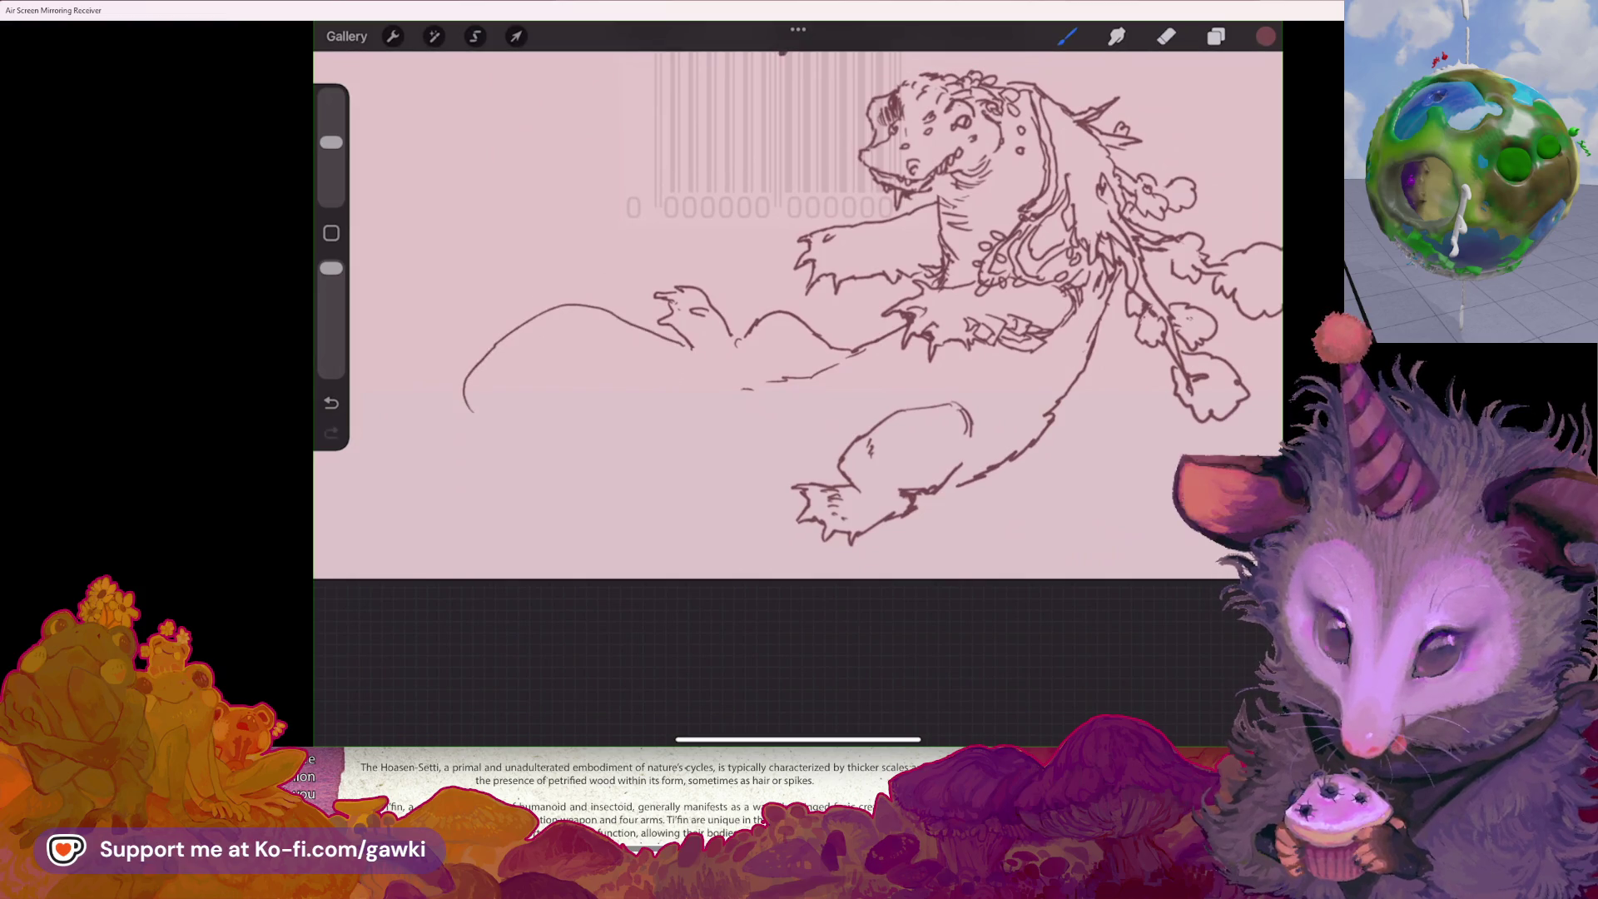
mouse_move(471, 414)
left_mouse_down()
mouse_move(494, 381)
mouse_move(604, 364)
mouse_move(655, 416)
left_mouse_up()
key("ctrl+z")
mouse_move(478, 397)
left_mouse_down()
mouse_move(541, 365)
mouse_move(612, 387)
left_mouse_up()
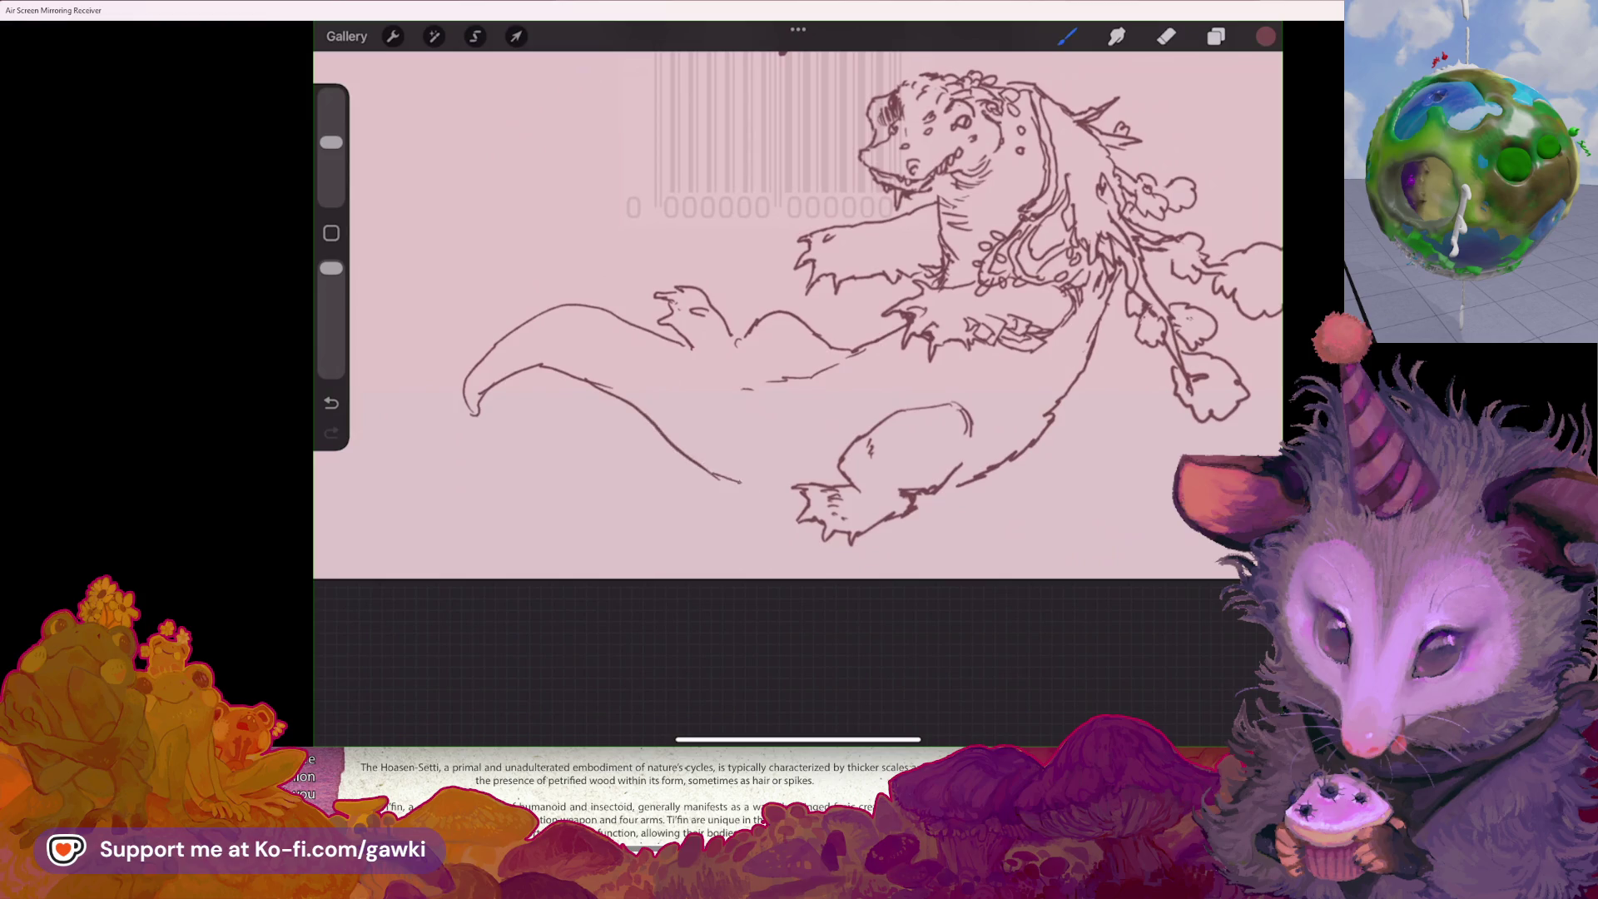
- Turn the view onto the creature and add a short stroke on its back
left_click_drag(915, 499, 1024, 266)
mouse_move(832, 416)
left_mouse_down()
mouse_move(883, 349)
mouse_move(766, 392)
mouse_move(783, 366)
mouse_move(749, 391)
left_mouse_up()
left_click(1166, 36)
left_click(1067, 36)
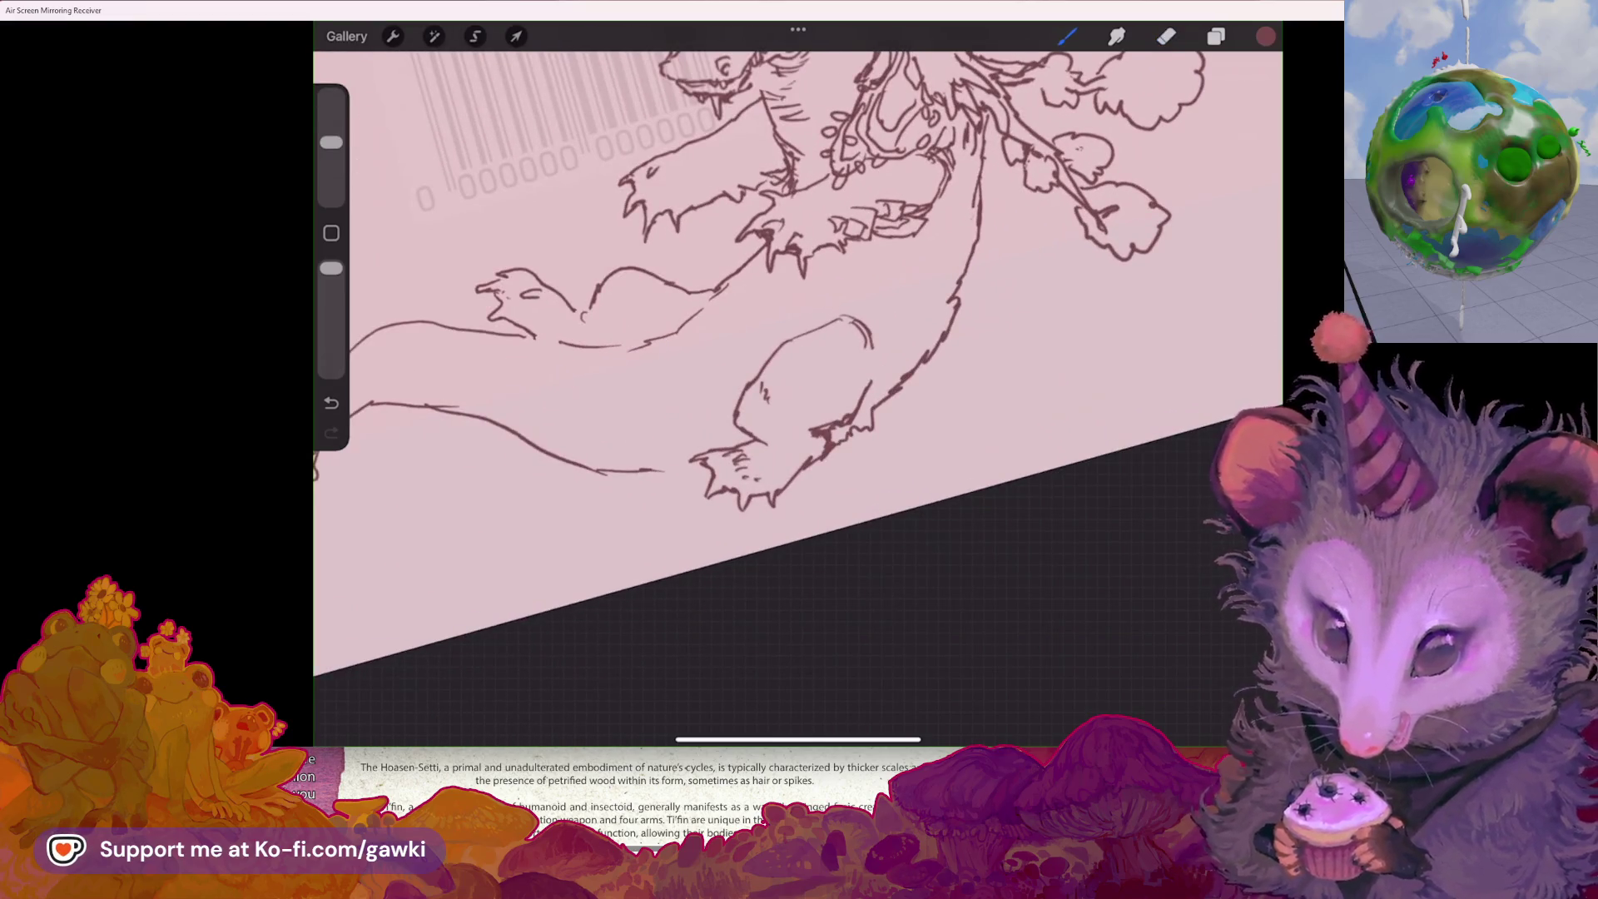
left_click_drag(956, 293, 966, 317)
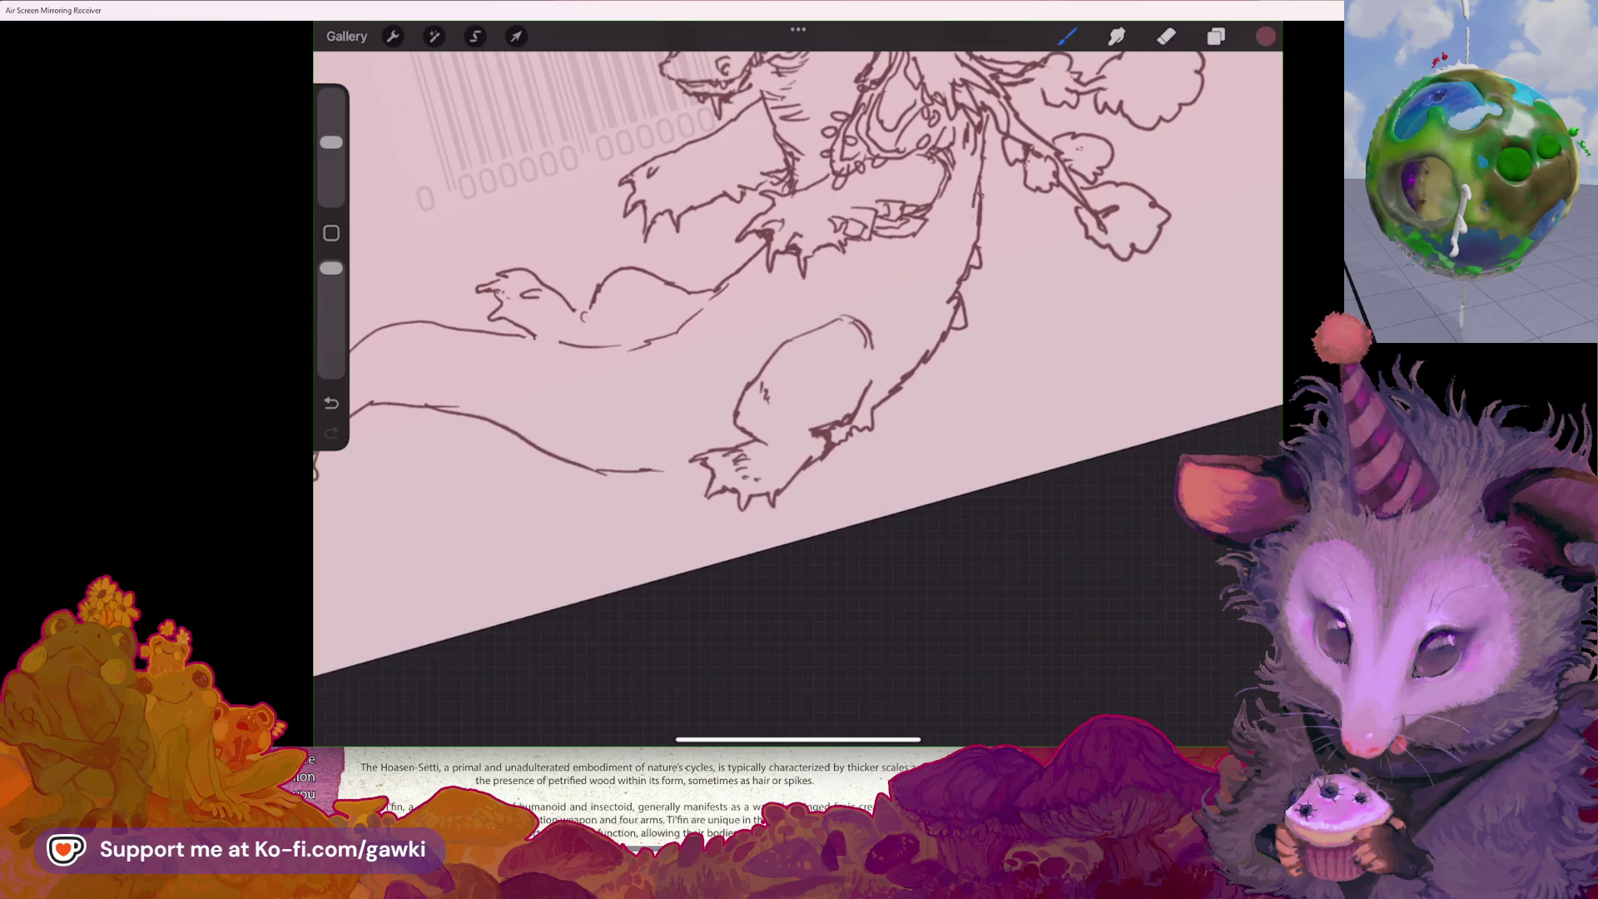
left_click_drag(749, 333, 683, 449)
- Draw a line down the back, retrace the tail outline and join its end to the belly
left_click_drag(940, 283, 907, 401)
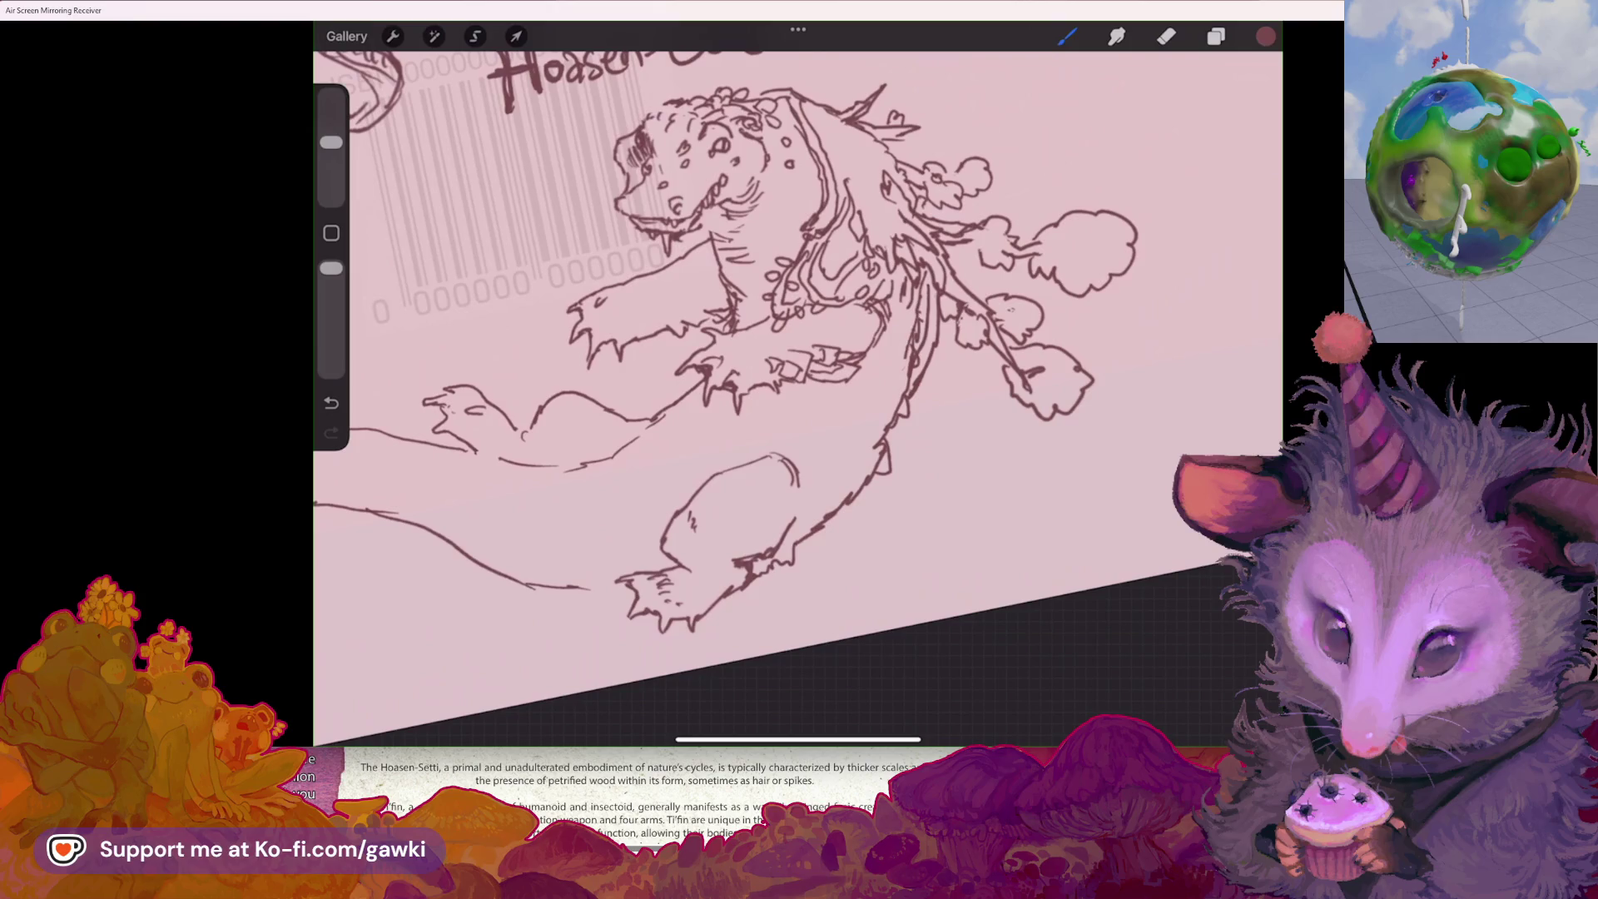
scroll(724, 341, "down", 3)
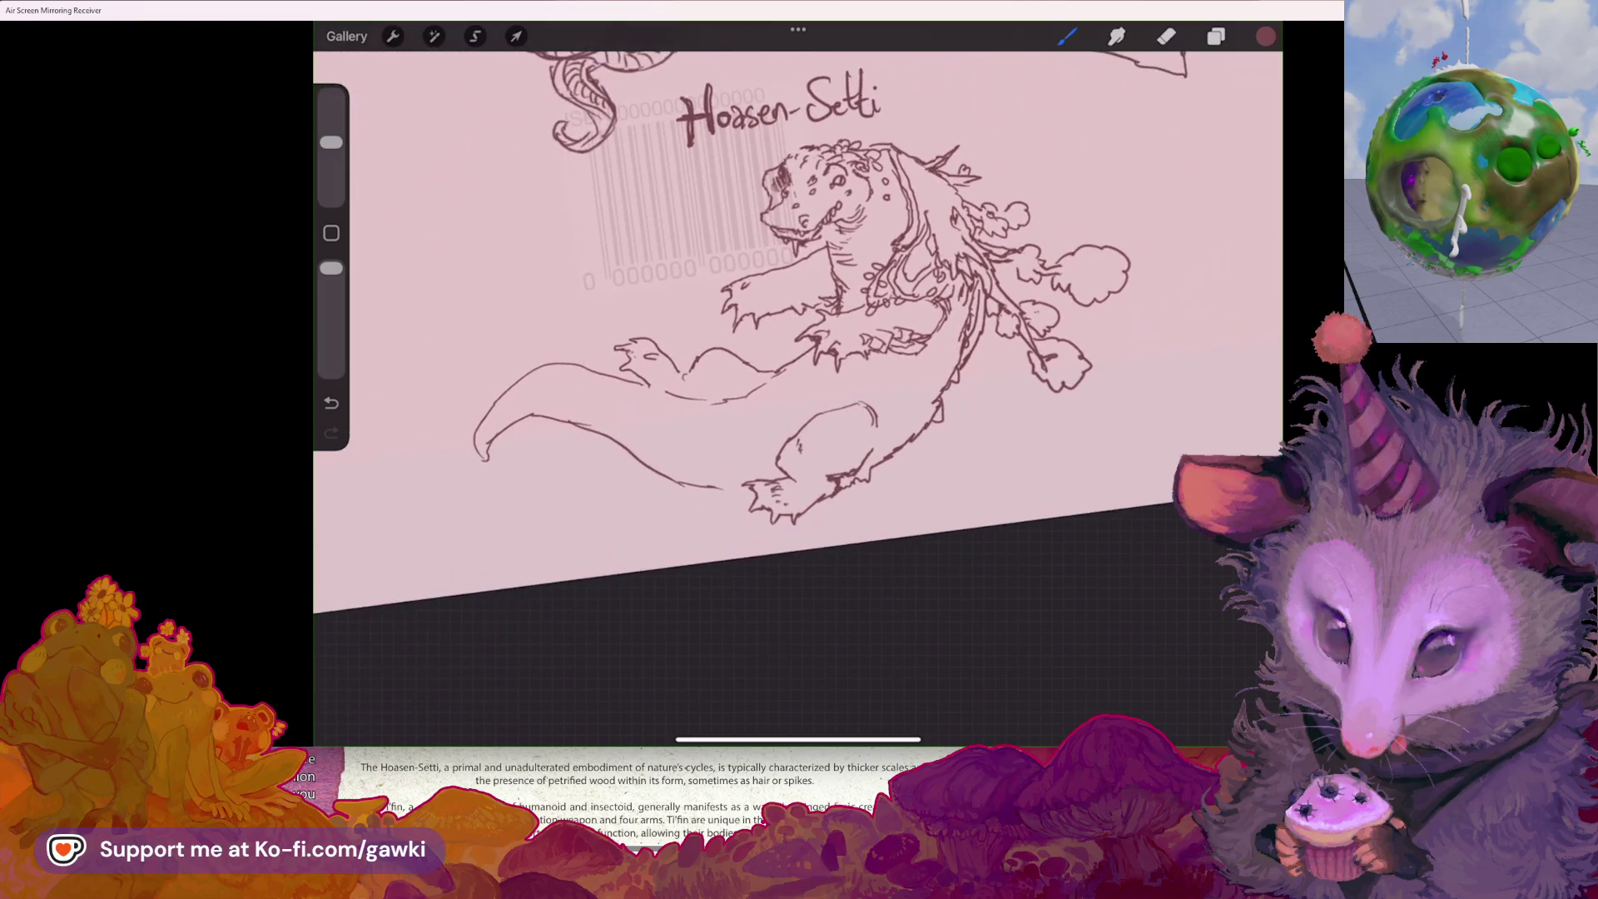
left_click_drag(750, 350, 874, 300)
mouse_move(599, 218)
left_mouse_down()
mouse_move(658, 258)
mouse_move(705, 343)
left_mouse_up()
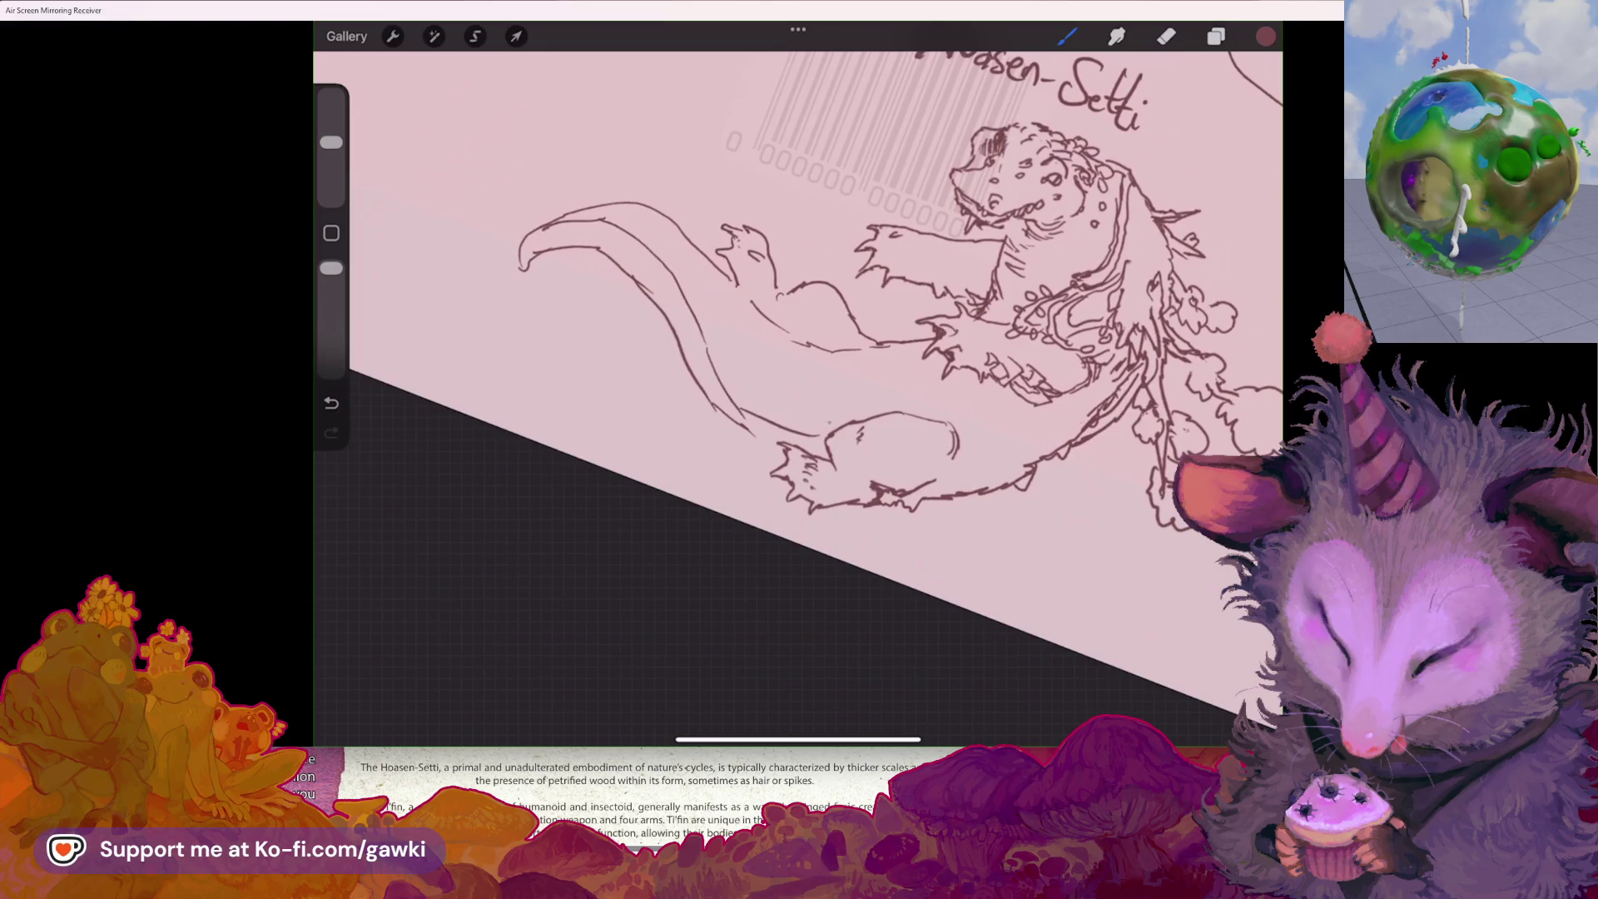
left_click_drag(766, 430, 819, 442)
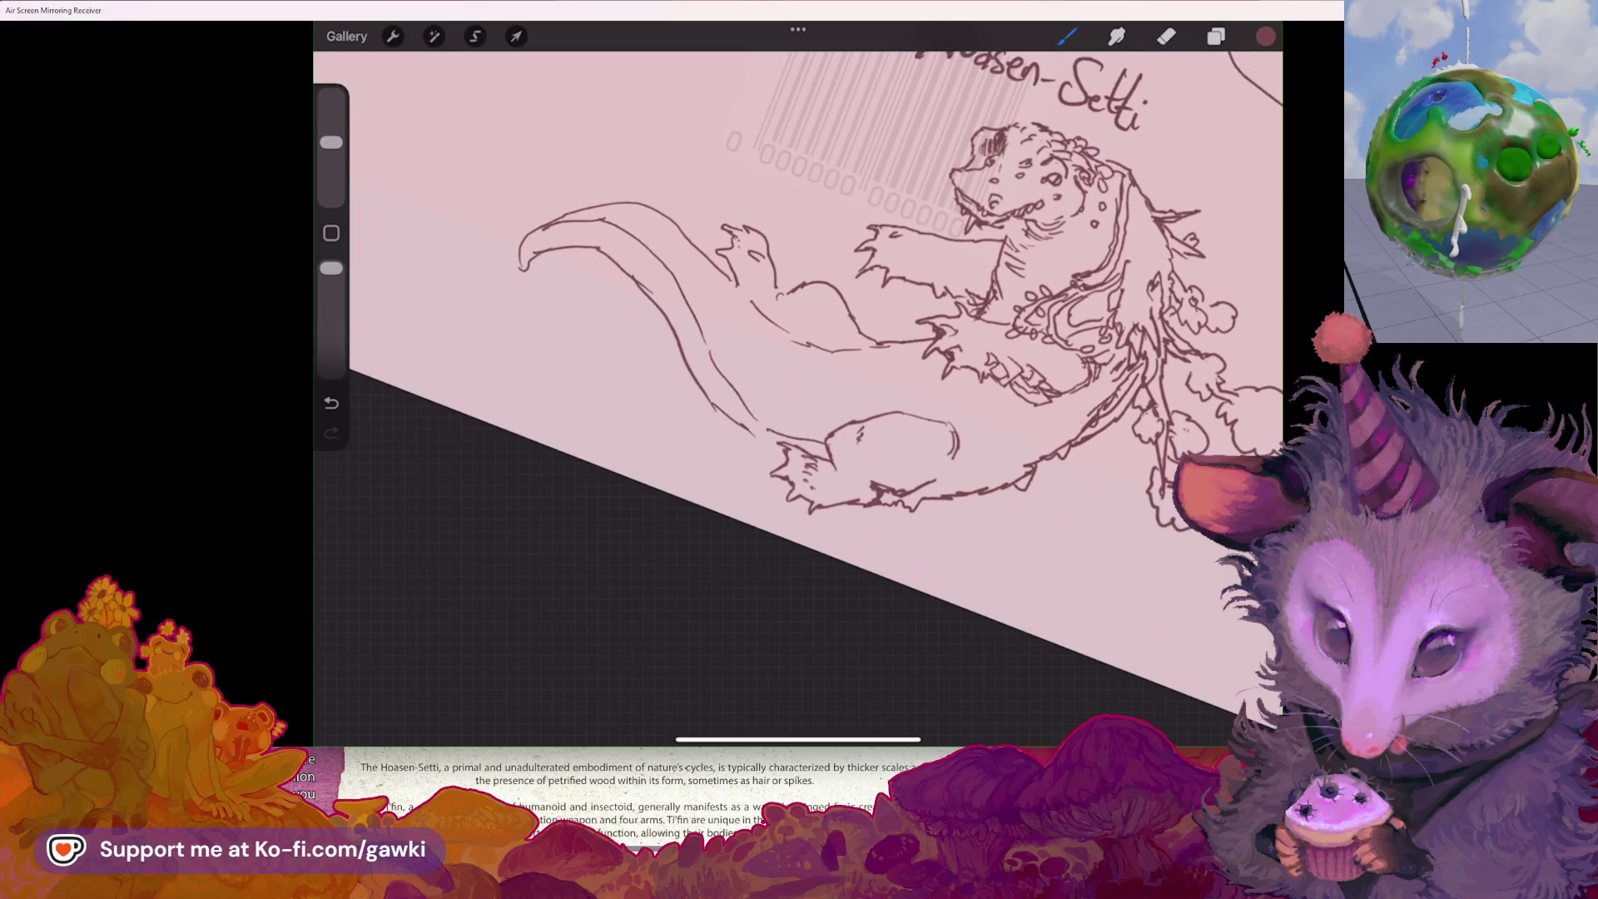
mouse_move(874, 299)
left_mouse_down()
mouse_move(749, 349)
mouse_move(766, 399)
left_mouse_up()
- Draw a curled cloud puff to the right of the Setti title
mouse_move(791, 142)
left_mouse_down()
mouse_move(760, 172)
mouse_move(787, 208)
mouse_move(812, 171)
mouse_move(707, 258)
mouse_move(737, 264)
left_mouse_up()
mouse_move(733, 324)
left_mouse_down()
mouse_move(767, 292)
mouse_move(783, 350)
left_mouse_up()
left_click_drag(865, 280, 921, 243)
left_click_drag(932, 275, 970, 267)
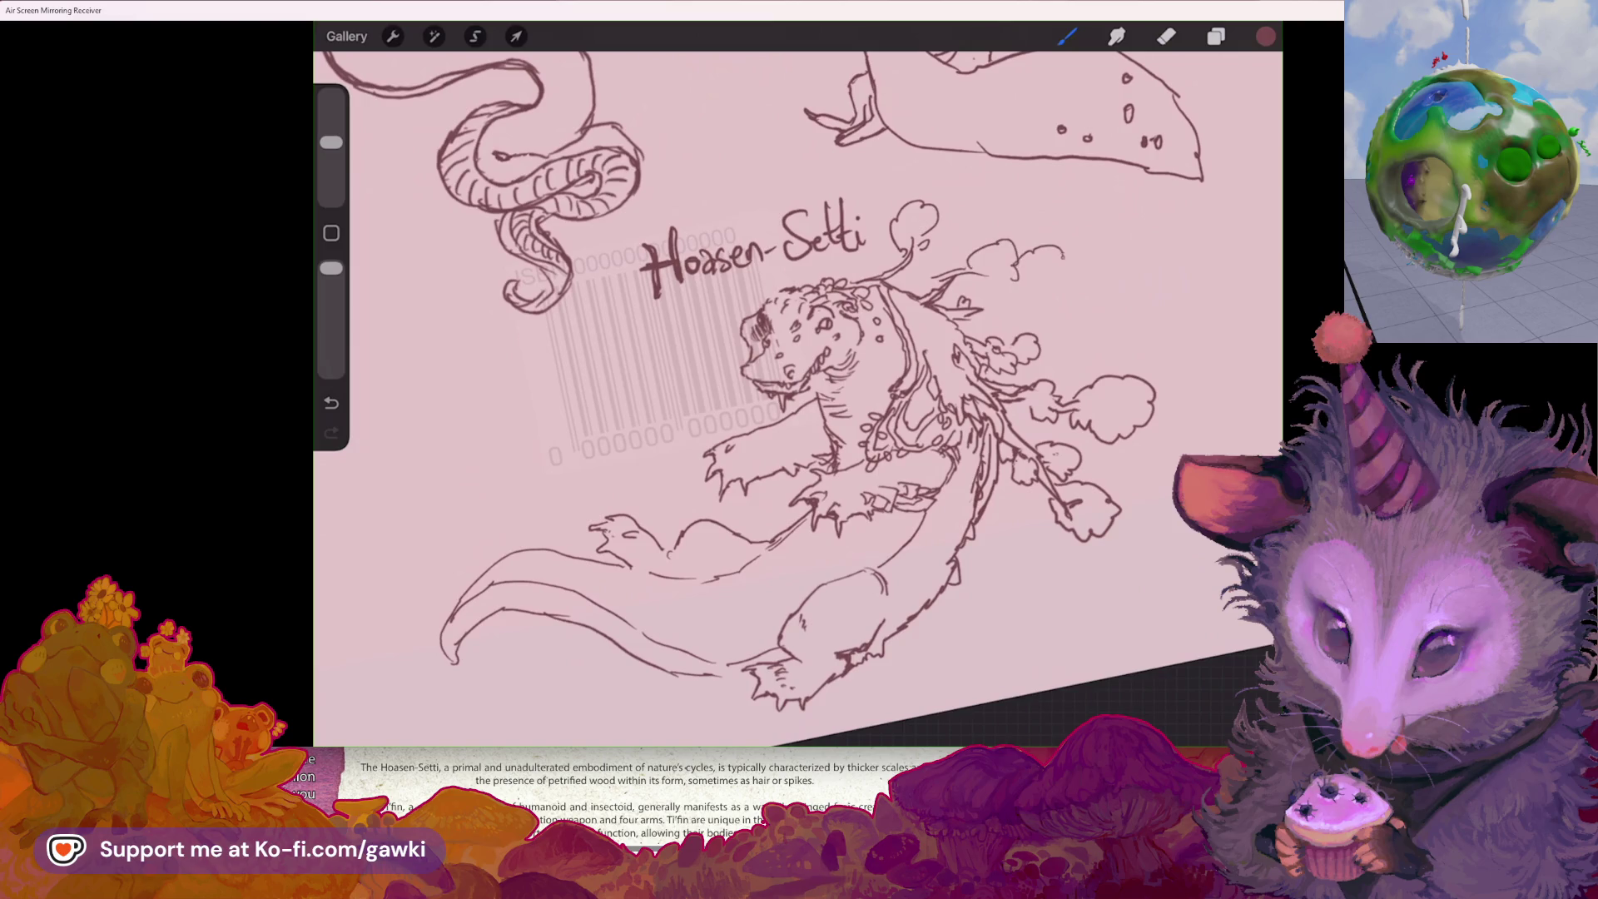
- Close the open cloud puff beside the back, undoing and redoing the stroke
mouse_move(1063, 256)
left_mouse_down()
mouse_move(980, 286)
mouse_move(1044, 318)
left_mouse_up()
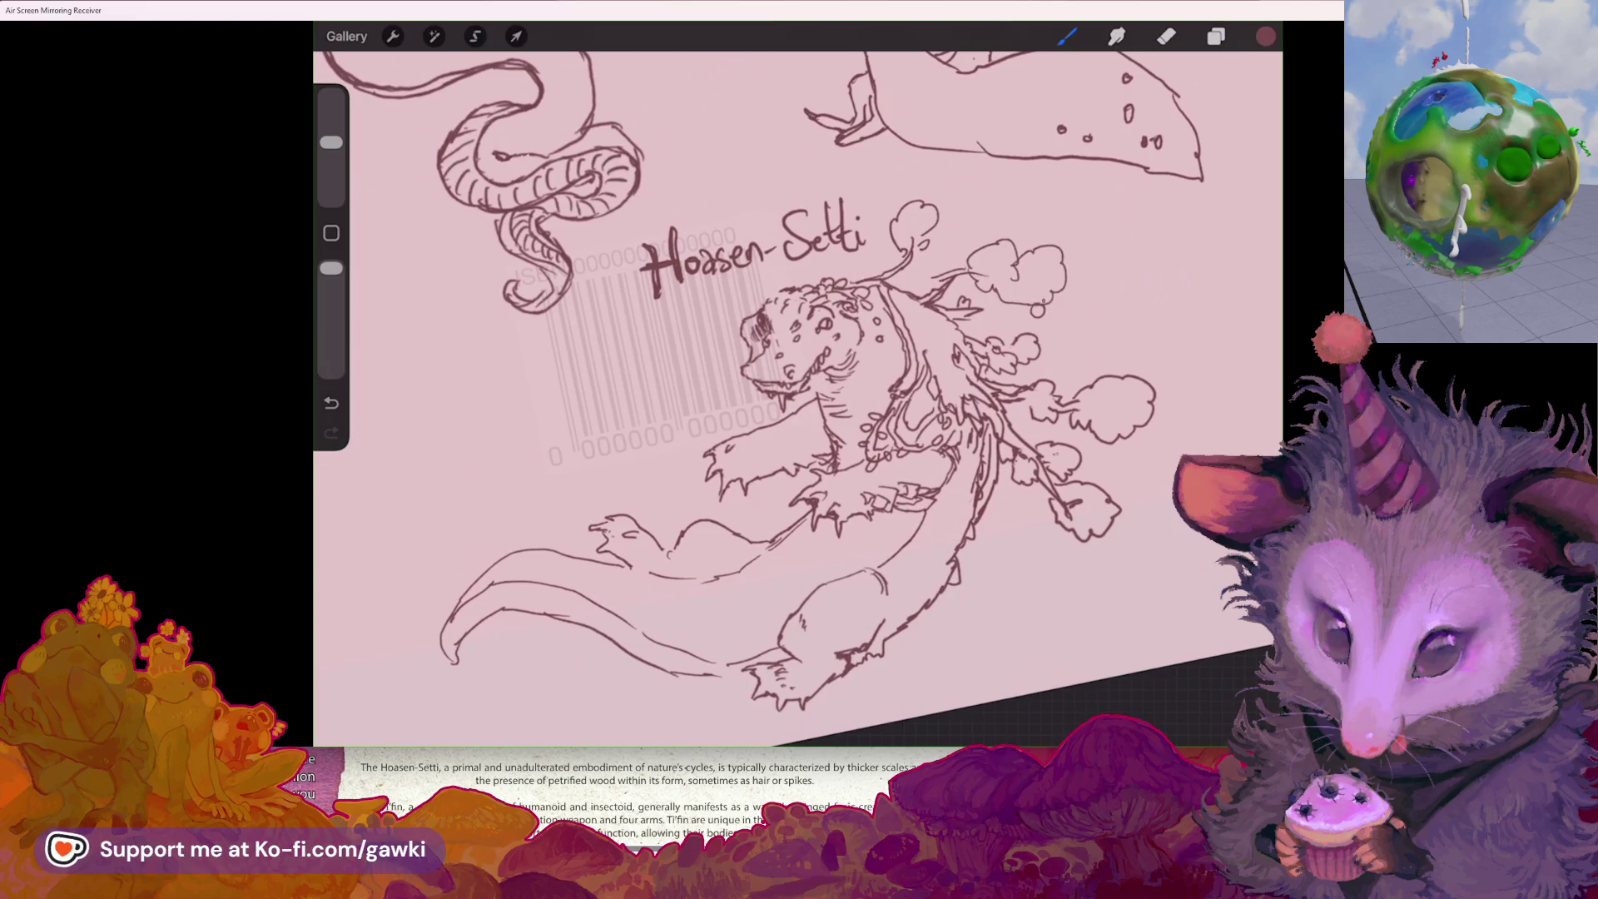
key("ctrl+z")
key("ctrl+shift+z")
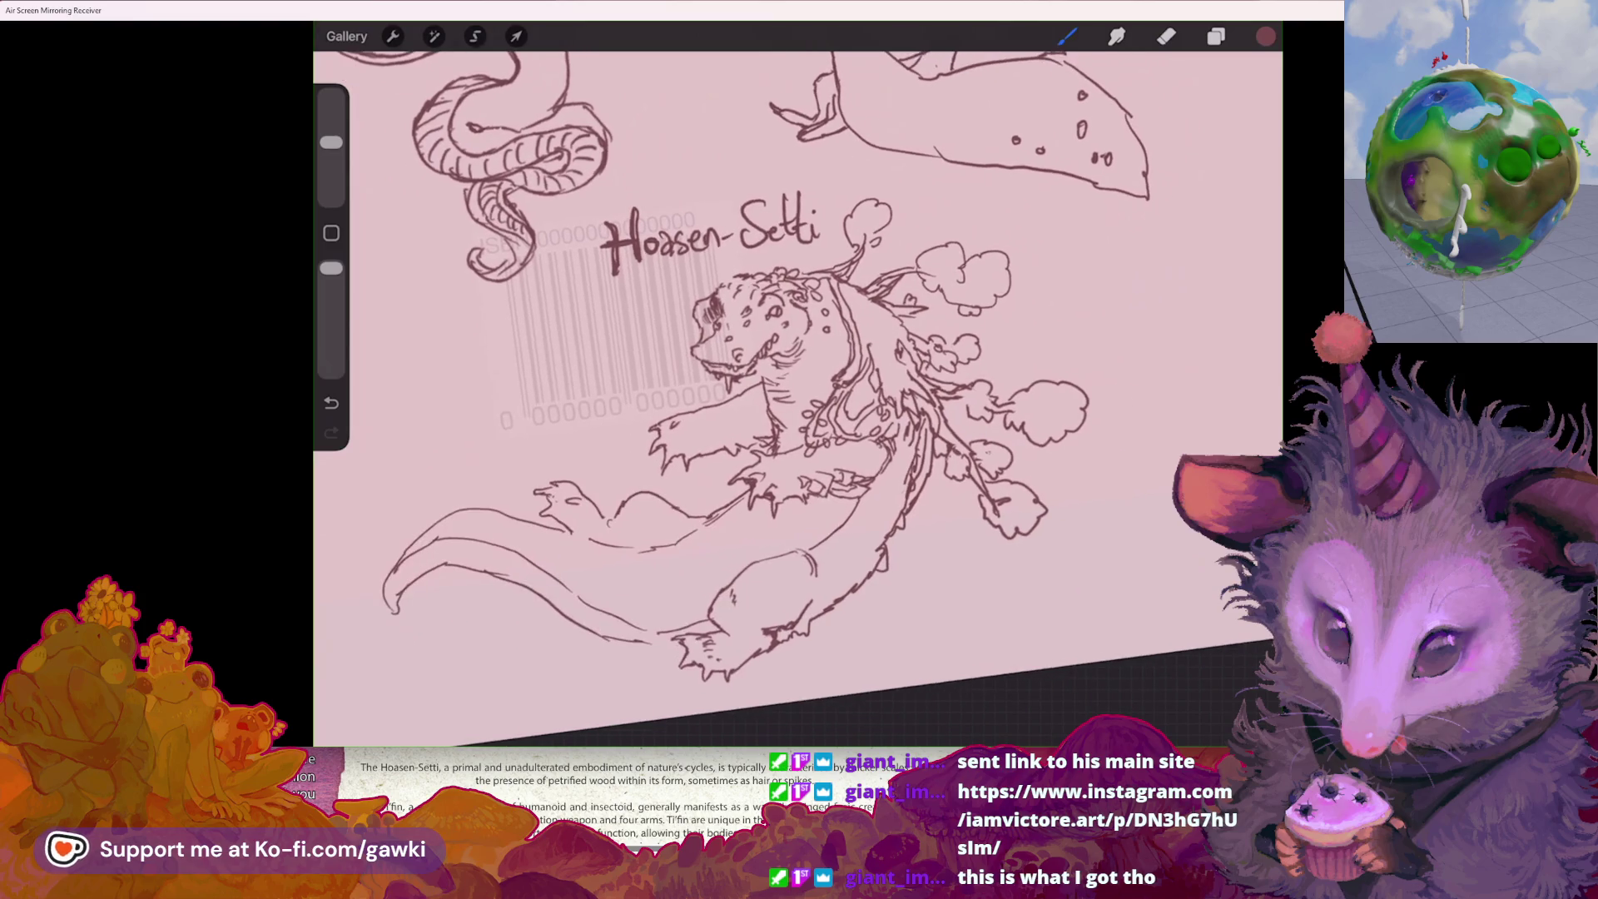
key("ctrl+z")
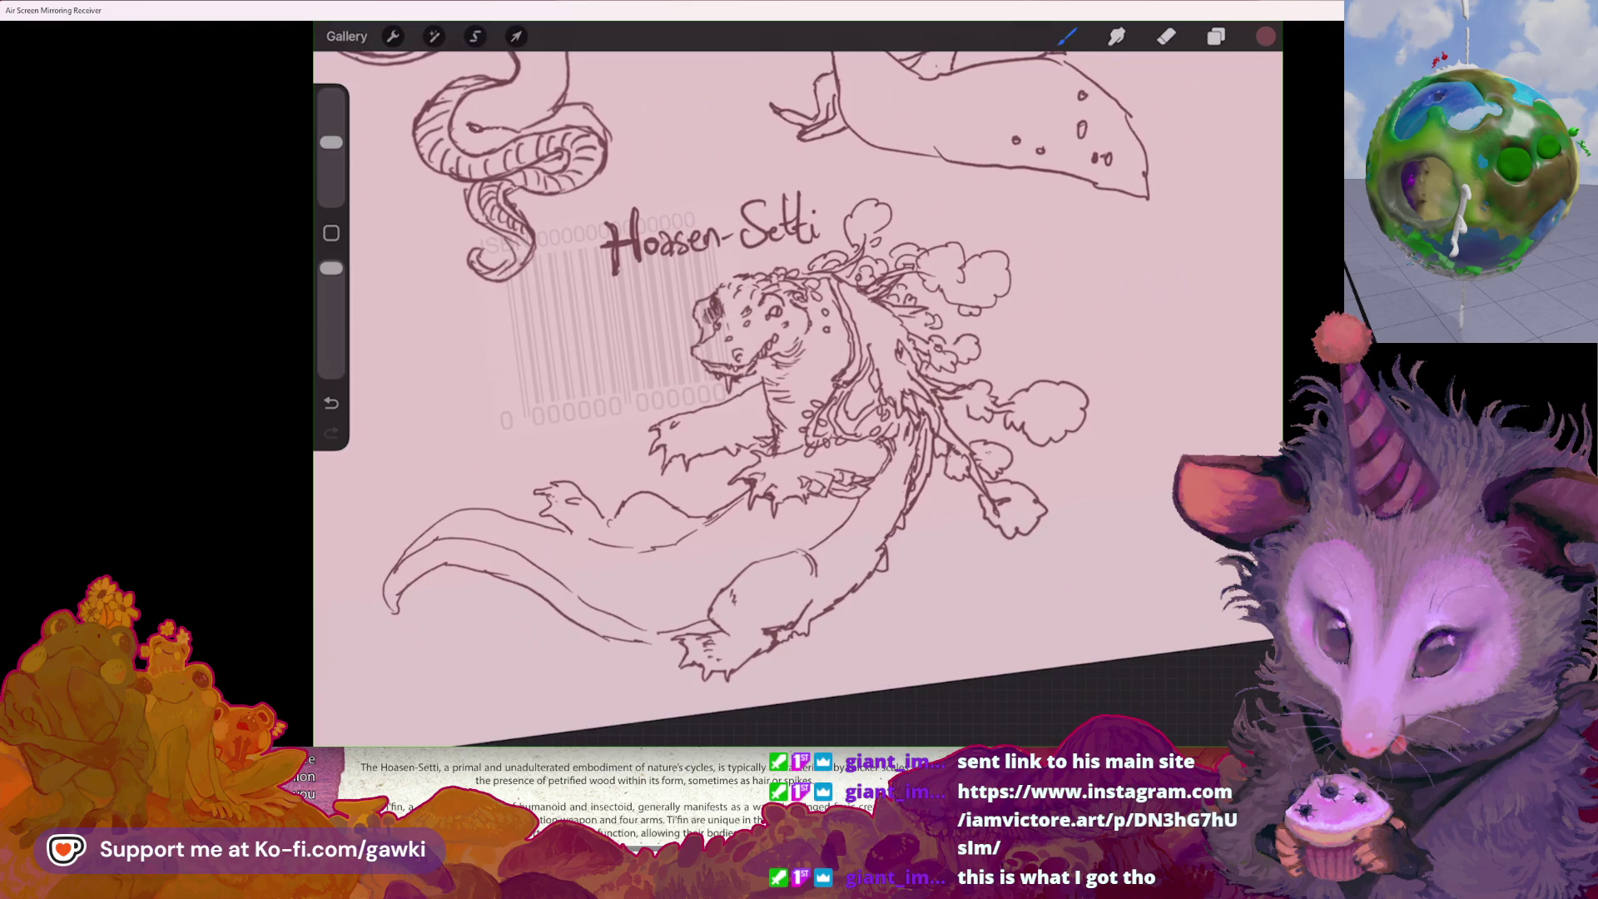
- Add a small dot and a tiny loop beside the clouds, then begin scale lines on the belly
left_click_drag(733, 332, 774, 320)
left_click(1047, 272)
left_click_drag(1014, 303, 1021, 308)
mouse_move(749, 333)
left_mouse_down()
mouse_move(815, 308)
mouse_move(832, 337)
mouse_move(814, 304)
left_mouse_up()
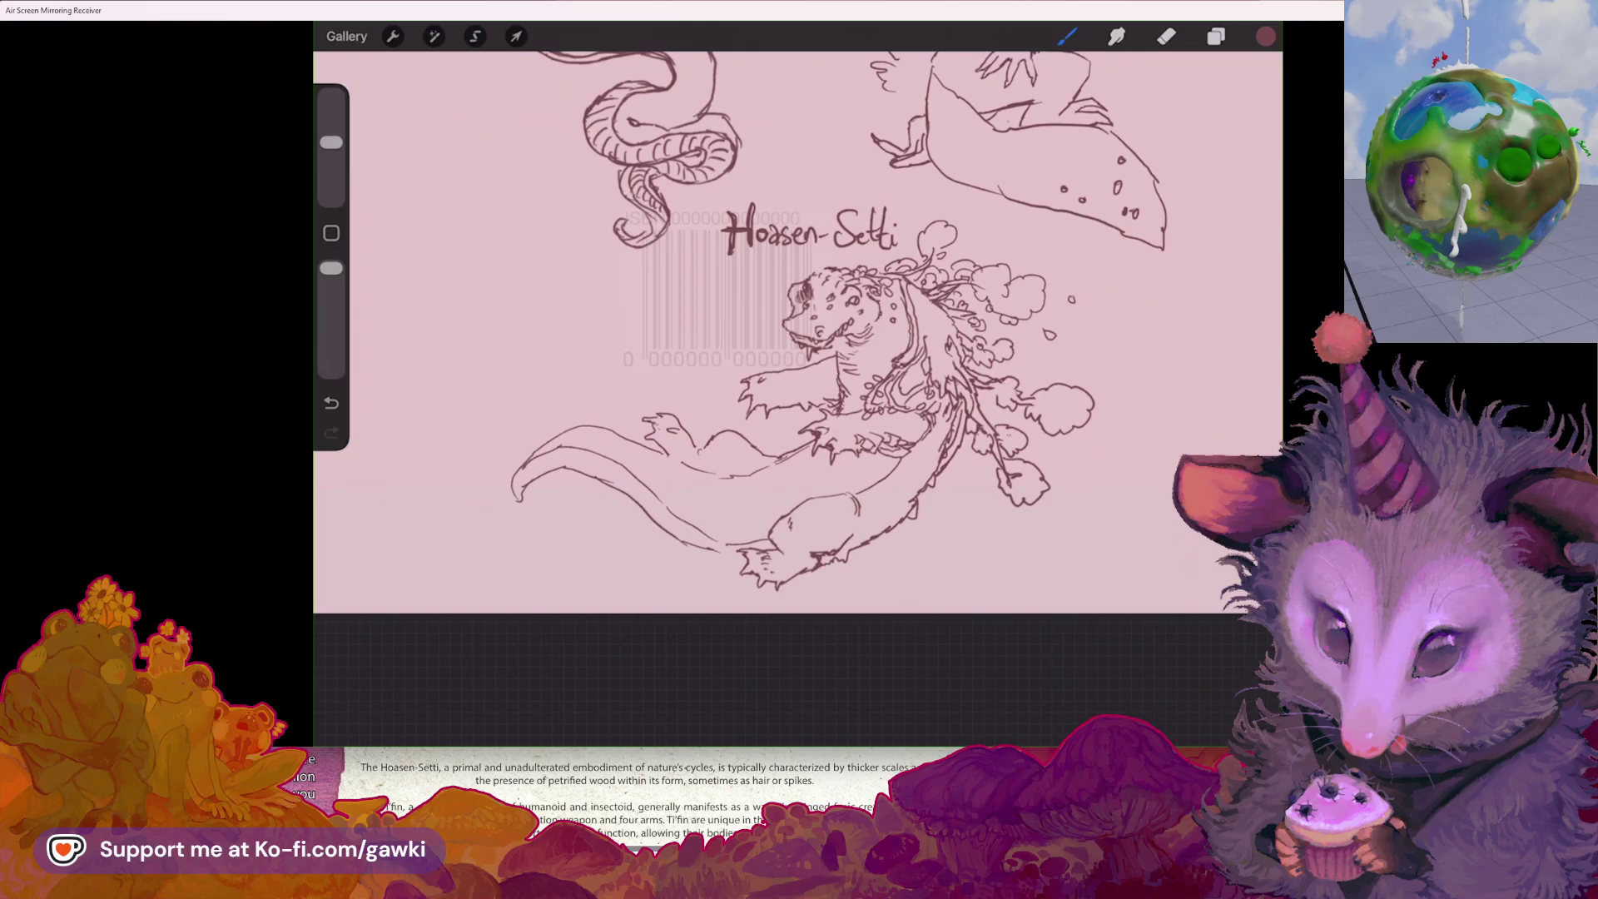
mouse_move(807, 233)
left_mouse_down()
mouse_move(650, 106)
mouse_move(704, 104)
left_mouse_up()
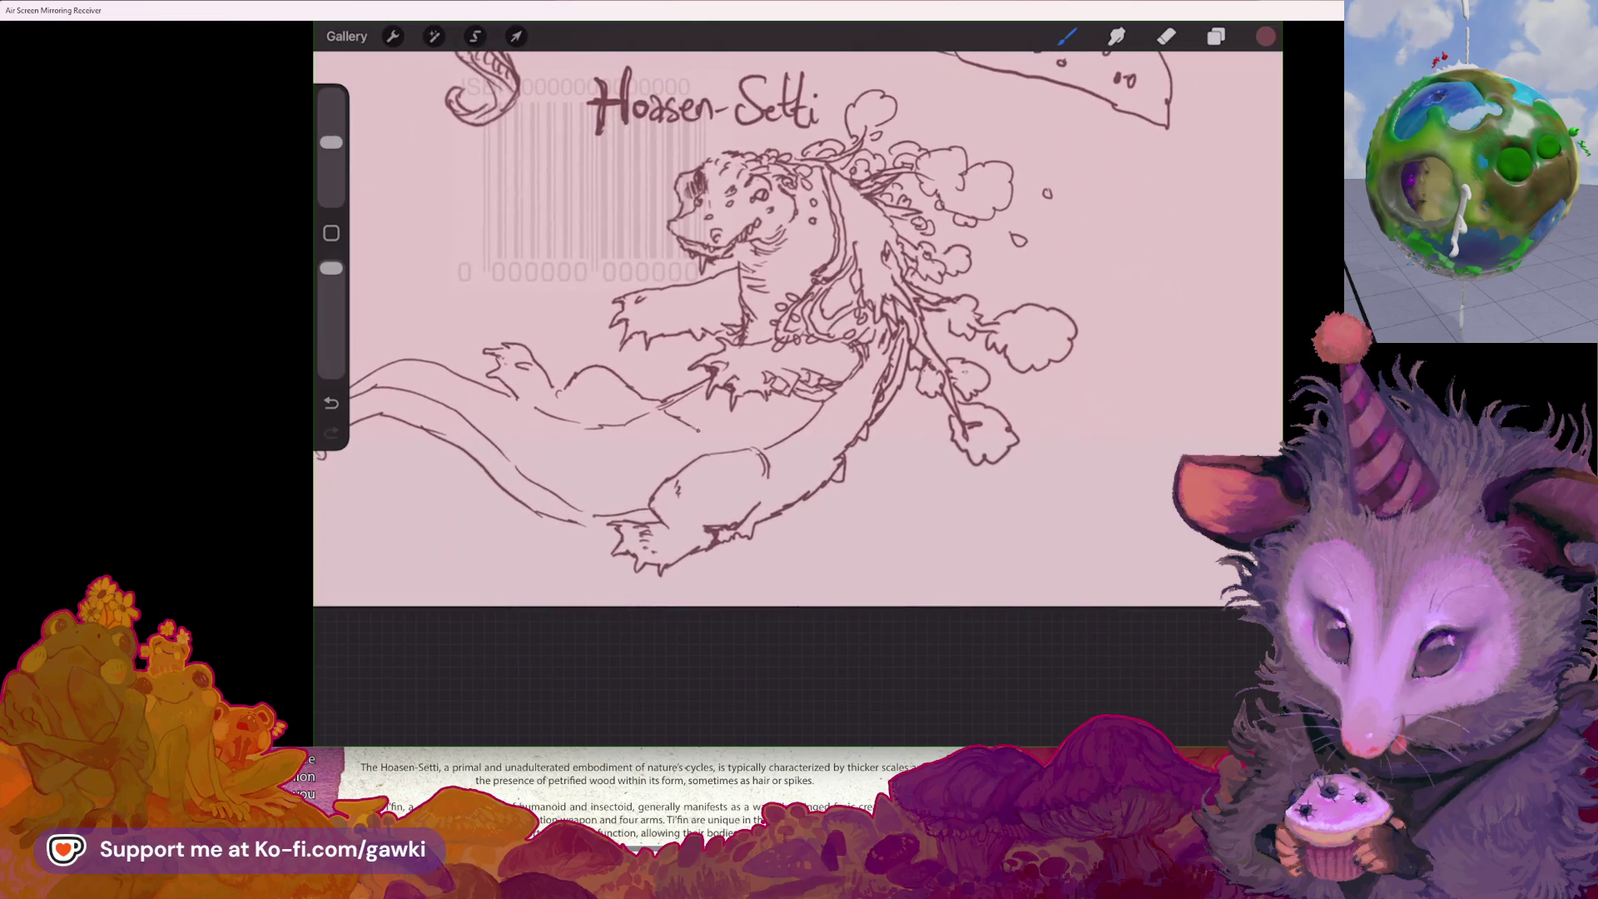
left_click_drag(696, 398, 735, 439)
- Draw short cross lines along the belly as scale segments toward the tail
mouse_move(647, 416)
left_mouse_down()
mouse_move(626, 423)
mouse_move(641, 499)
left_mouse_up()
left_click_drag(660, 433, 668, 477)
mouse_move(595, 454)
left_mouse_down()
mouse_move(594, 506)
mouse_move(625, 486)
mouse_move(630, 508)
left_mouse_up()
mouse_move(563, 438)
left_mouse_down()
mouse_move(555, 482)
mouse_move(583, 496)
left_mouse_up()
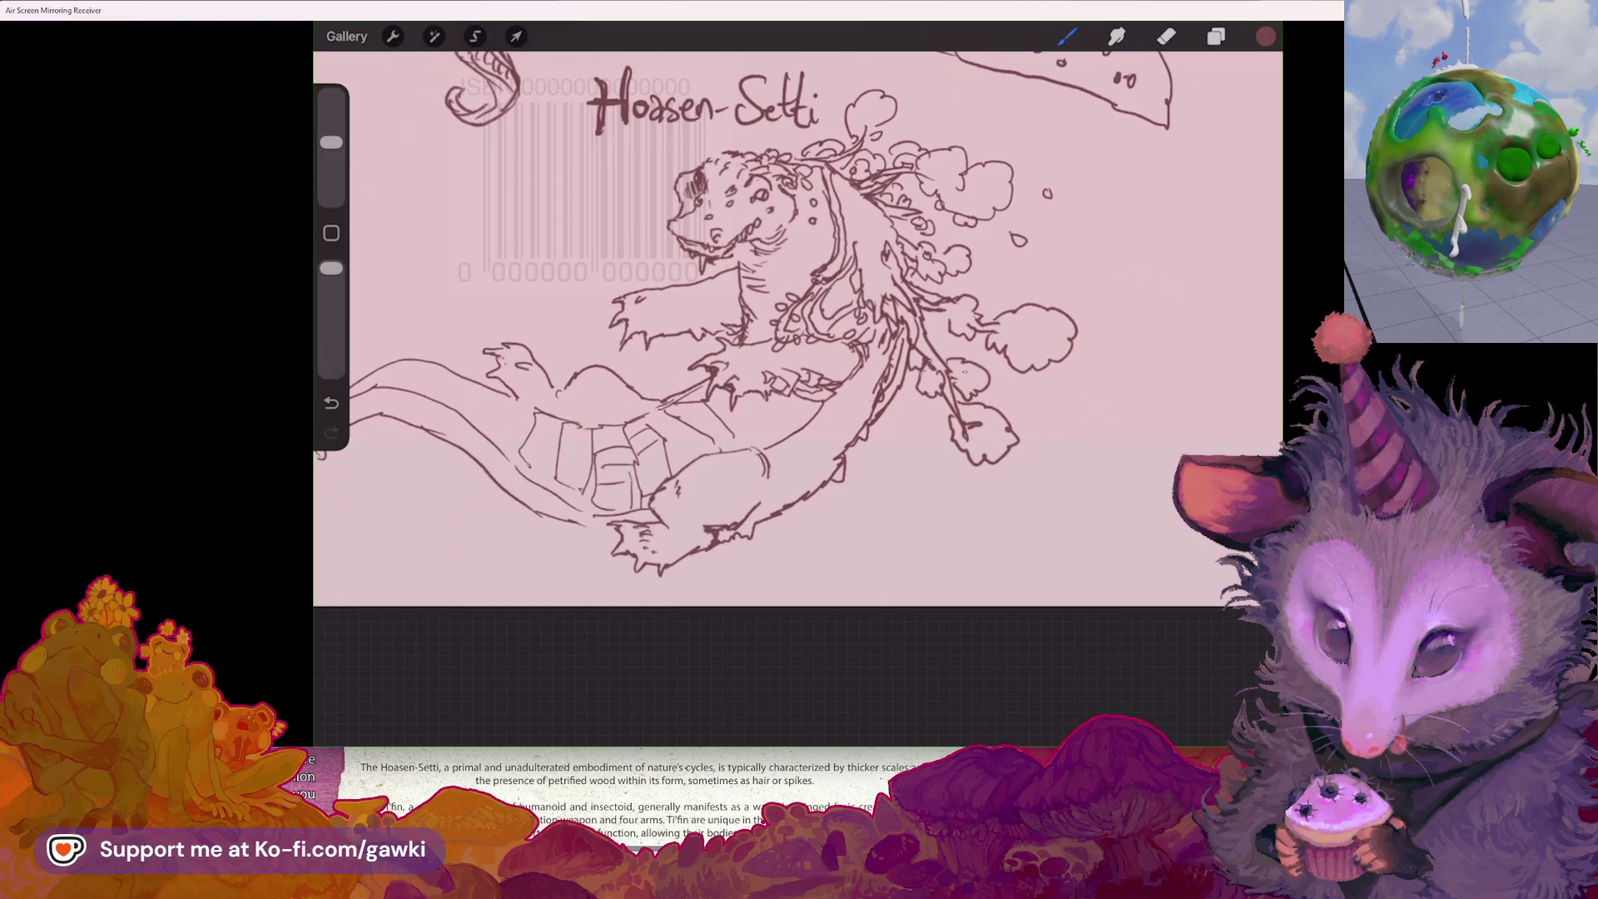
left_click_drag(509, 396, 496, 458)
left_click_drag(506, 404, 530, 423)
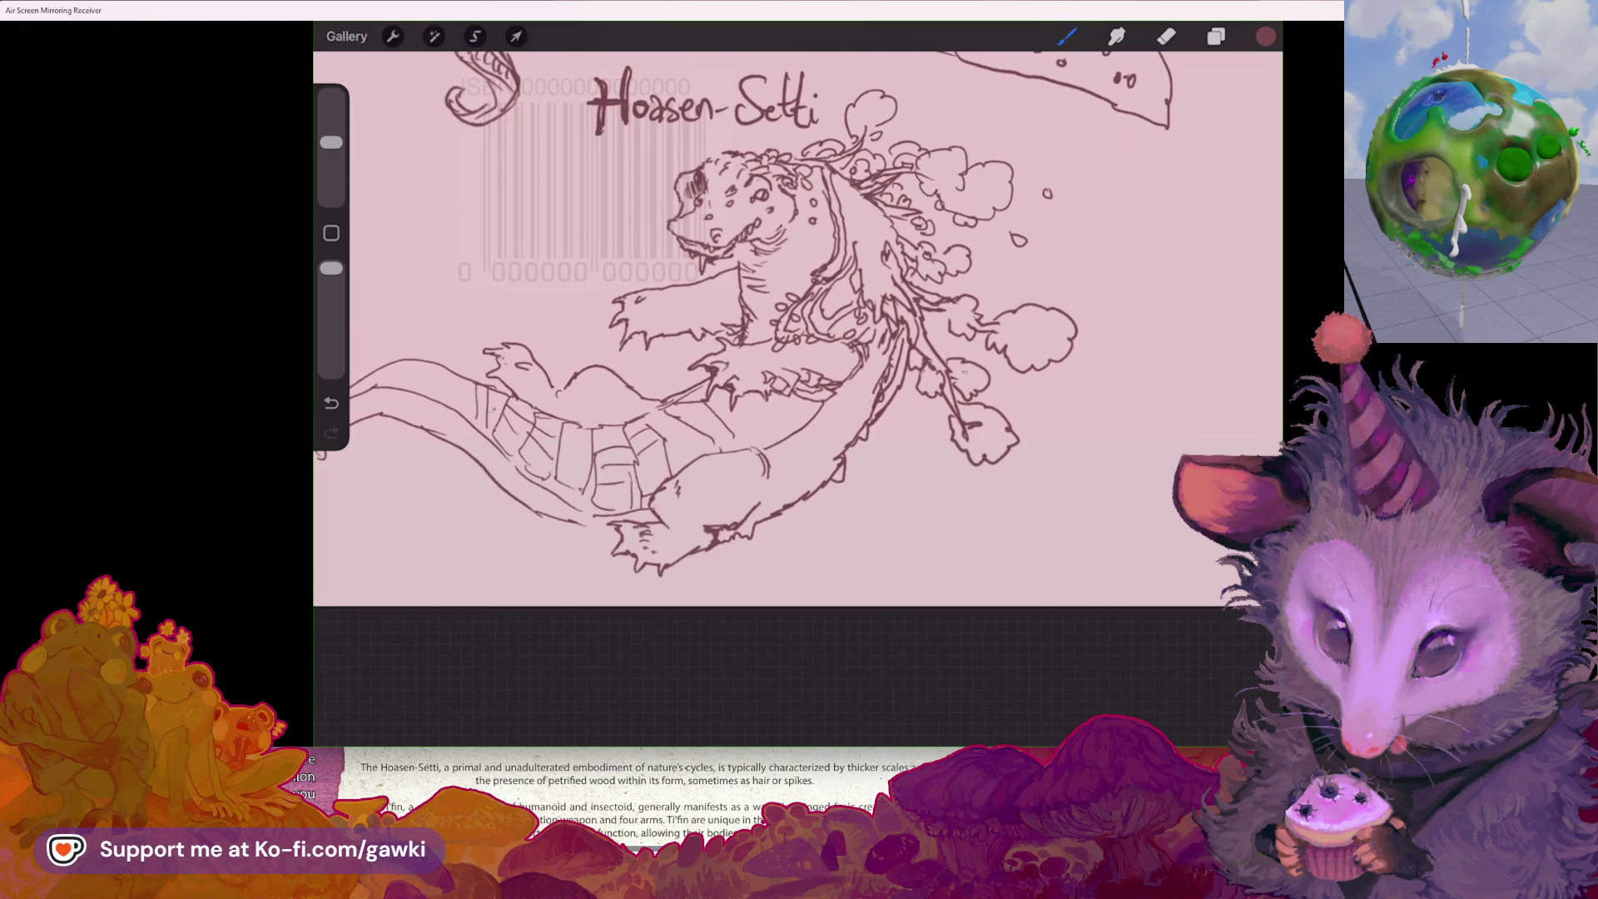
- Continue the scale segment lines further along the tail toward its tip
left_click_drag(476, 373, 451, 381)
mouse_move(452, 376)
left_mouse_down()
mouse_move(454, 402)
mouse_move(423, 387)
left_mouse_up()
left_click_drag(703, 104, 932, 129)
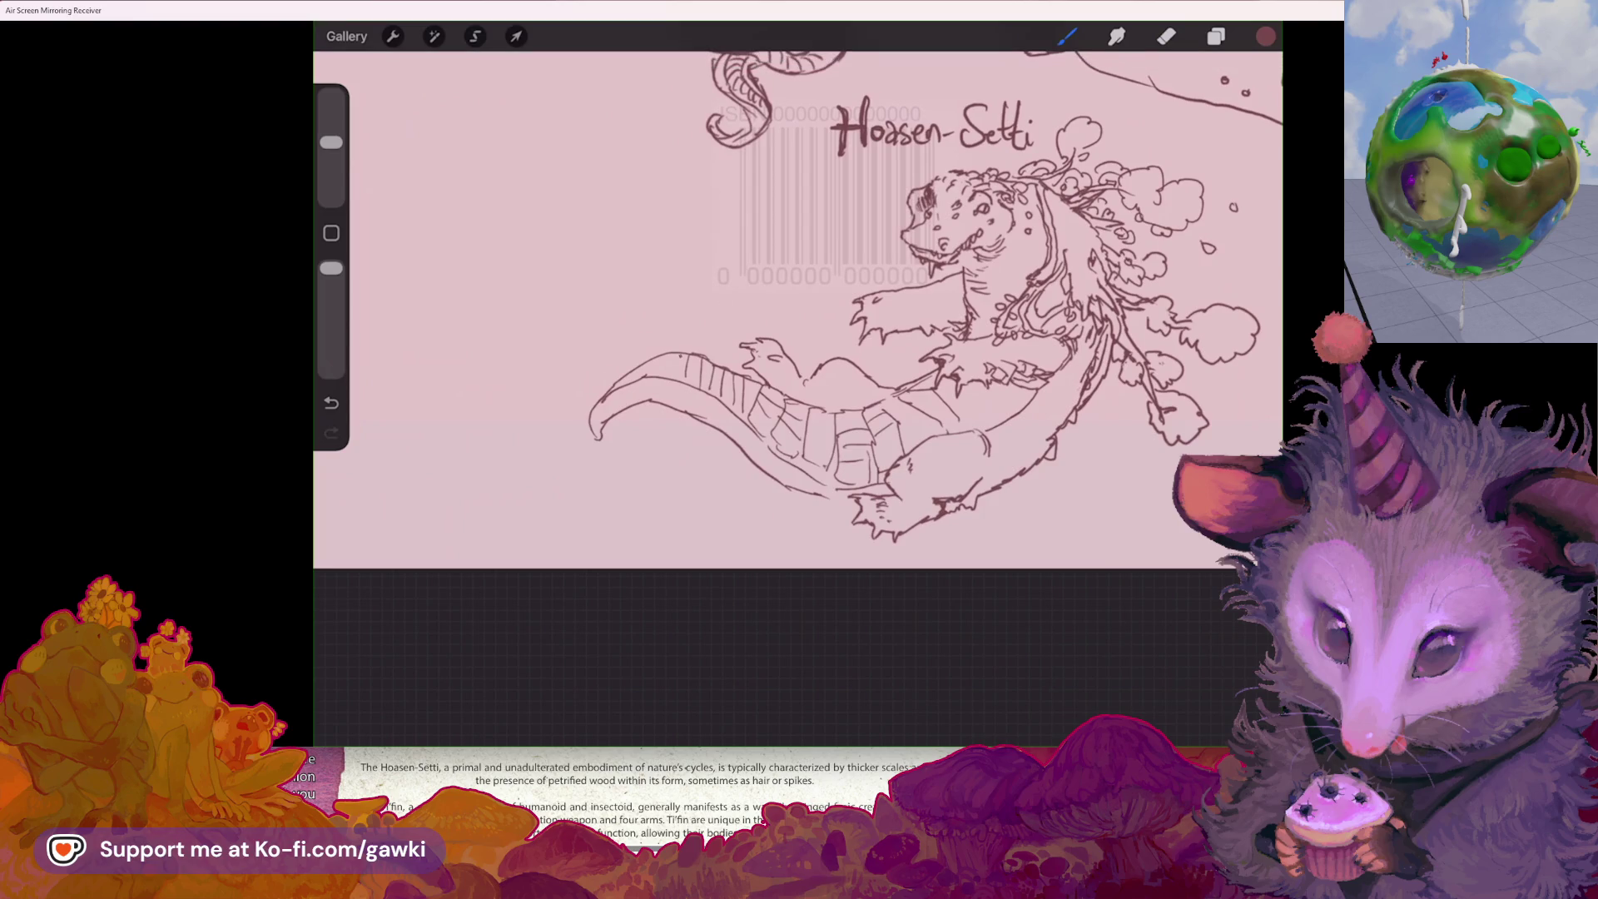
left_click_drag(681, 353, 677, 376)
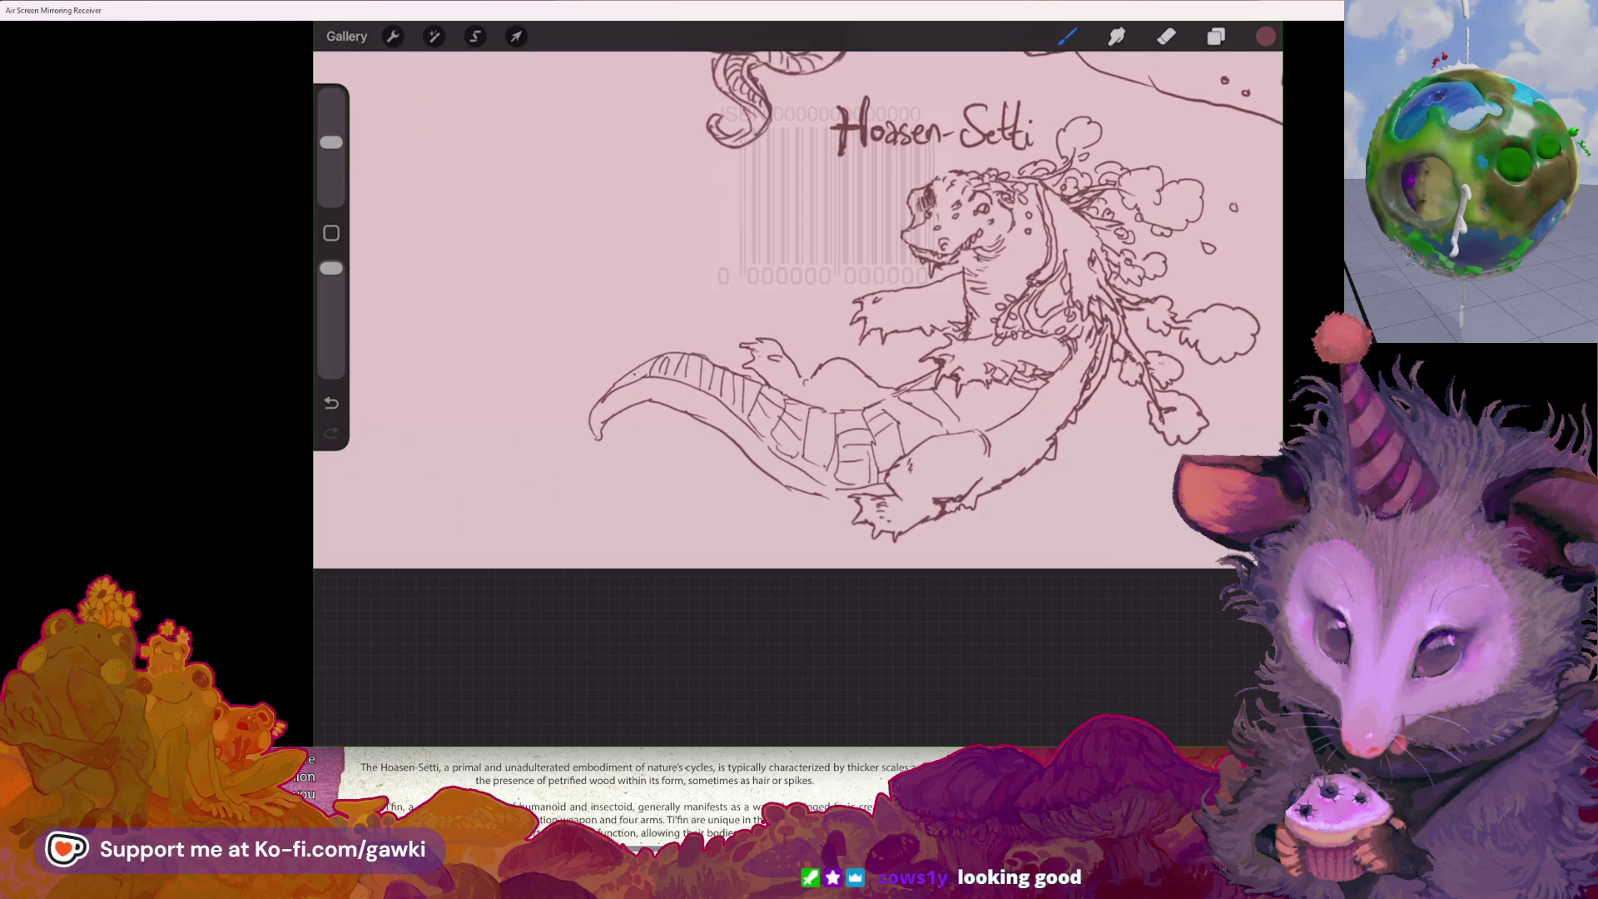
left_click_drag(832, 333, 762, 354)
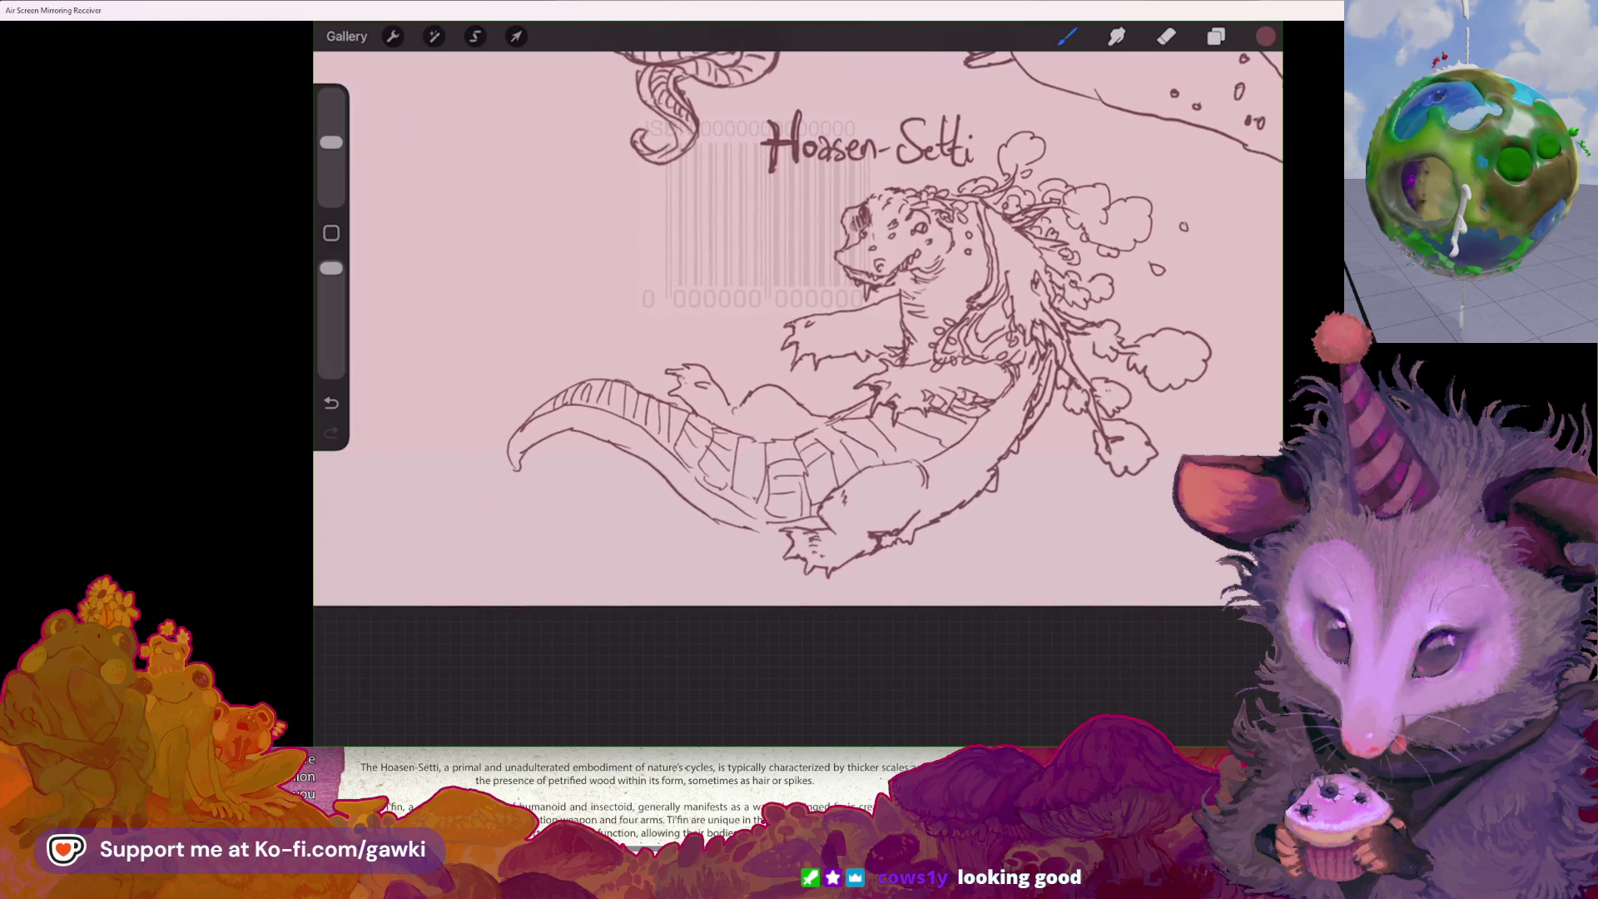
scroll(798, 324, "down", 3)
mouse_move(833, 333)
left_mouse_down()
mouse_move(799, 367)
mouse_move(766, 311)
left_mouse_up()
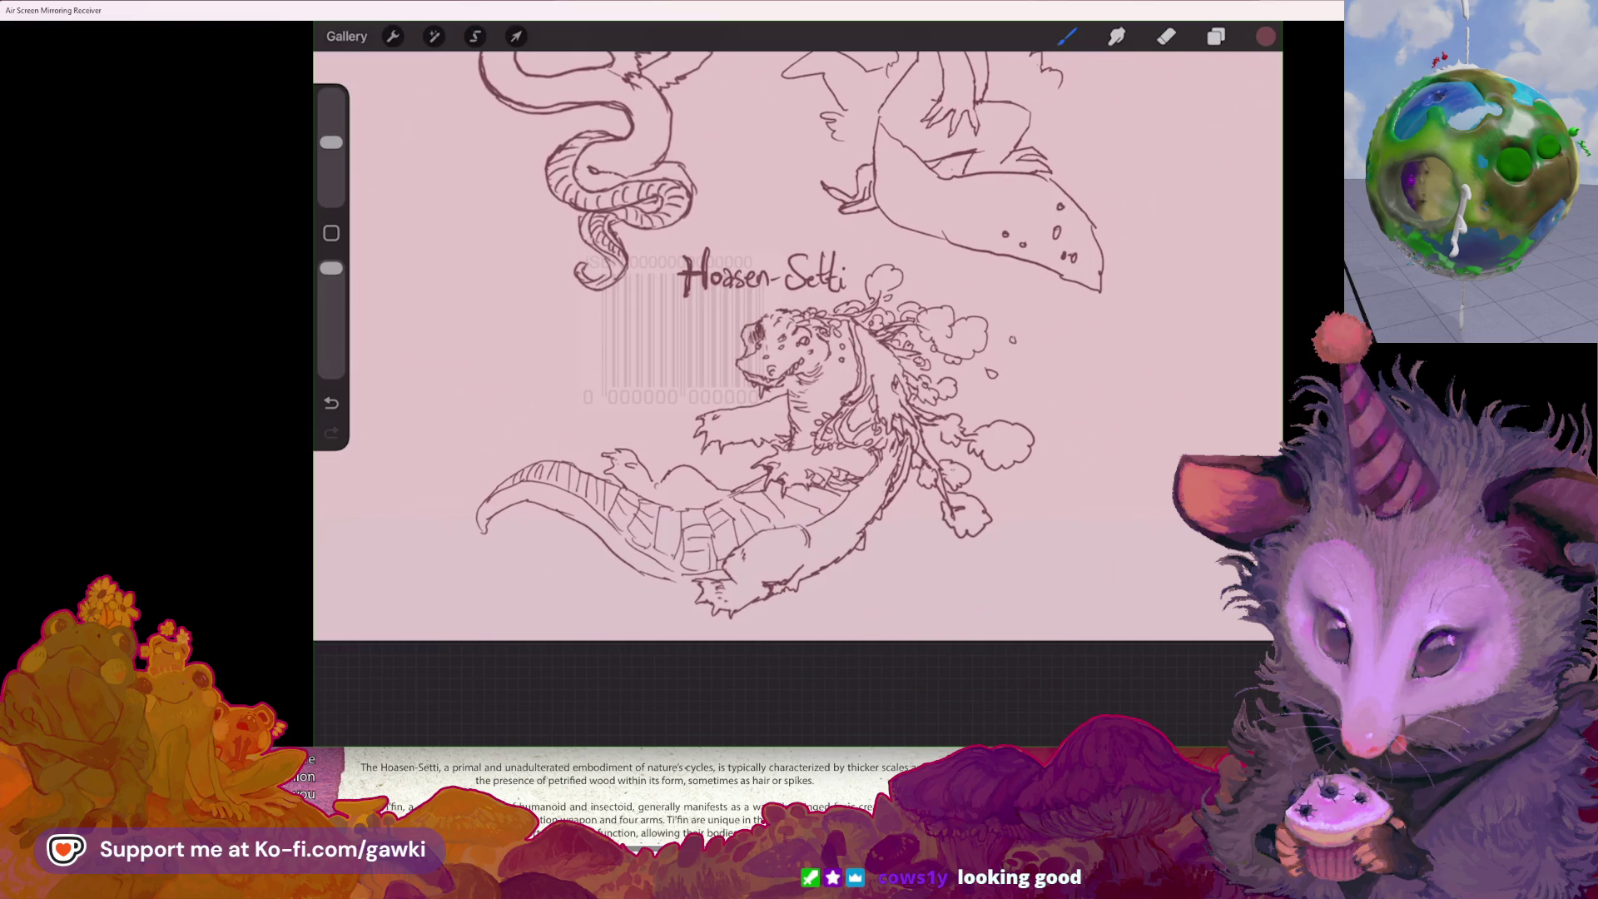
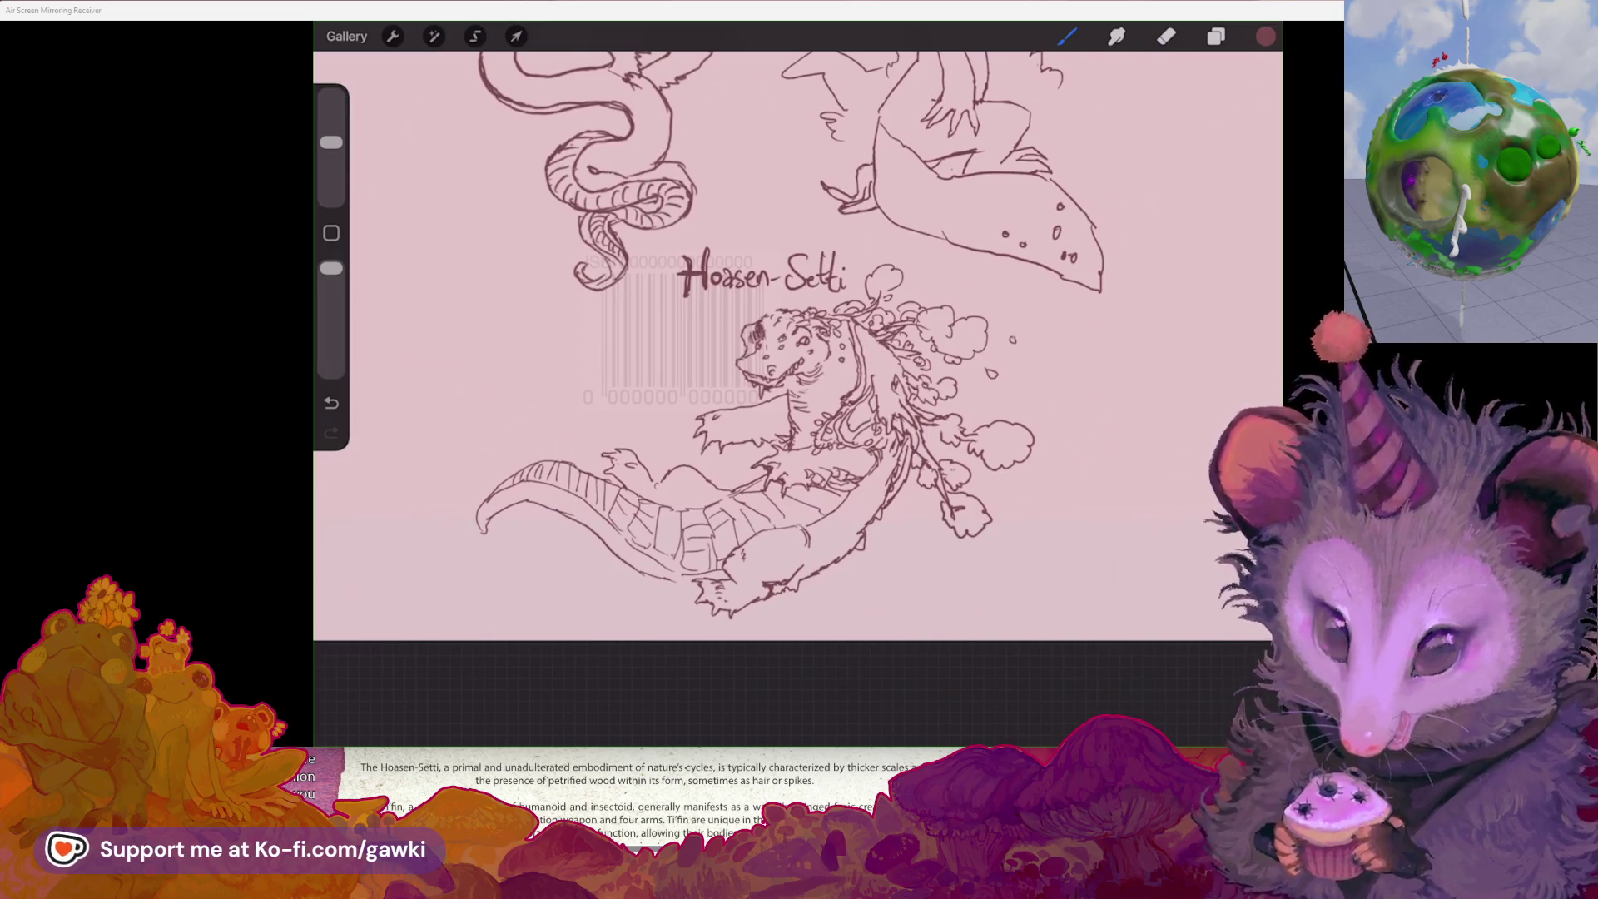
- Bring the browser window showing the Instagram oil-portrait post over the Procreate canvas
mouse_move(1340, 209)
left_mouse_down()
mouse_move(961, 212)
mouse_move(1227, 128)
mouse_move(943, 165)
mouse_move(1074, 198)
left_mouse_up()
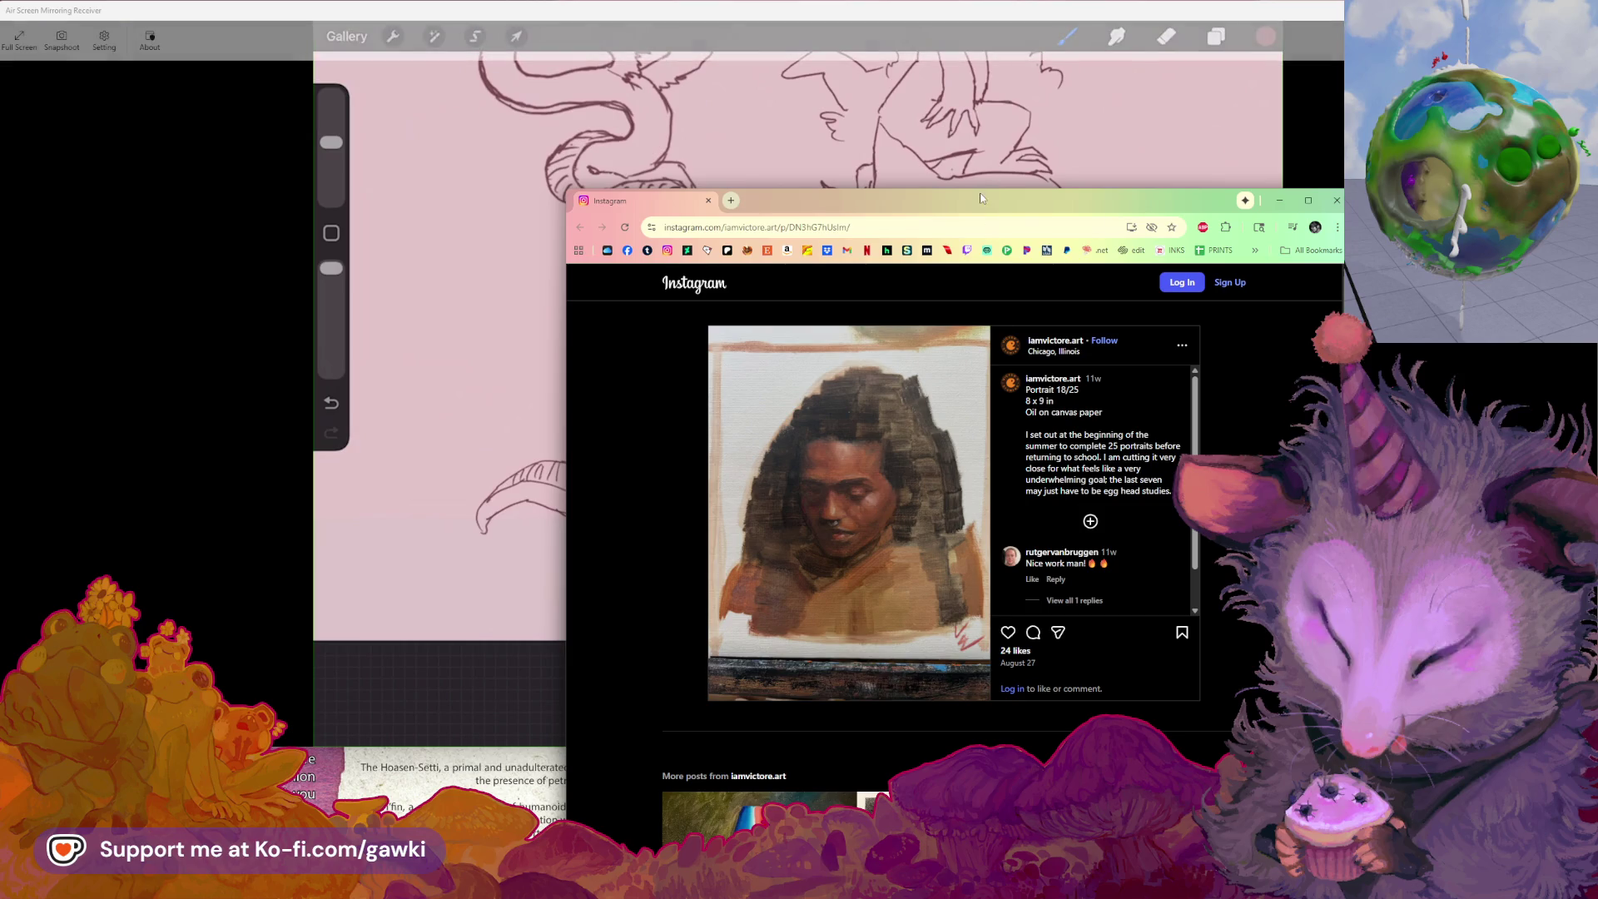
- Reposition the Instagram post window, then move it up and right so the sketch shows again
mouse_move(980, 198)
left_mouse_down()
mouse_move(1055, 196)
mouse_move(870, 281)
mouse_move(898, 260)
left_mouse_up()
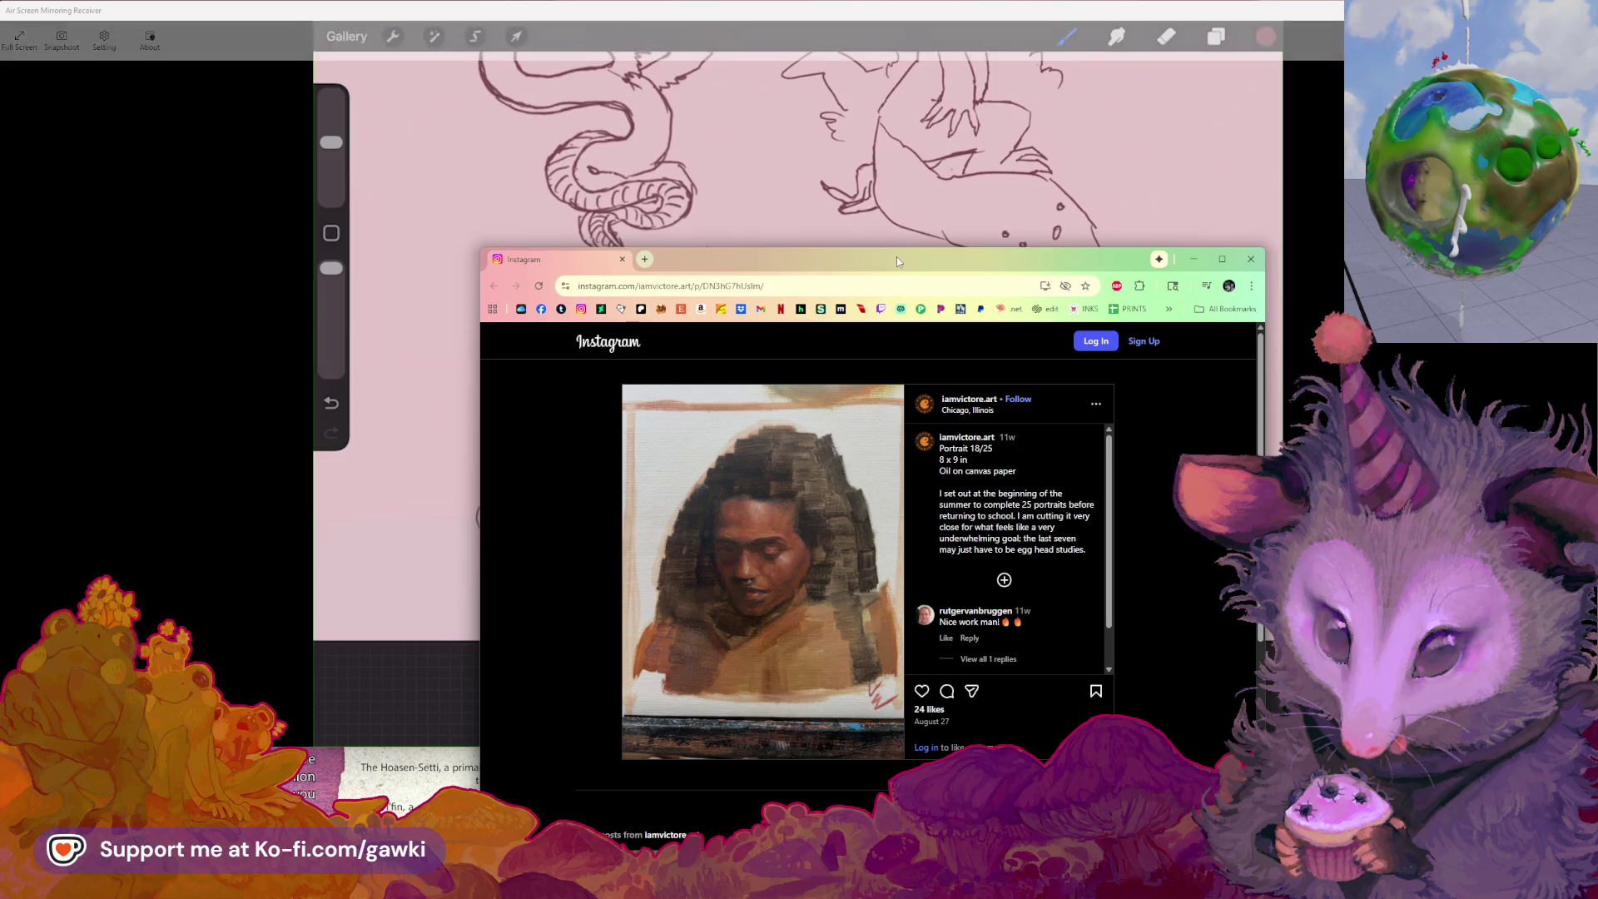
left_click_drag(898, 260, 1342, 200)
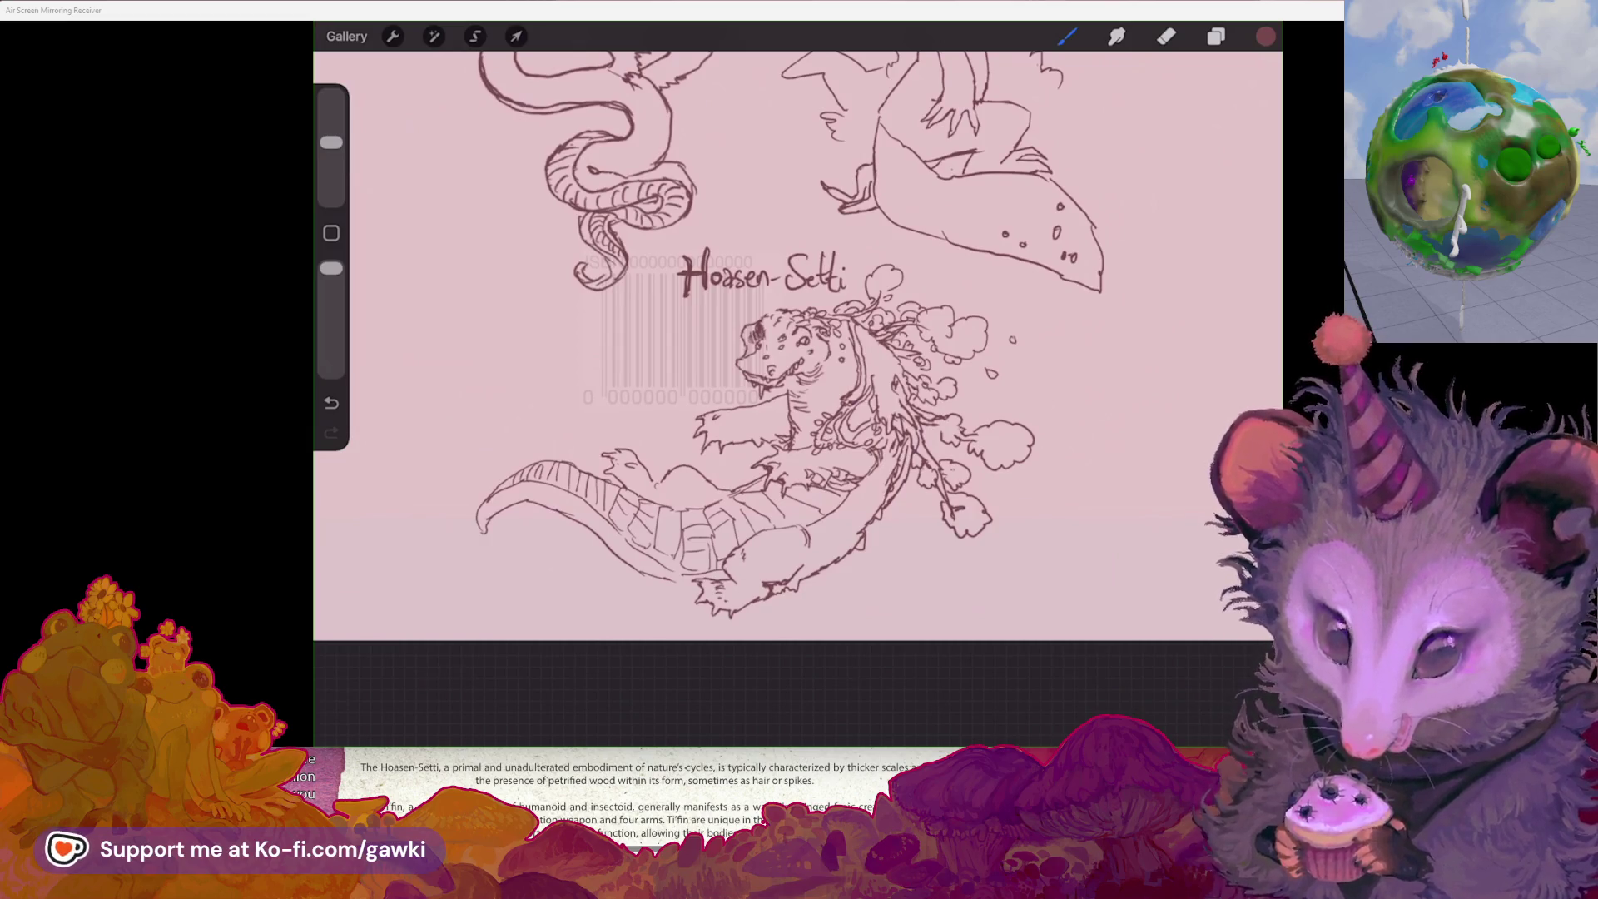
- Undo the small stroke near the creature's head and redraw the mark there
scroll(716, 350, "up", 5)
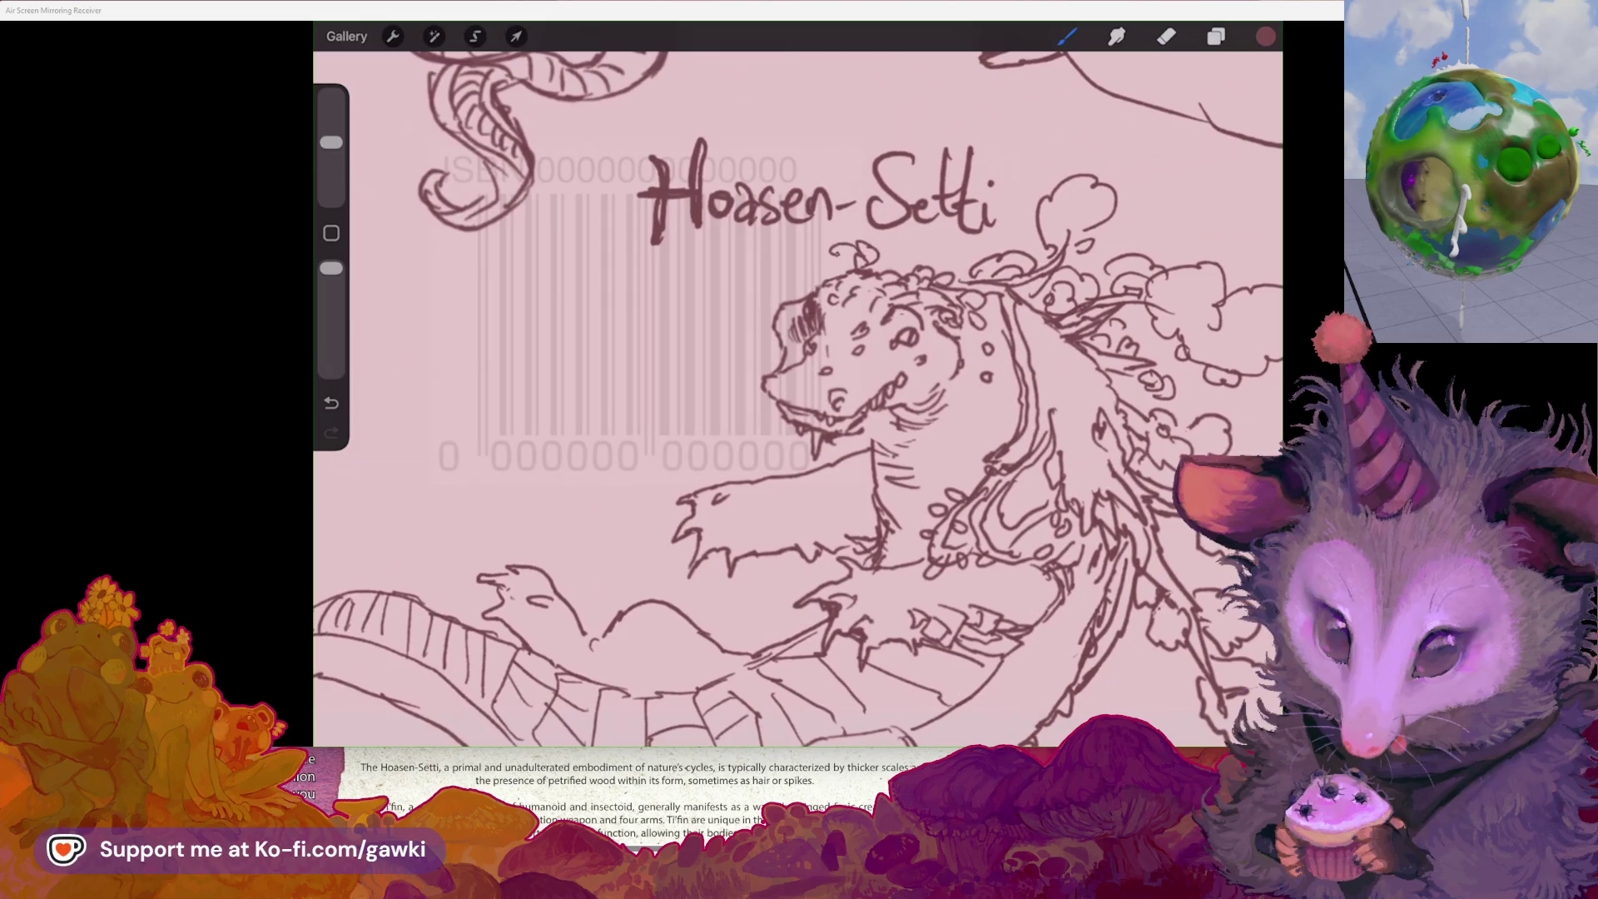
key("ctrl+z")
left_click_drag(856, 241, 861, 246)
- Add a short line and two small spots on the creature's arm
scroll(797, 399, "down", 5)
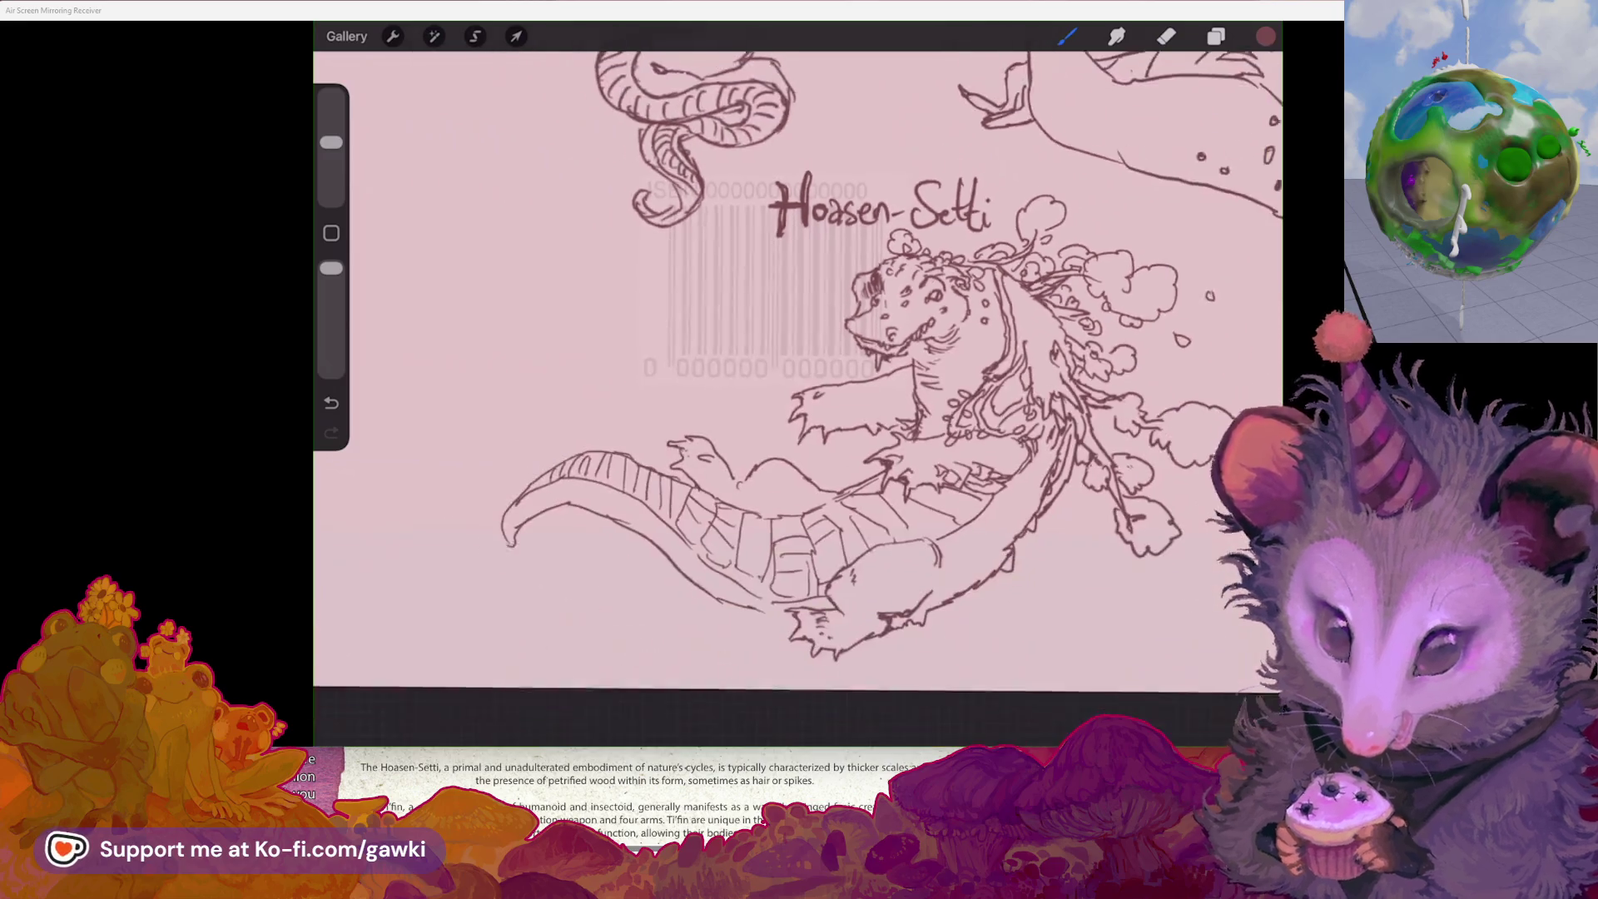
scroll(799, 400, "up", 2)
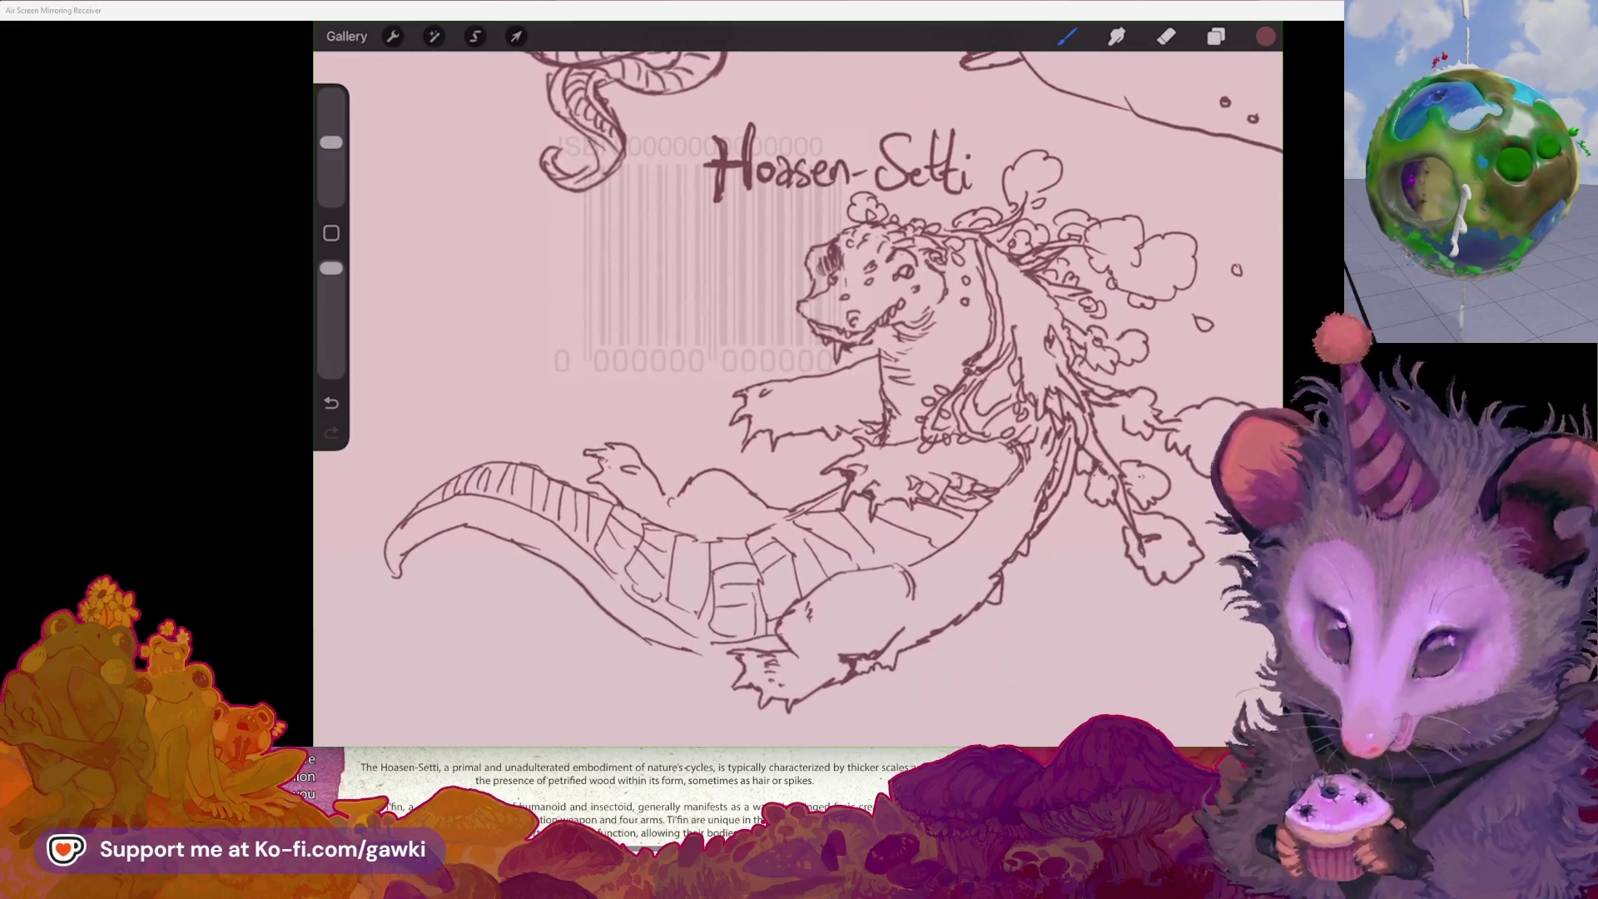
left_click_drag(874, 365, 805, 380)
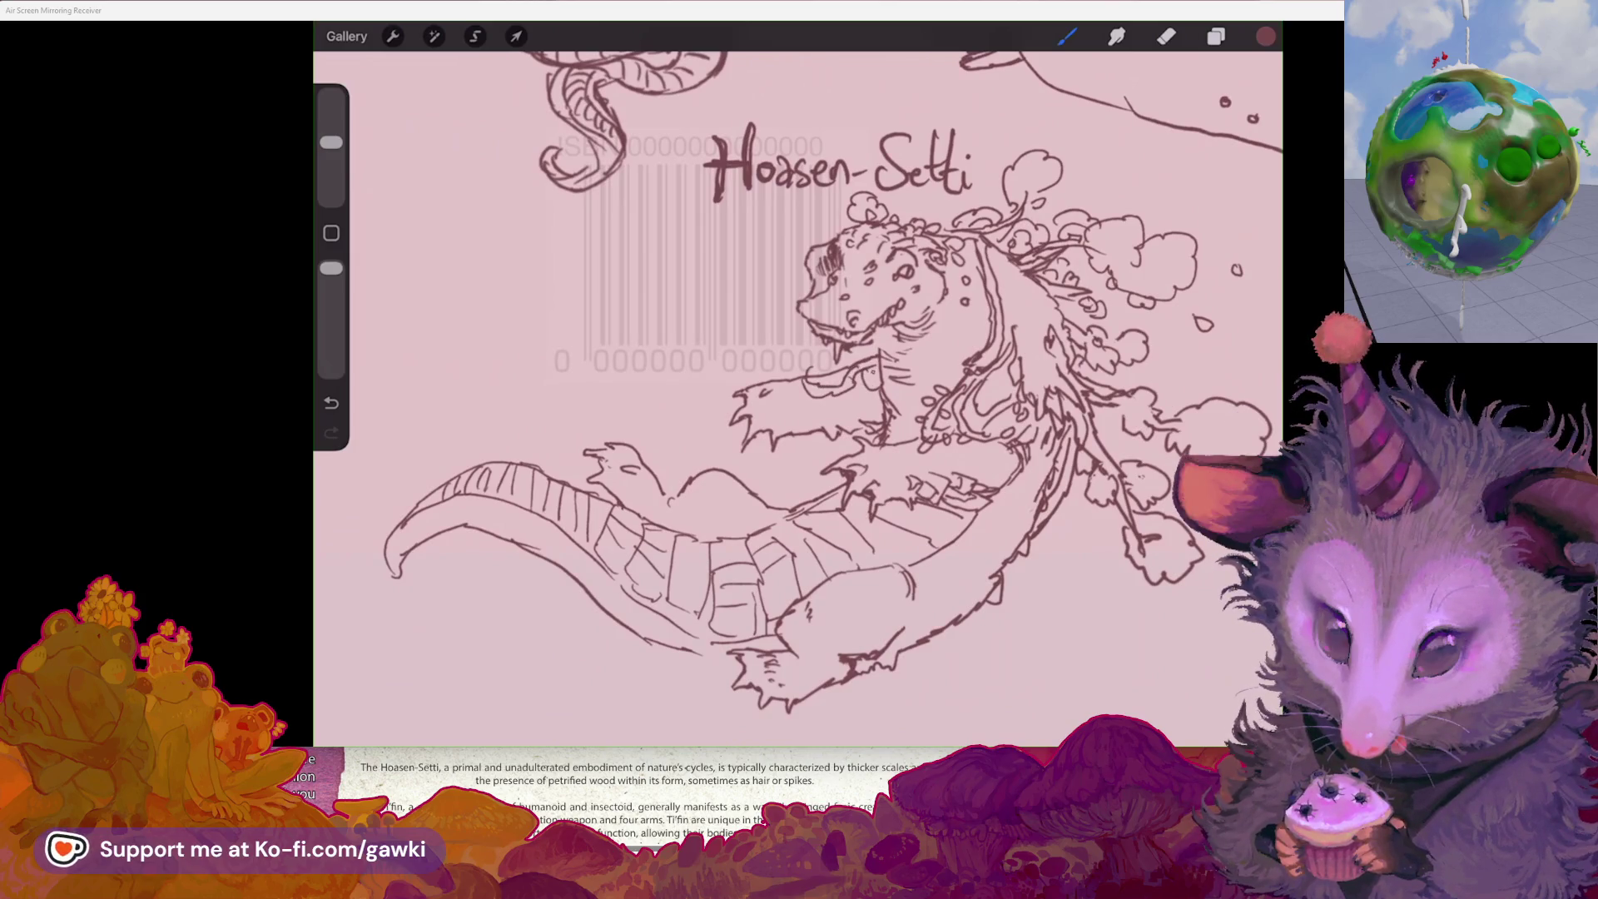
scroll(798, 399, "down", 2)
scroll(799, 341, "up", 2)
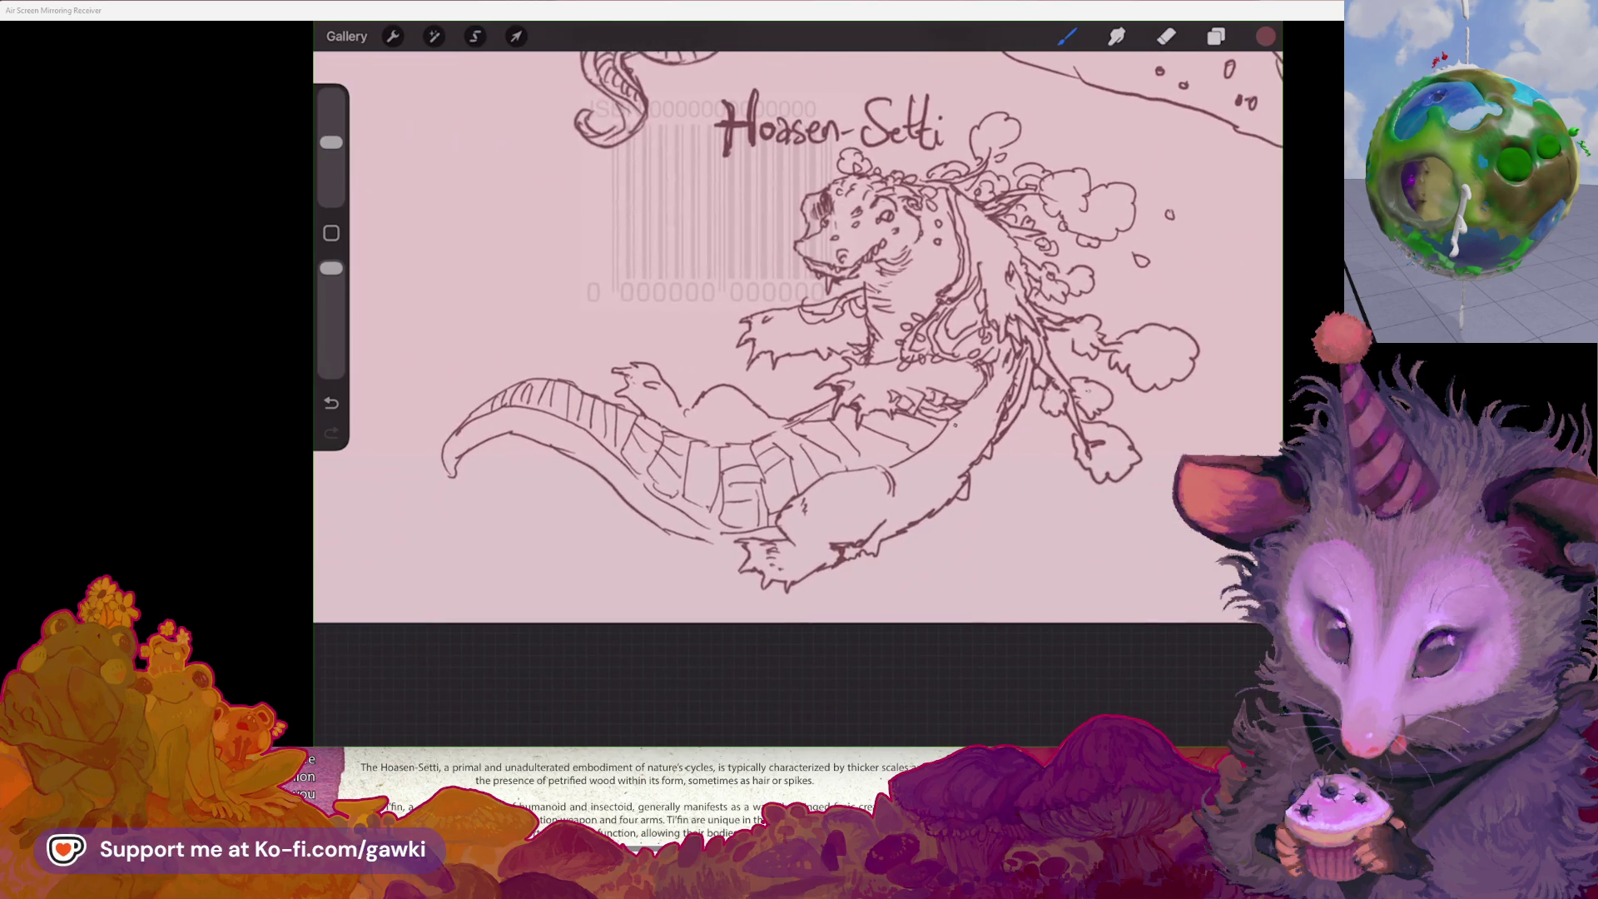
scroll(861, 323, "left", 2)
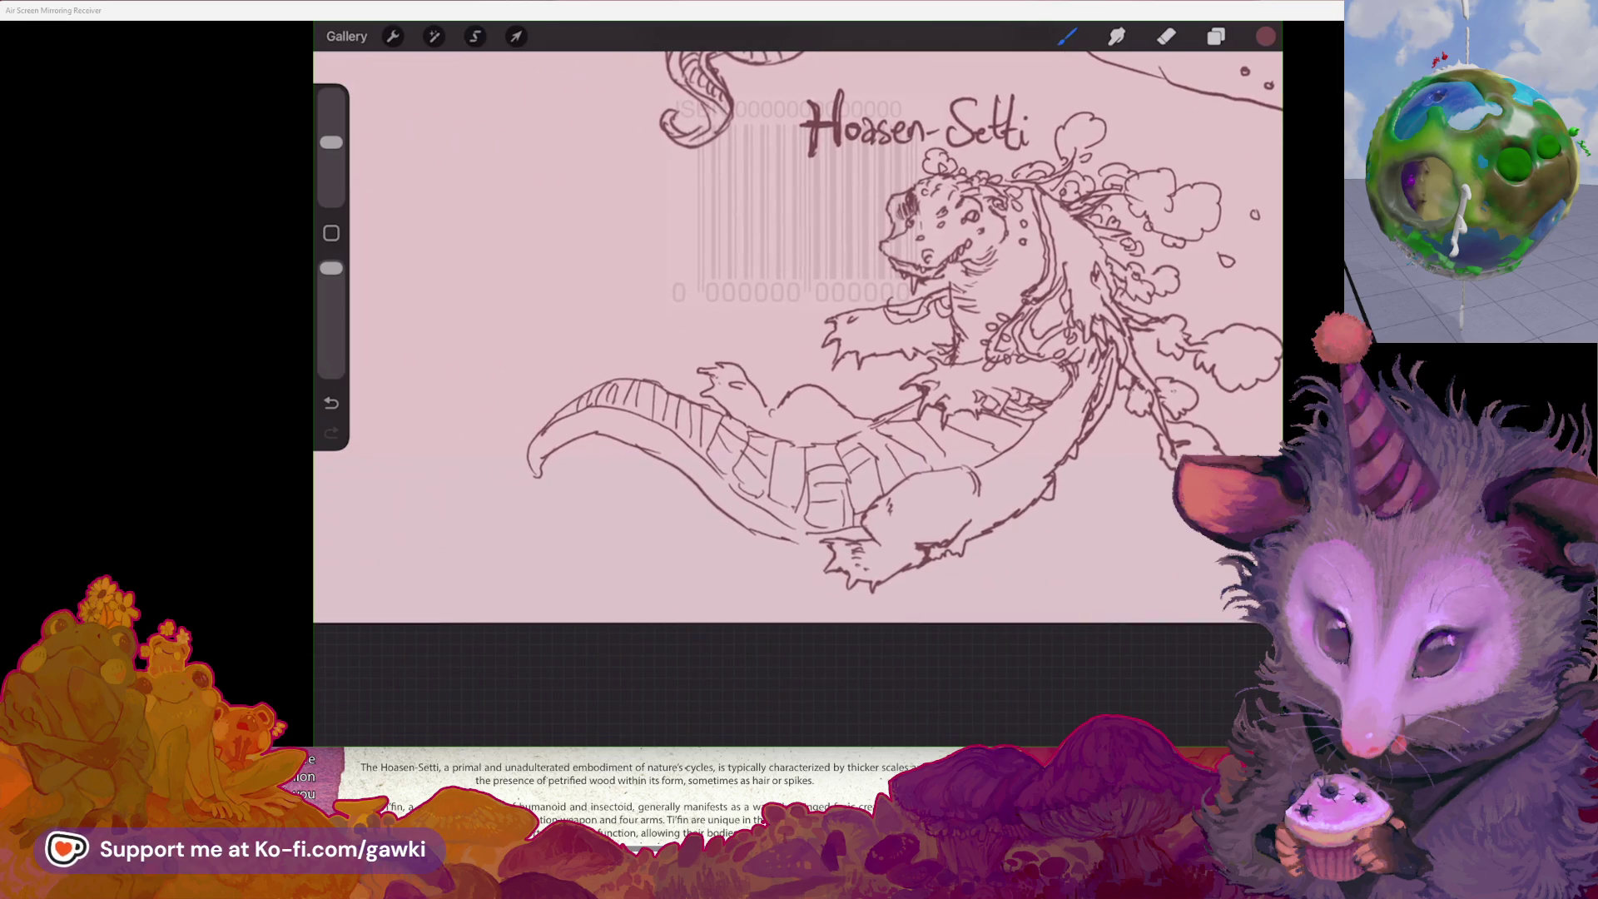
left_click_drag(810, 385, 843, 422)
- Add small detail strokes to the creature's body and tail
scroll(797, 338, "down", 2)
scroll(798, 325, "up", 2)
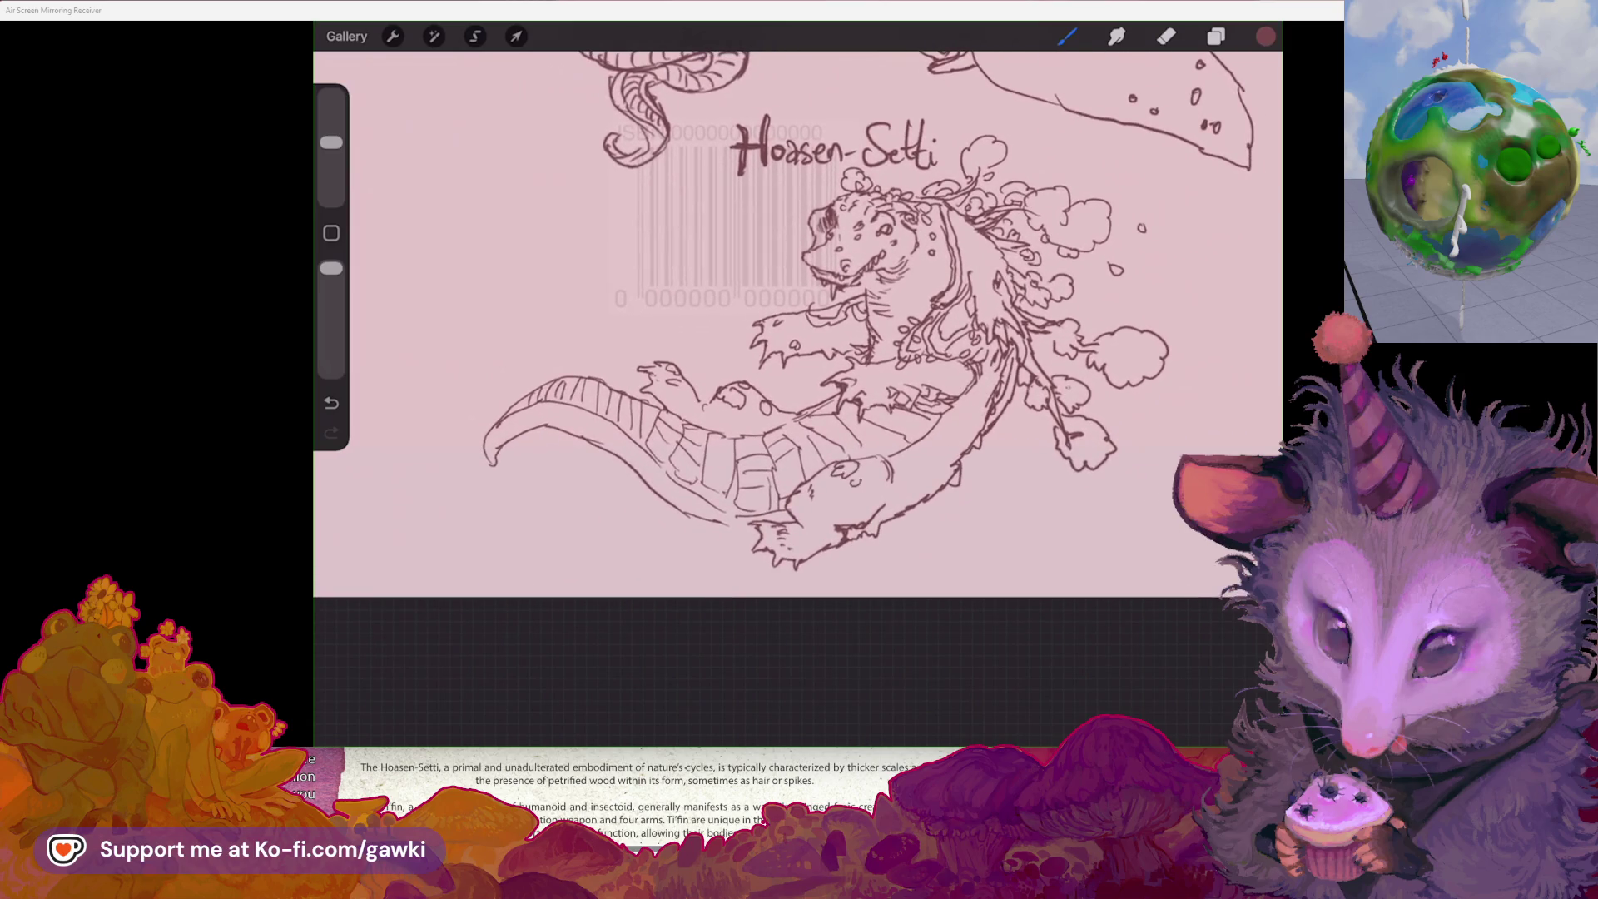
left_click_drag(846, 497, 839, 504)
left_click_drag(930, 464, 931, 493)
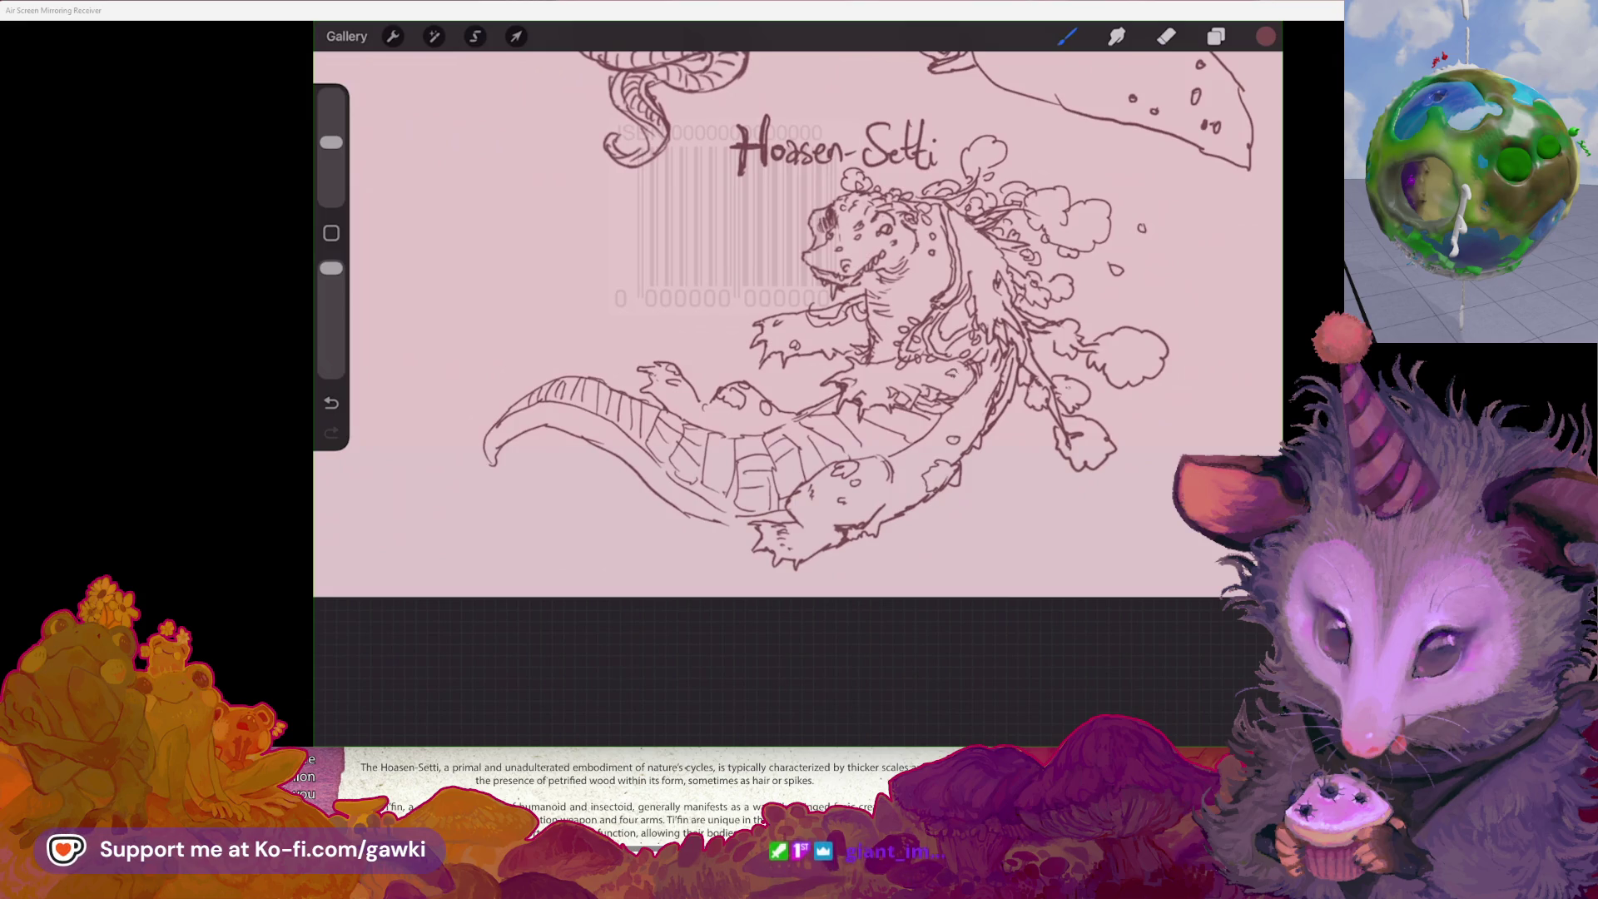
- Erase part of the neck lines and redraw them with dark strokes
key("e")
scroll(798, 375, "up", 3)
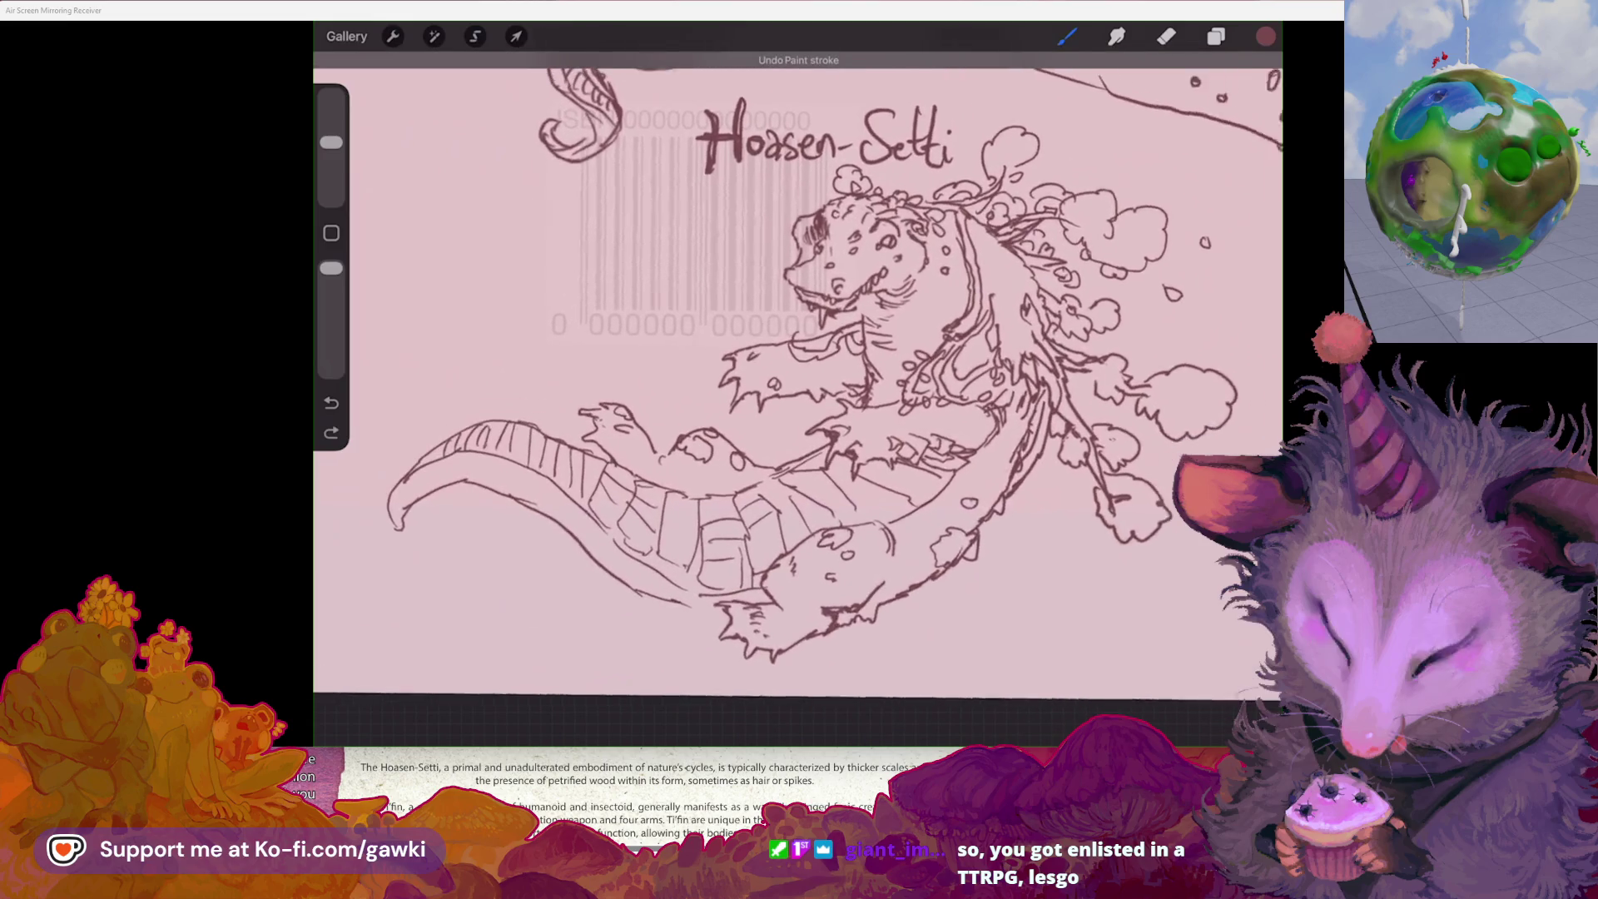
left_click_drag(847, 323, 859, 341)
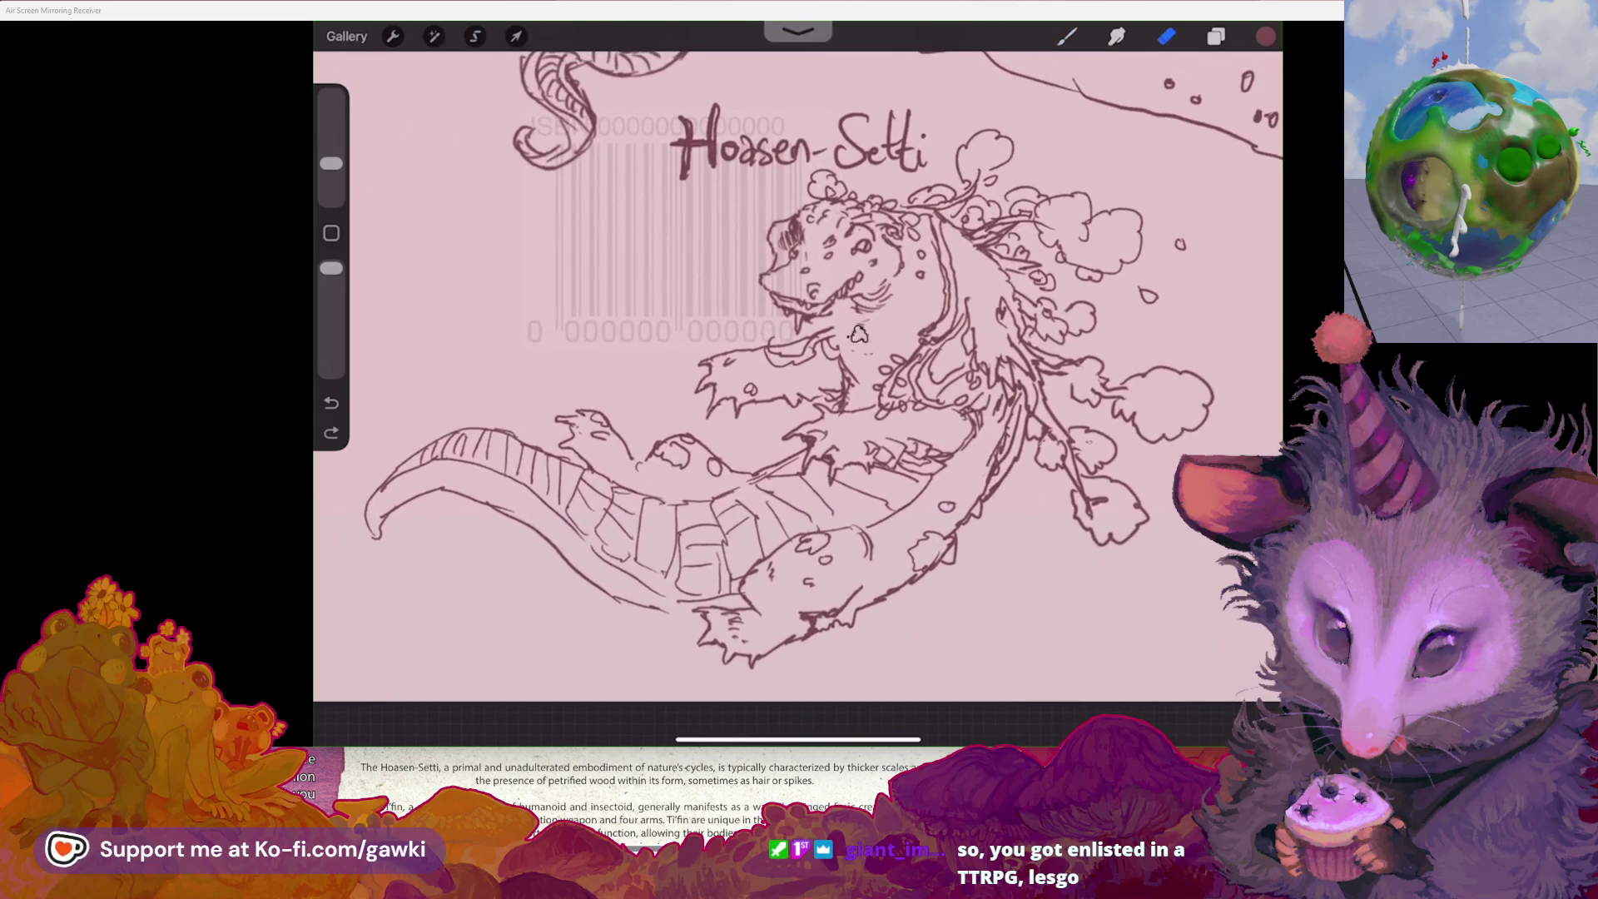
key("b")
left_click_drag(849, 295, 842, 356)
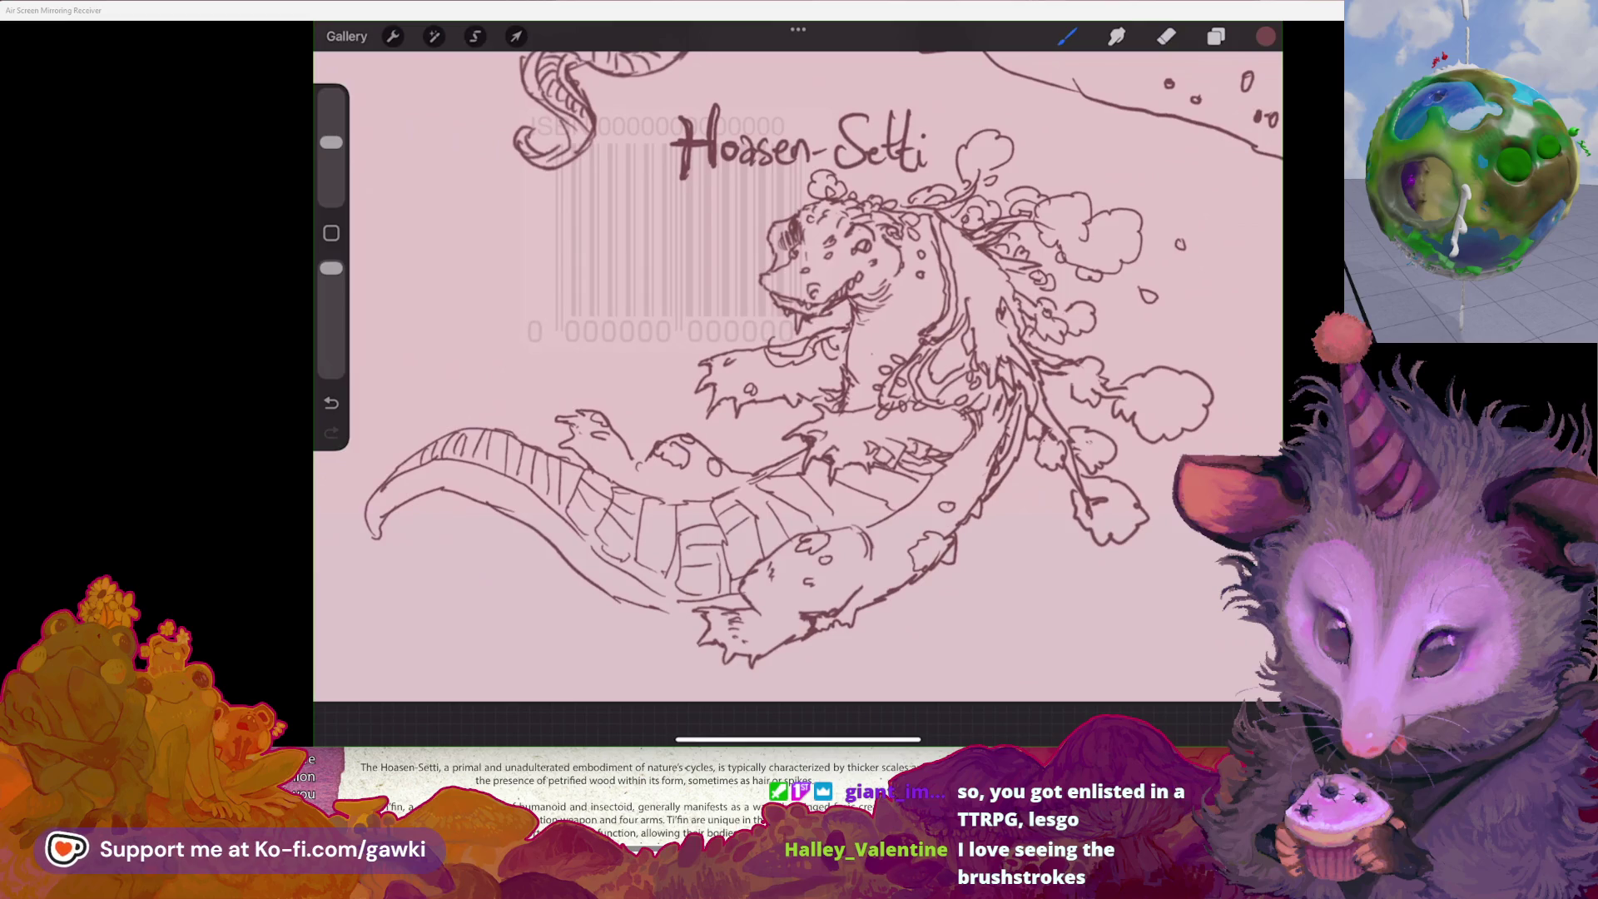
- Undo the last drawn stroke, the dark line on the creature's neck
scroll(798, 374, "down", 2)
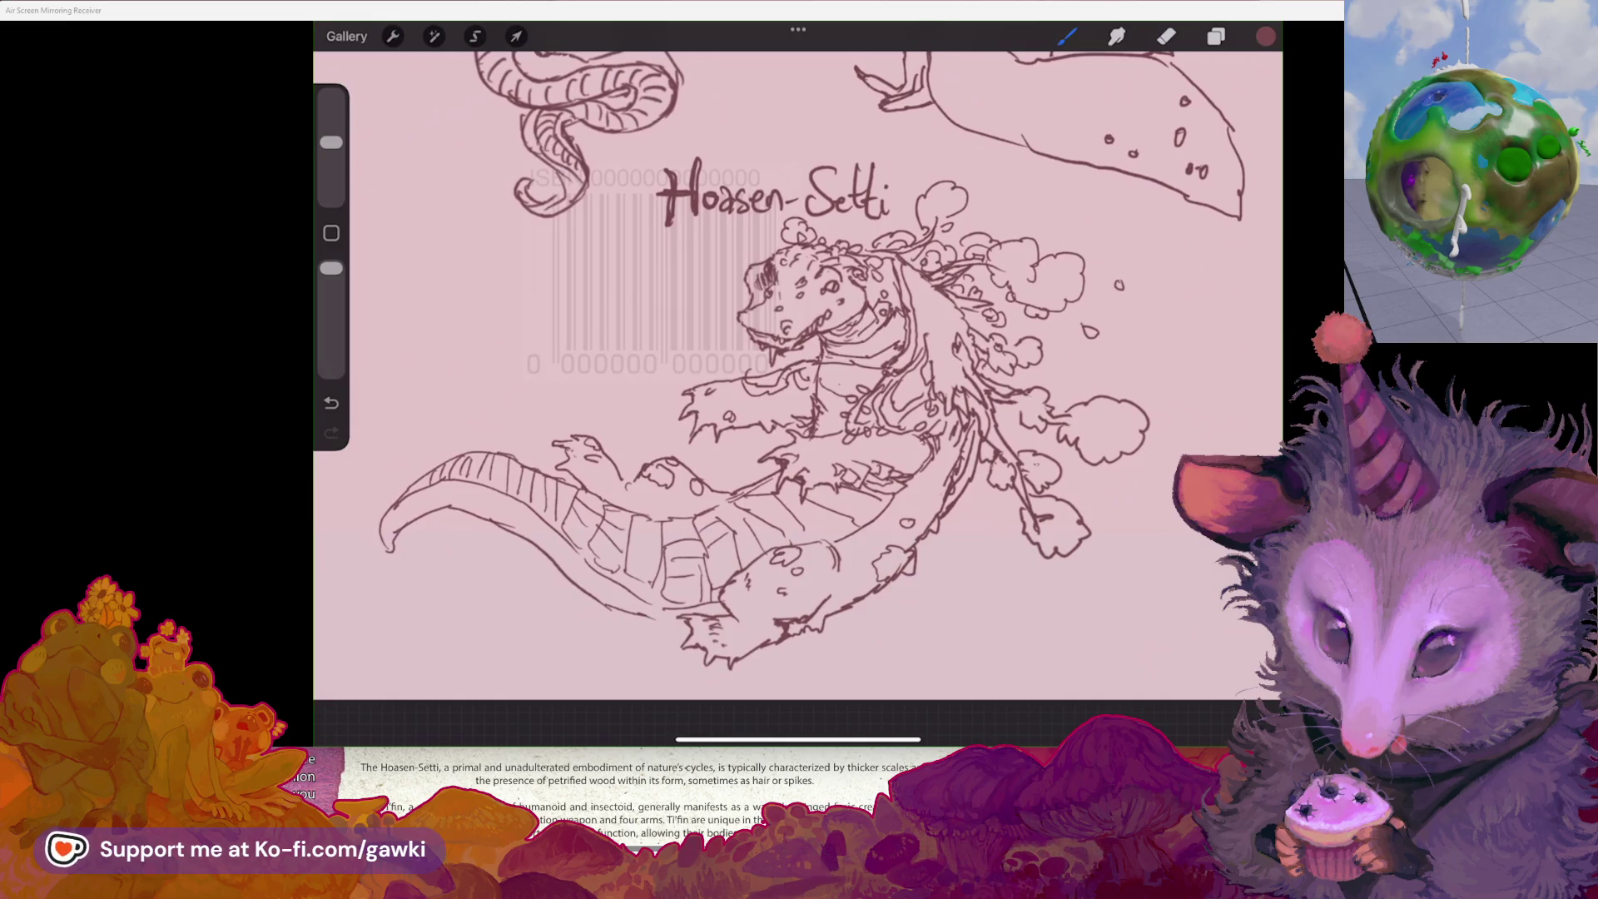
scroll(798, 374, "down", 3)
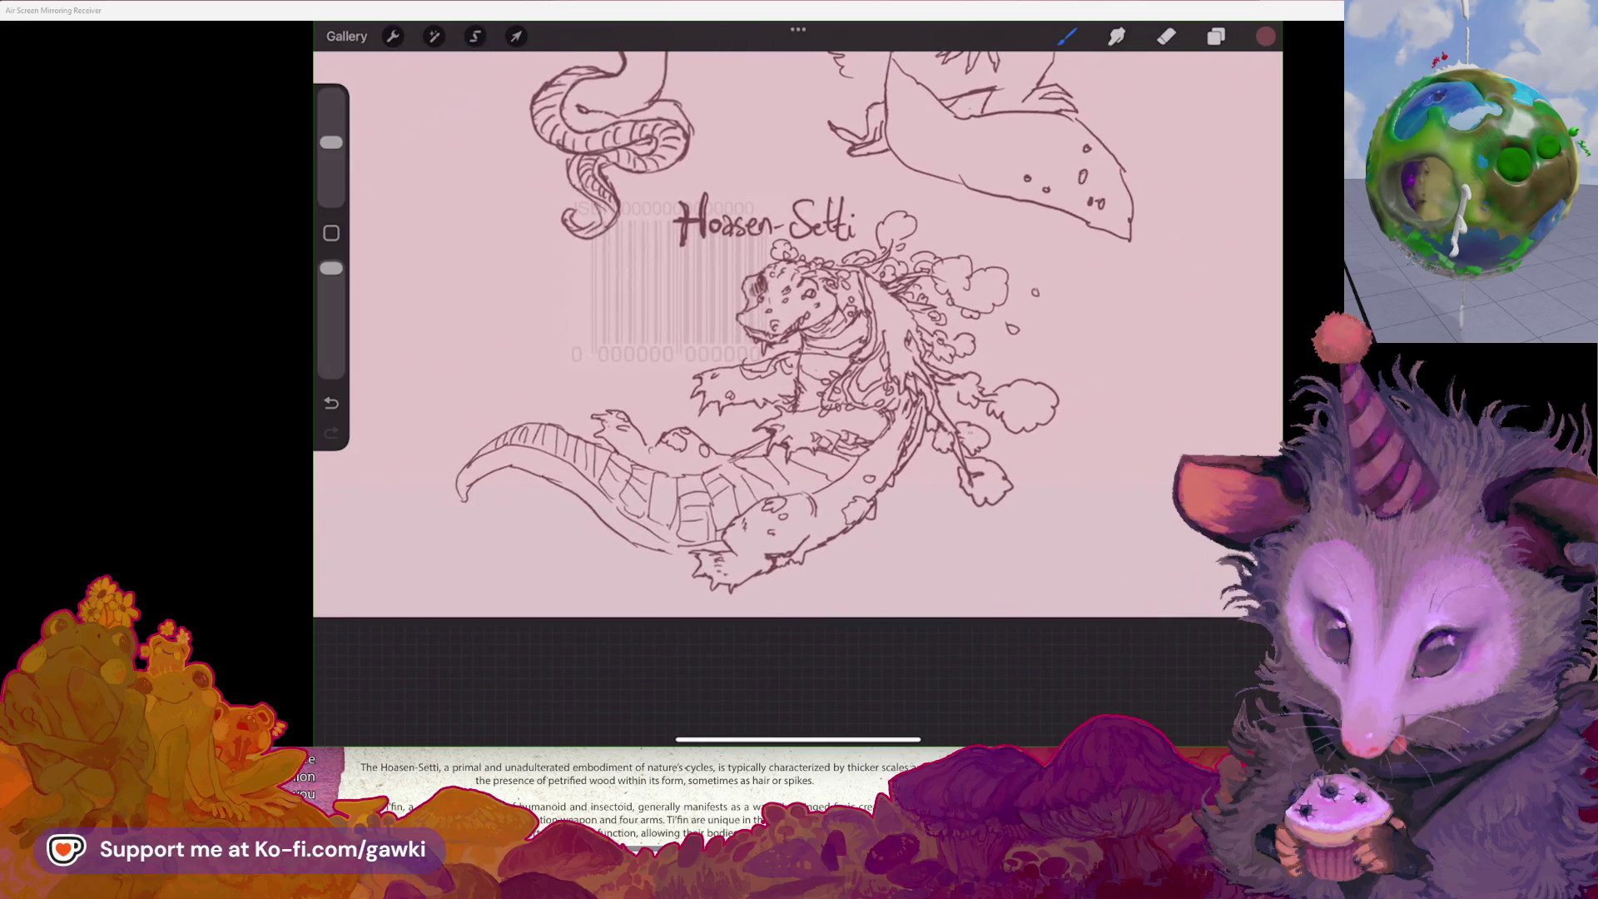
scroll(750, 388, "up", 1)
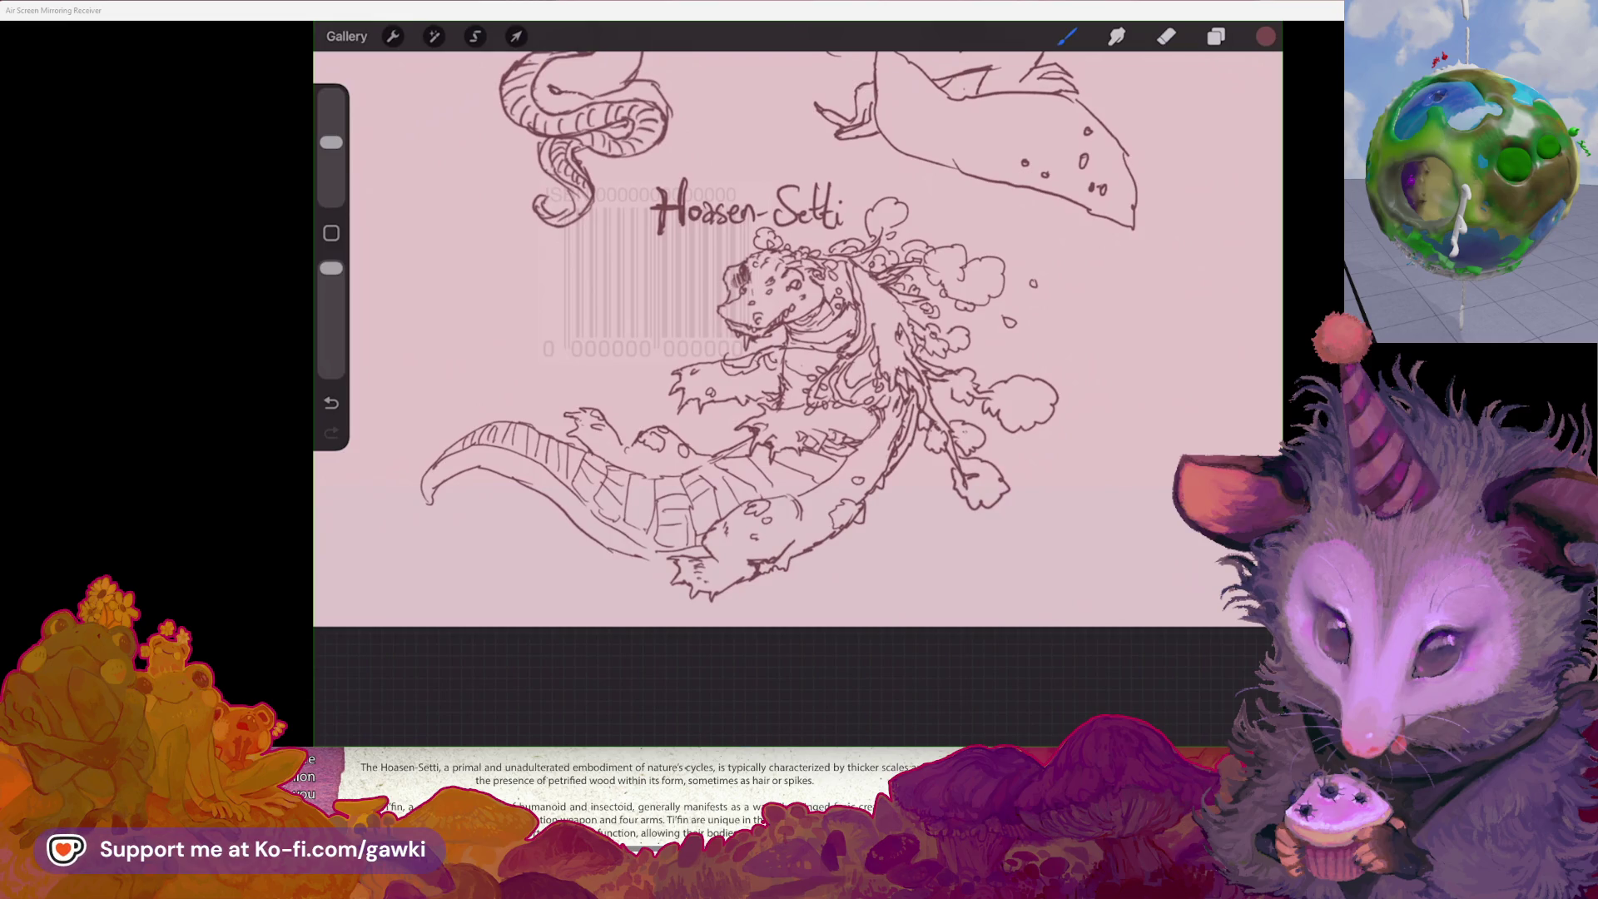
scroll(593, 309, "up", 3)
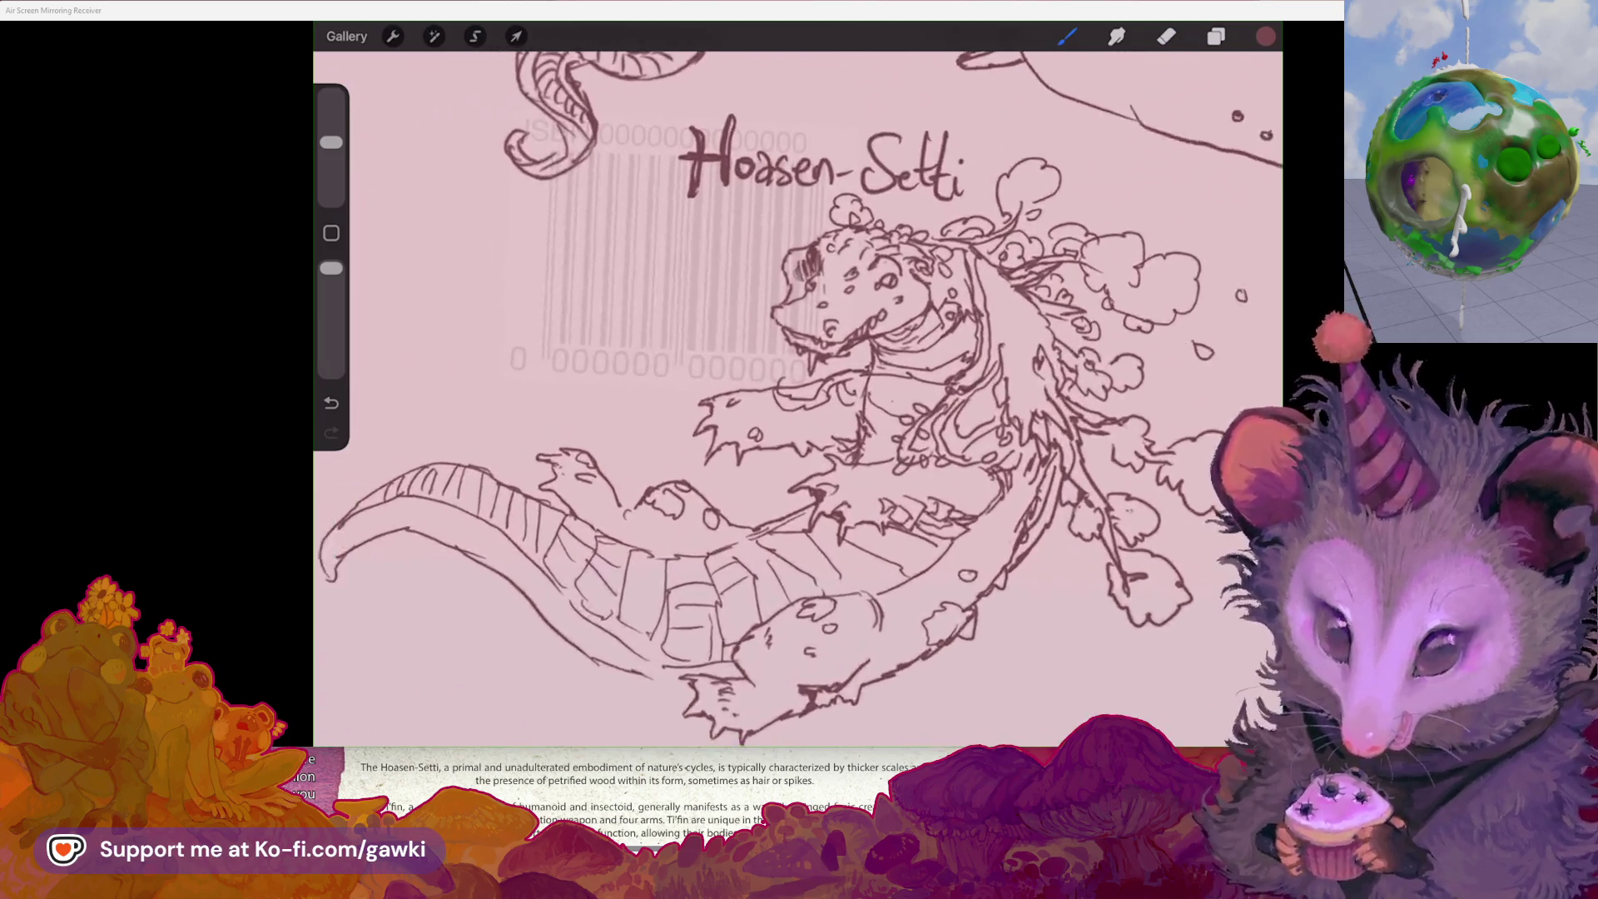
scroll(791, 400, "up", 2)
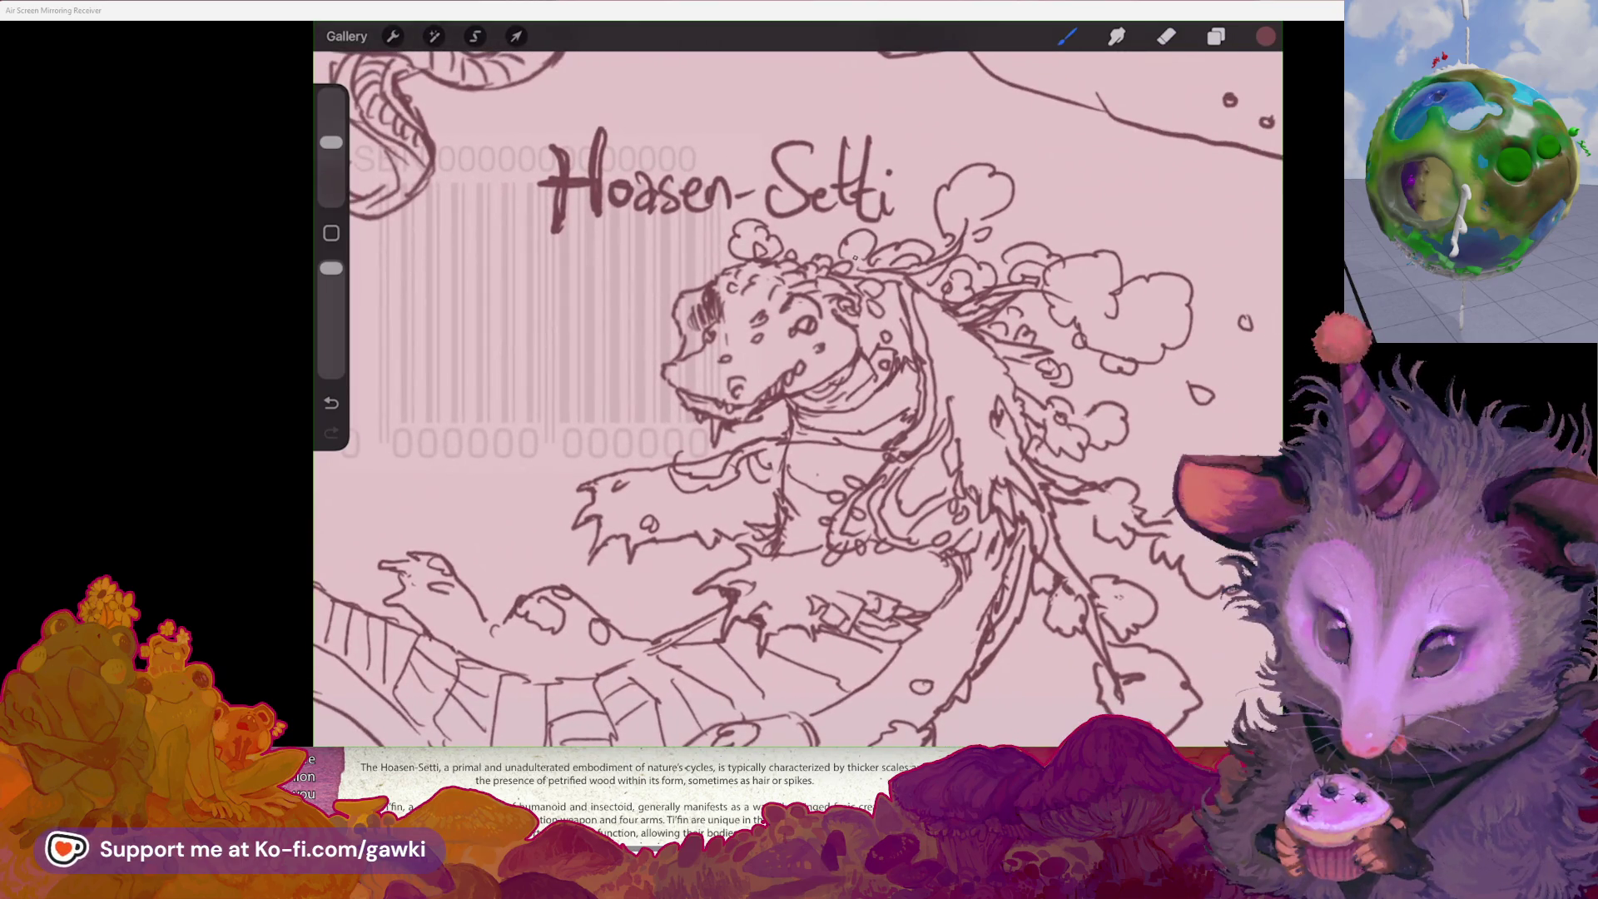
key("ctrl+z")
scroll(791, 399, "down", 2)
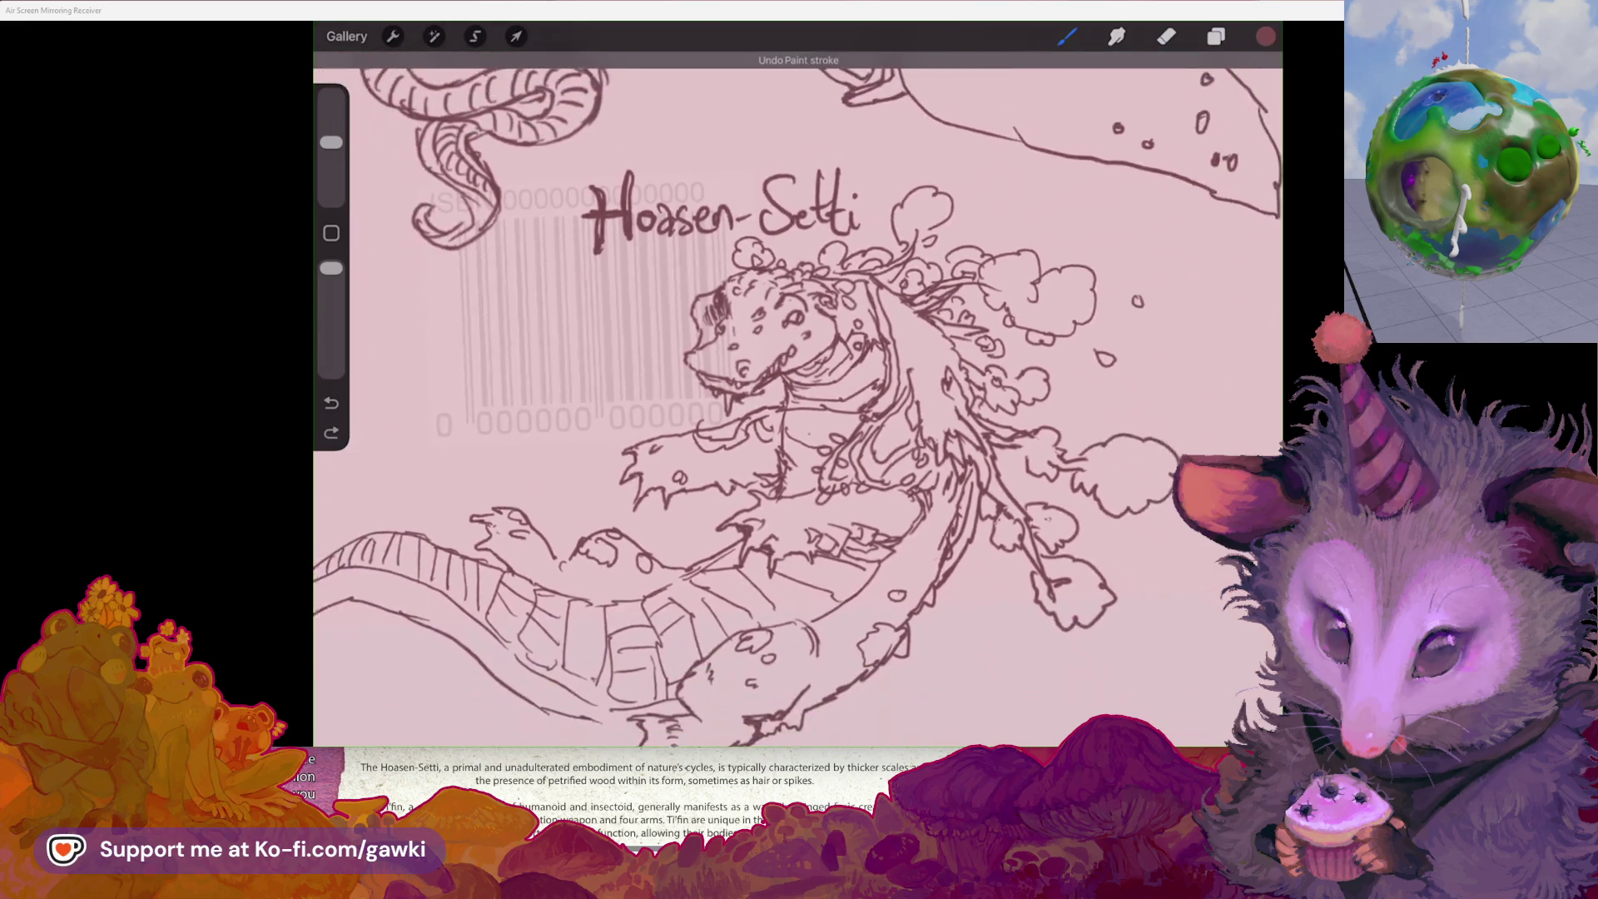
scroll(798, 400, "down", 5)
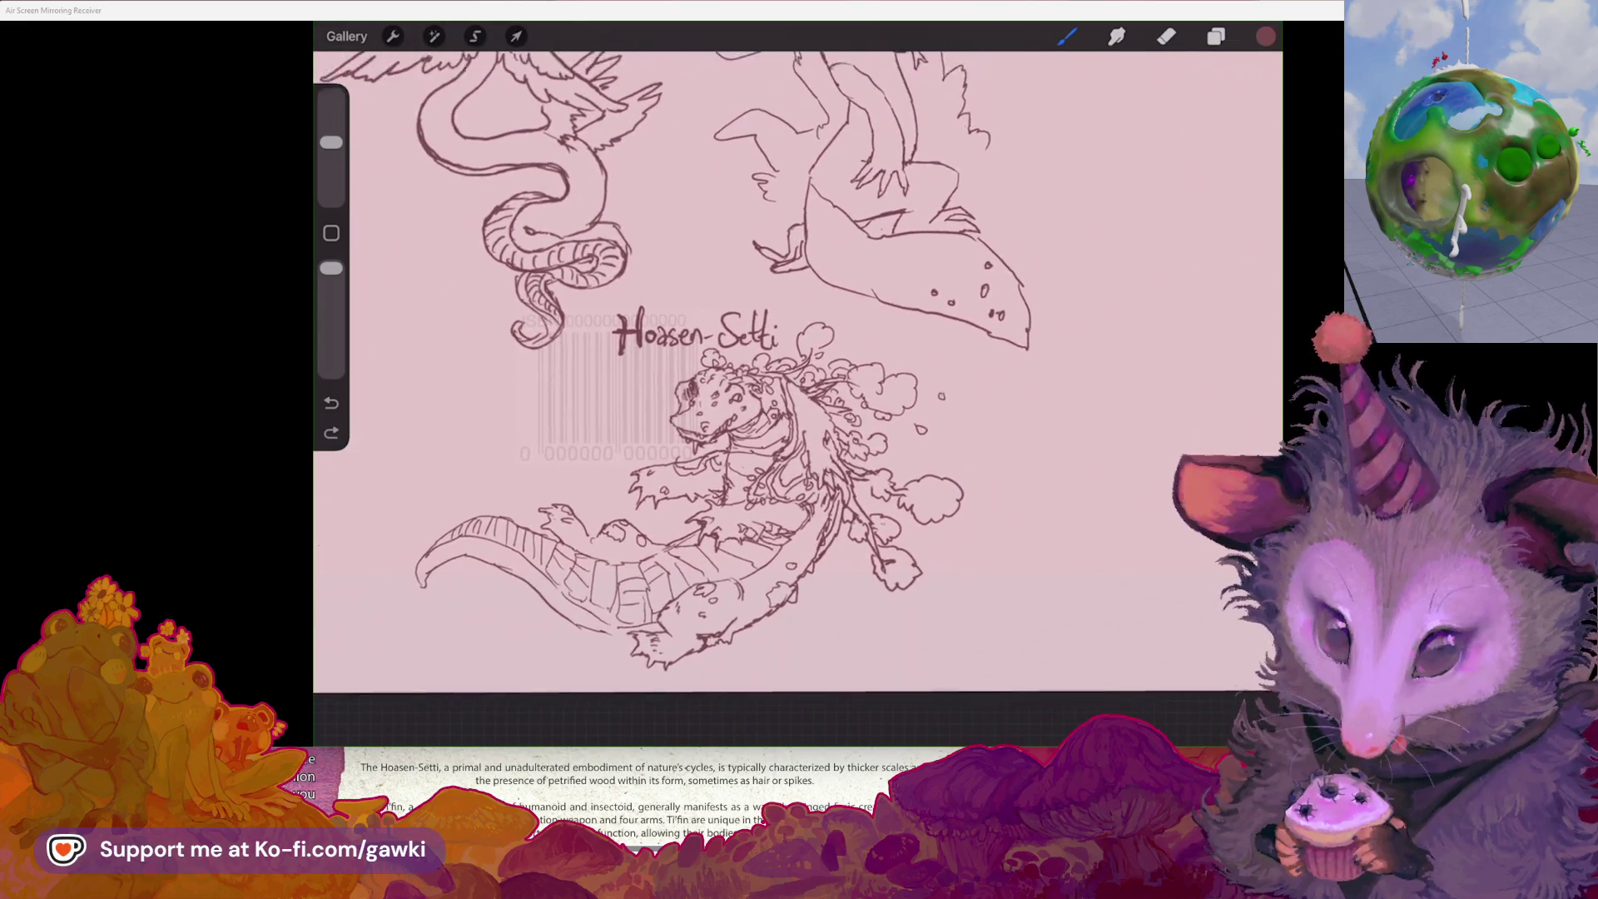
scroll(797, 401, "down", 5)
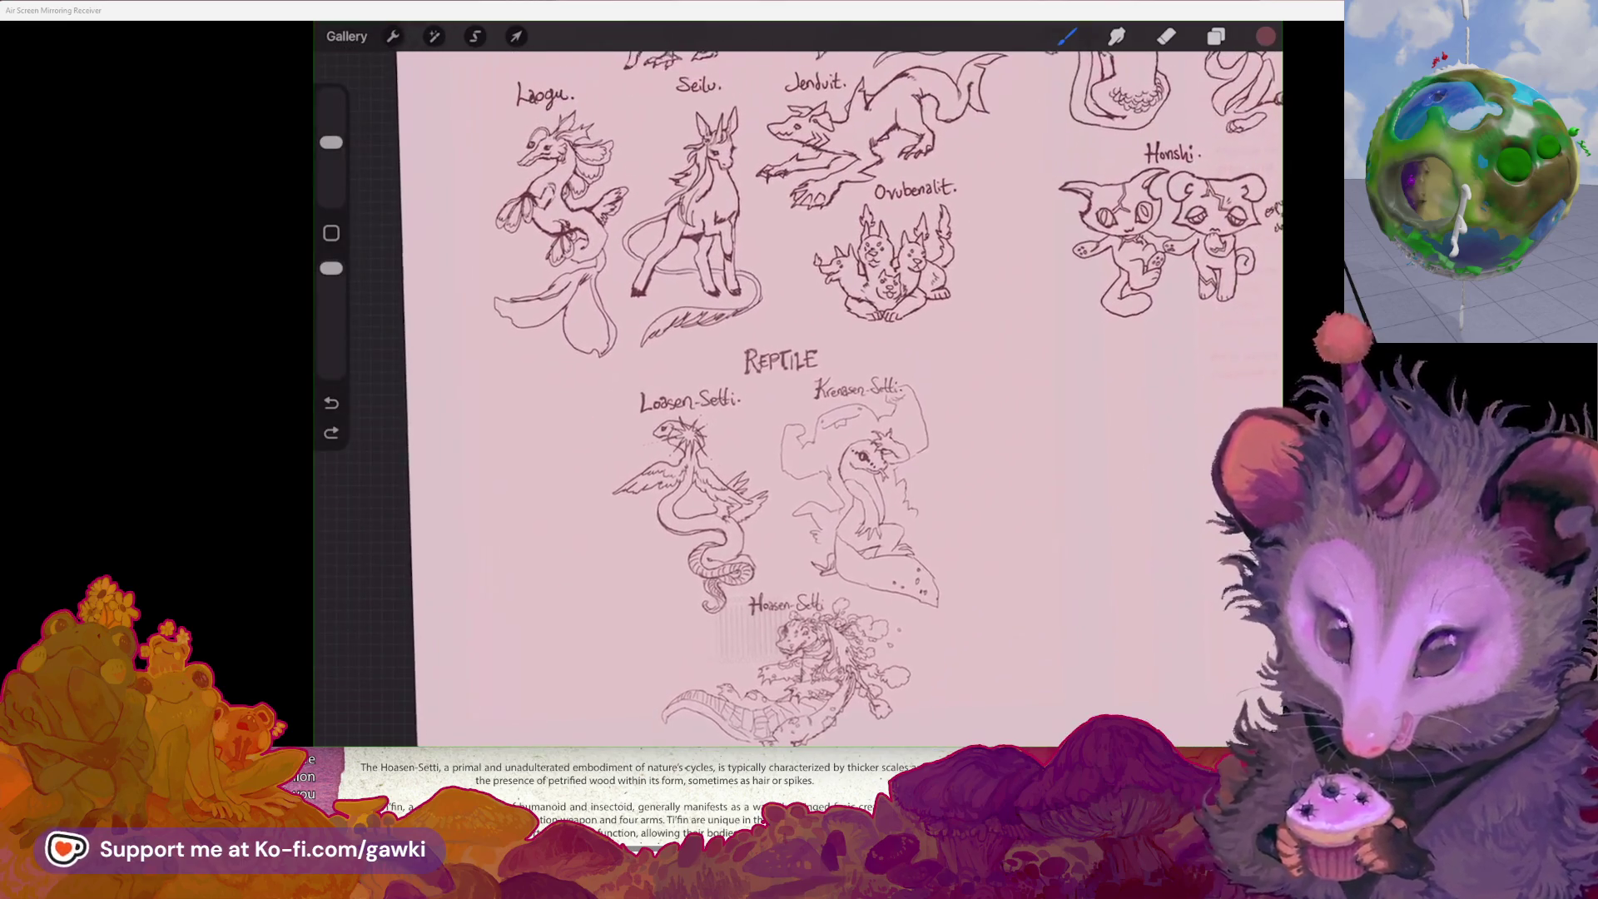
scroll(798, 400, "up", 5)
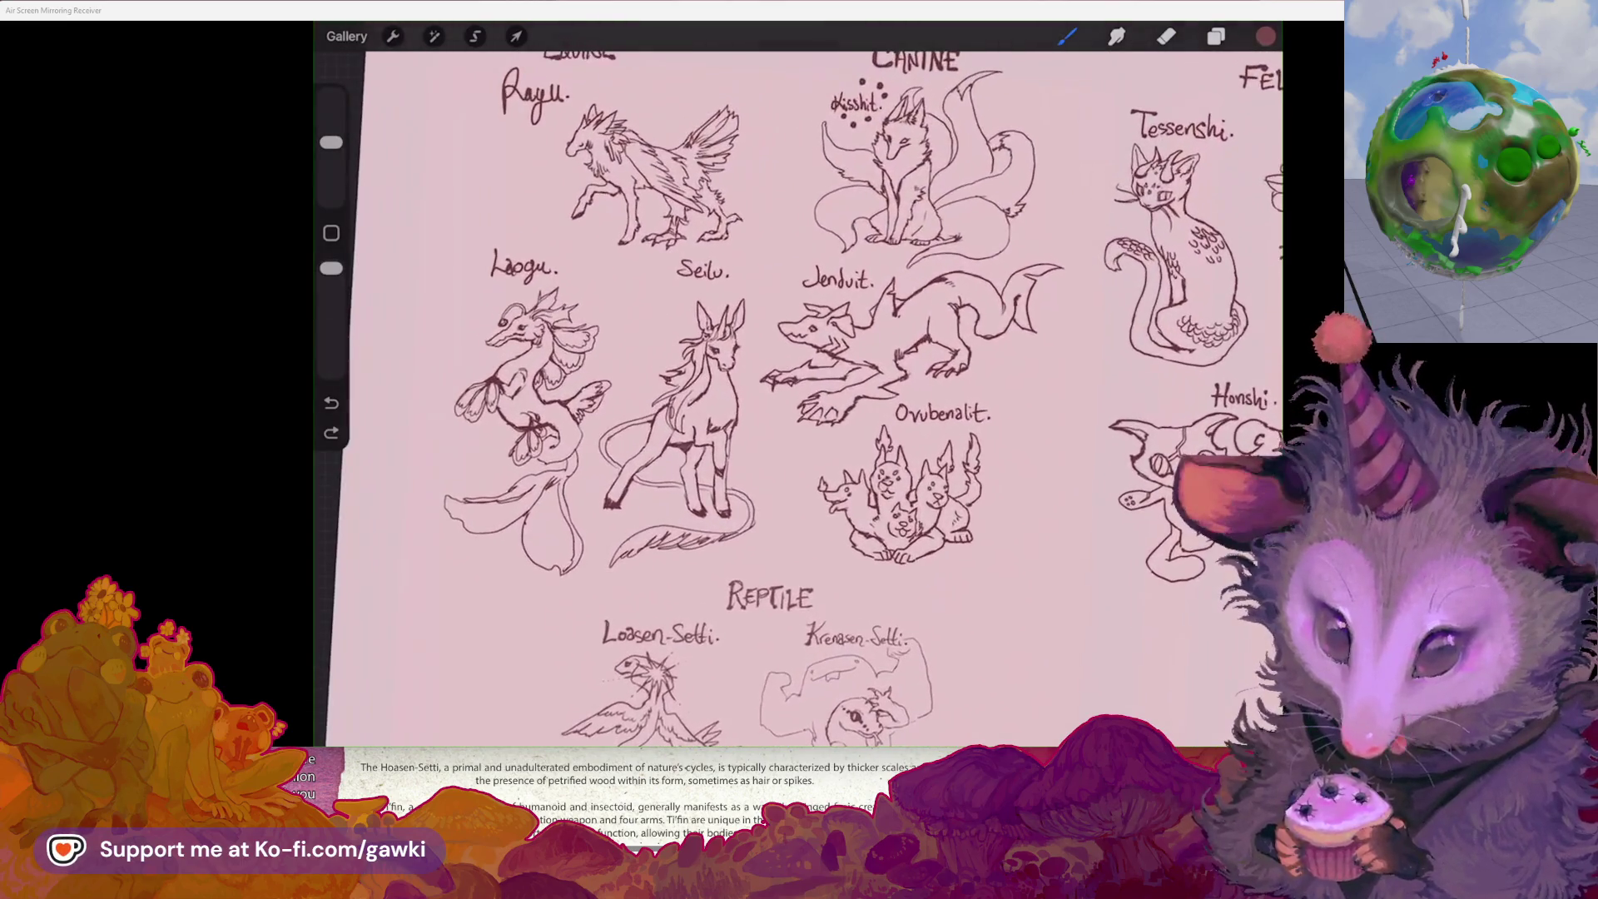
scroll(799, 401, "up", 2)
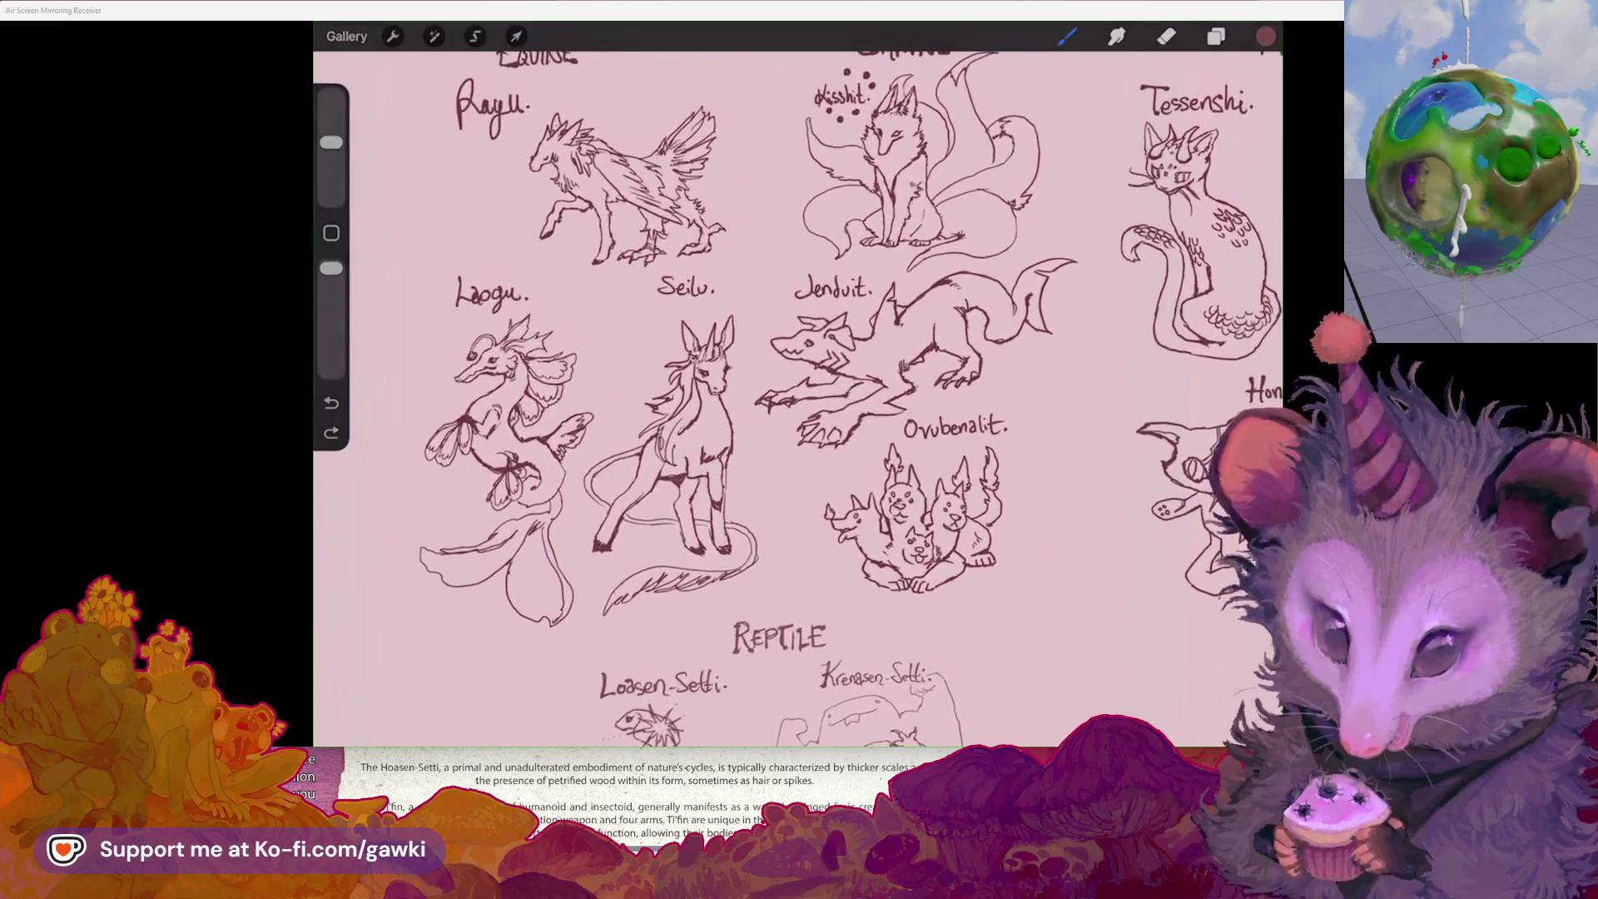
scroll(798, 399, "right", 10)
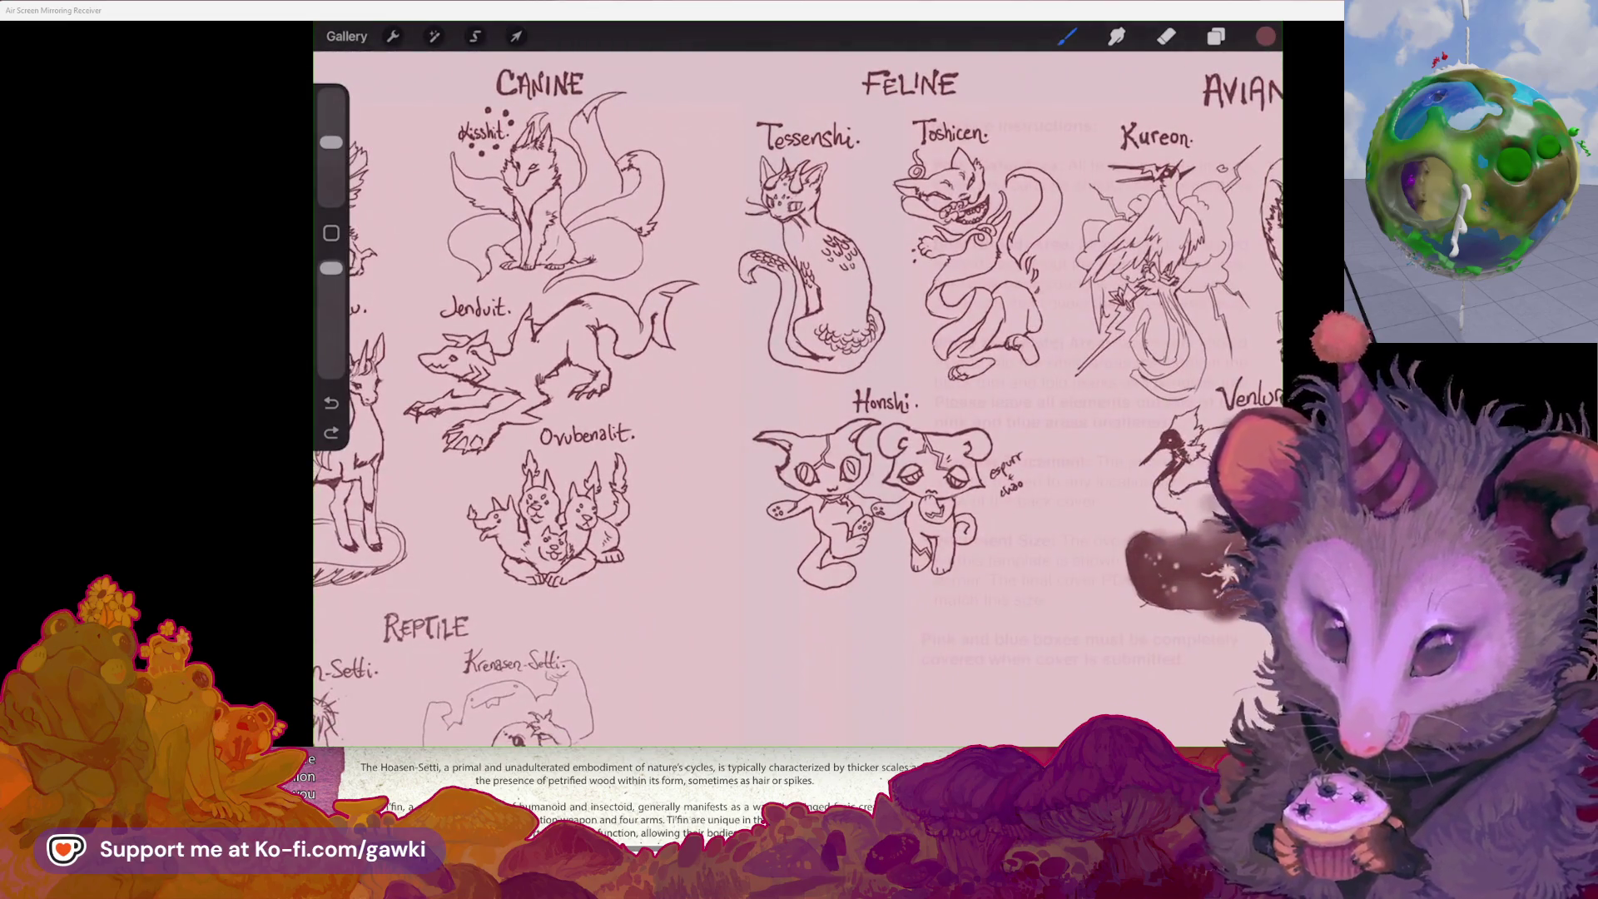
scroll(797, 400, "right", 3)
scroll(798, 400, "left", 10)
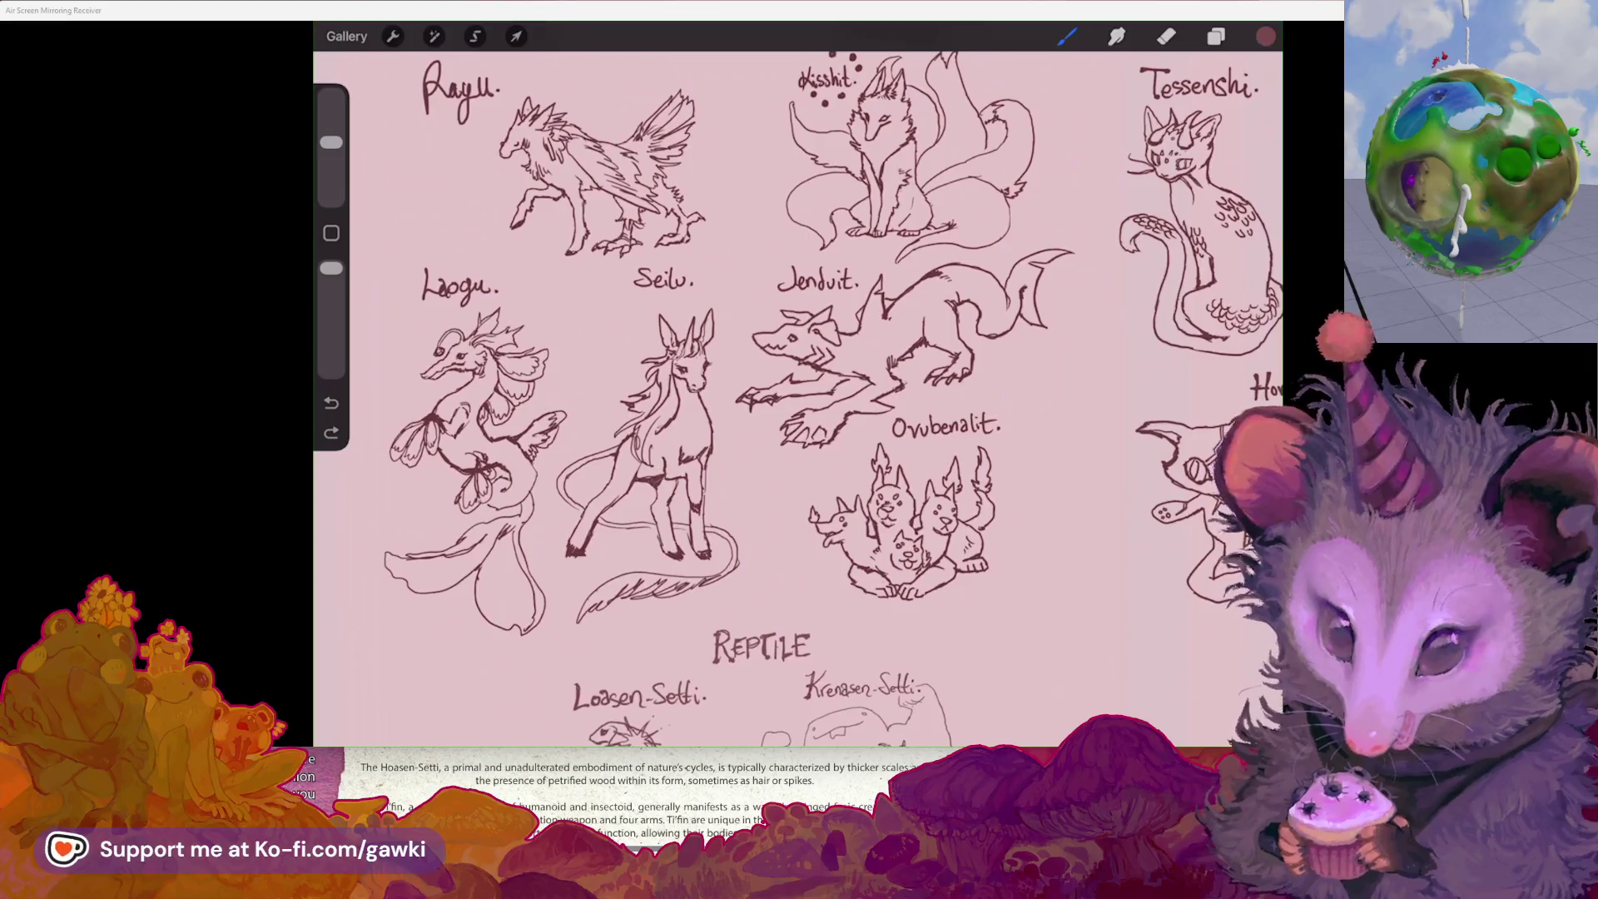
scroll(797, 401, "right", 1)
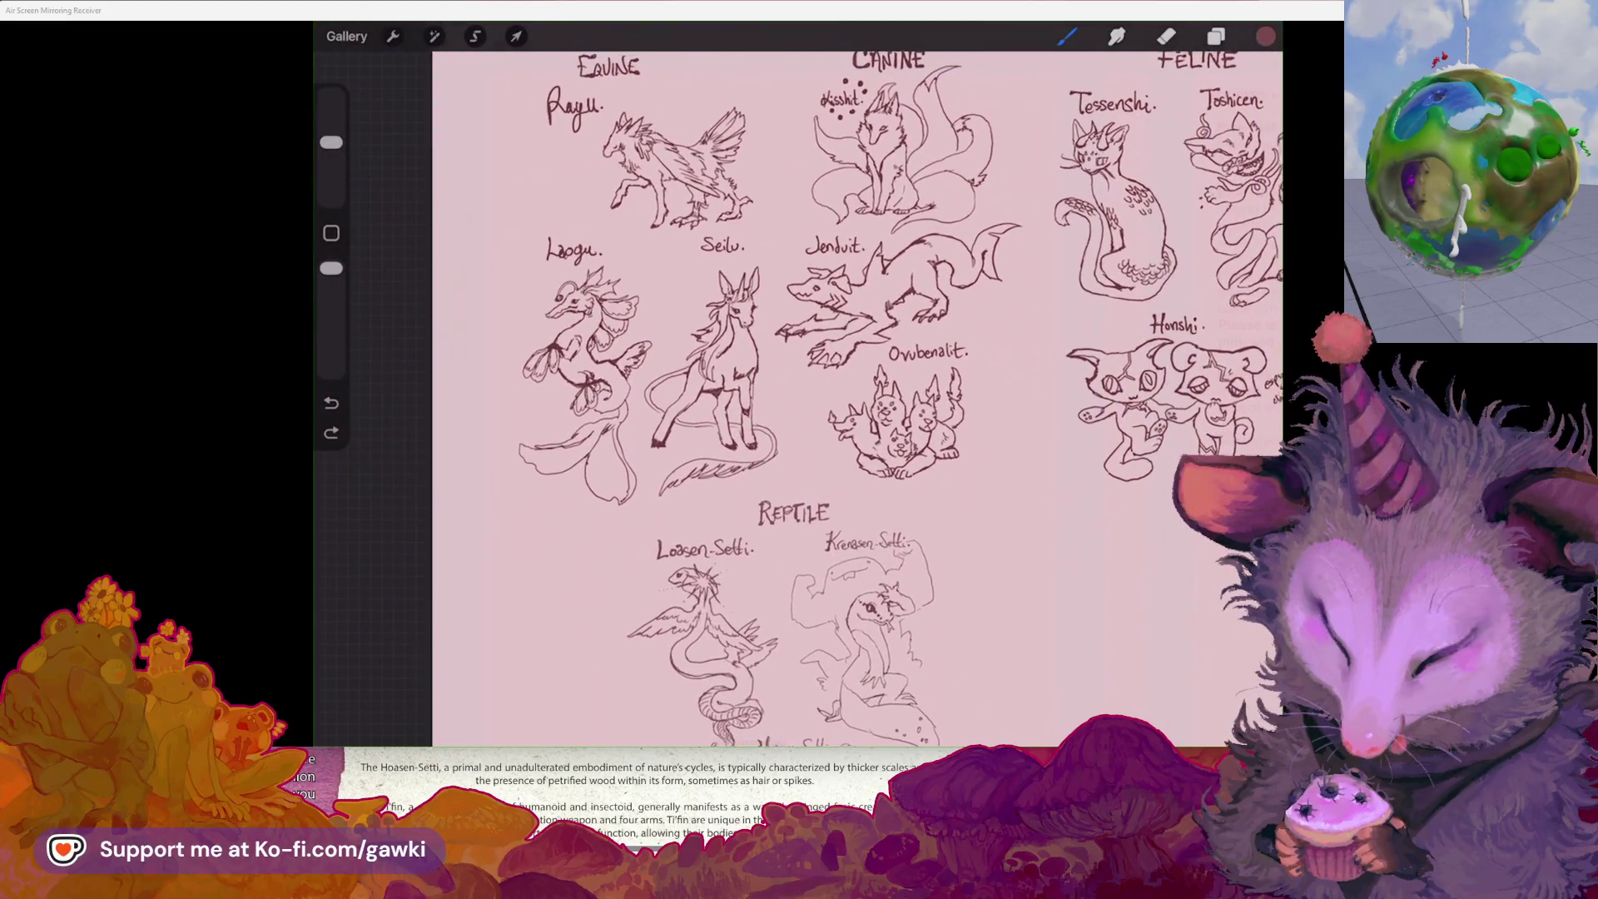
scroll(798, 399, "up", 5)
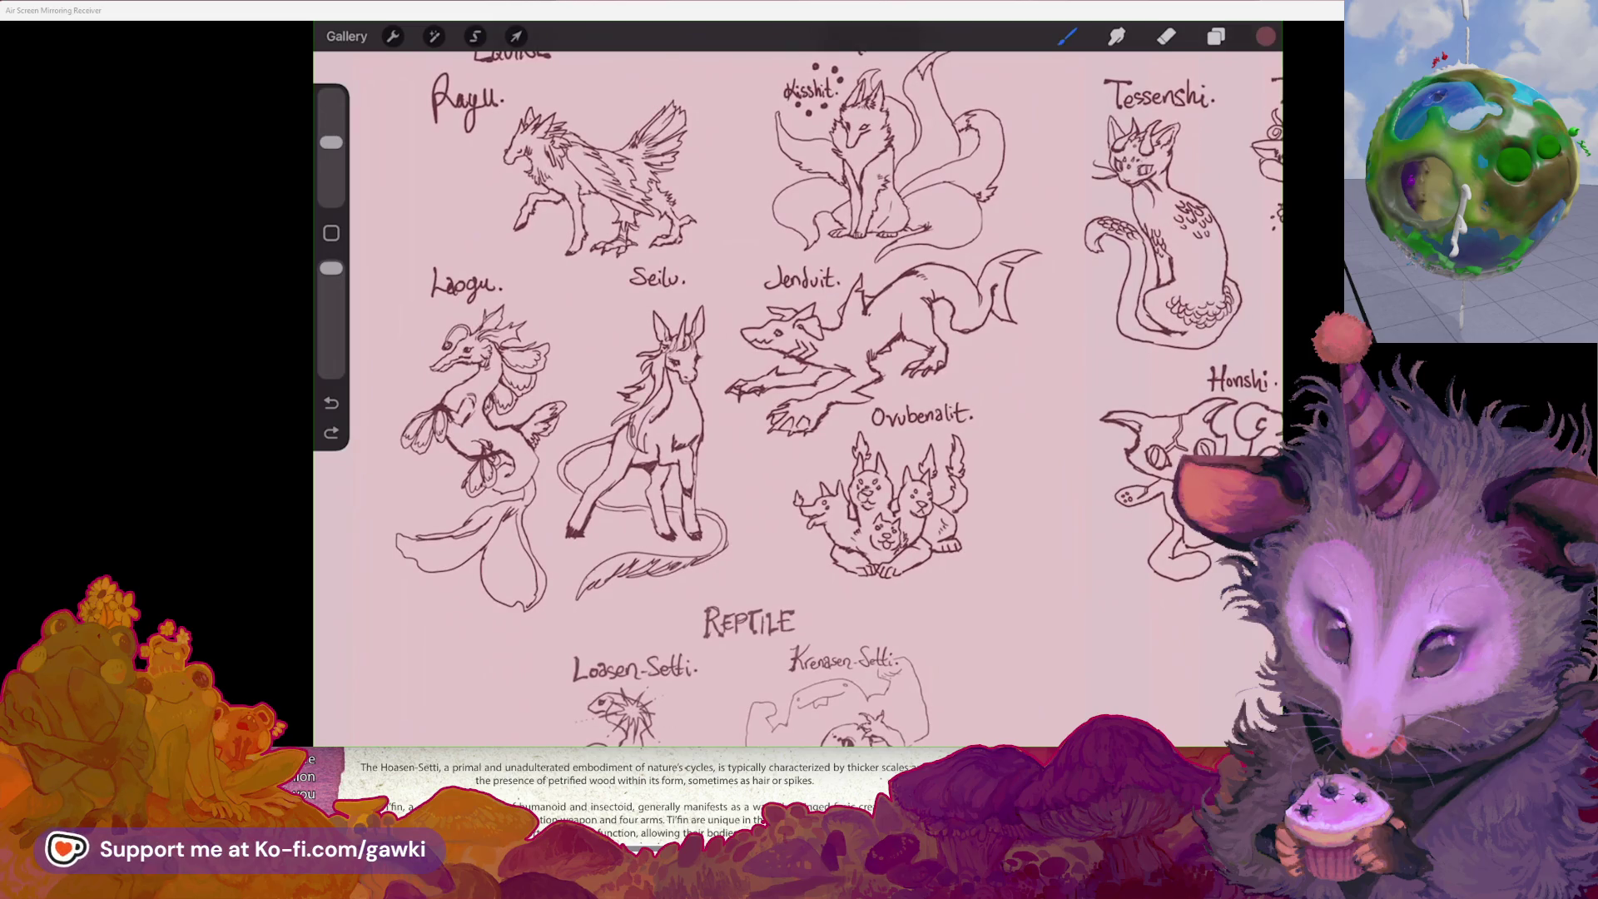
scroll(797, 400, "right", 3)
scroll(798, 400, "down", 5)
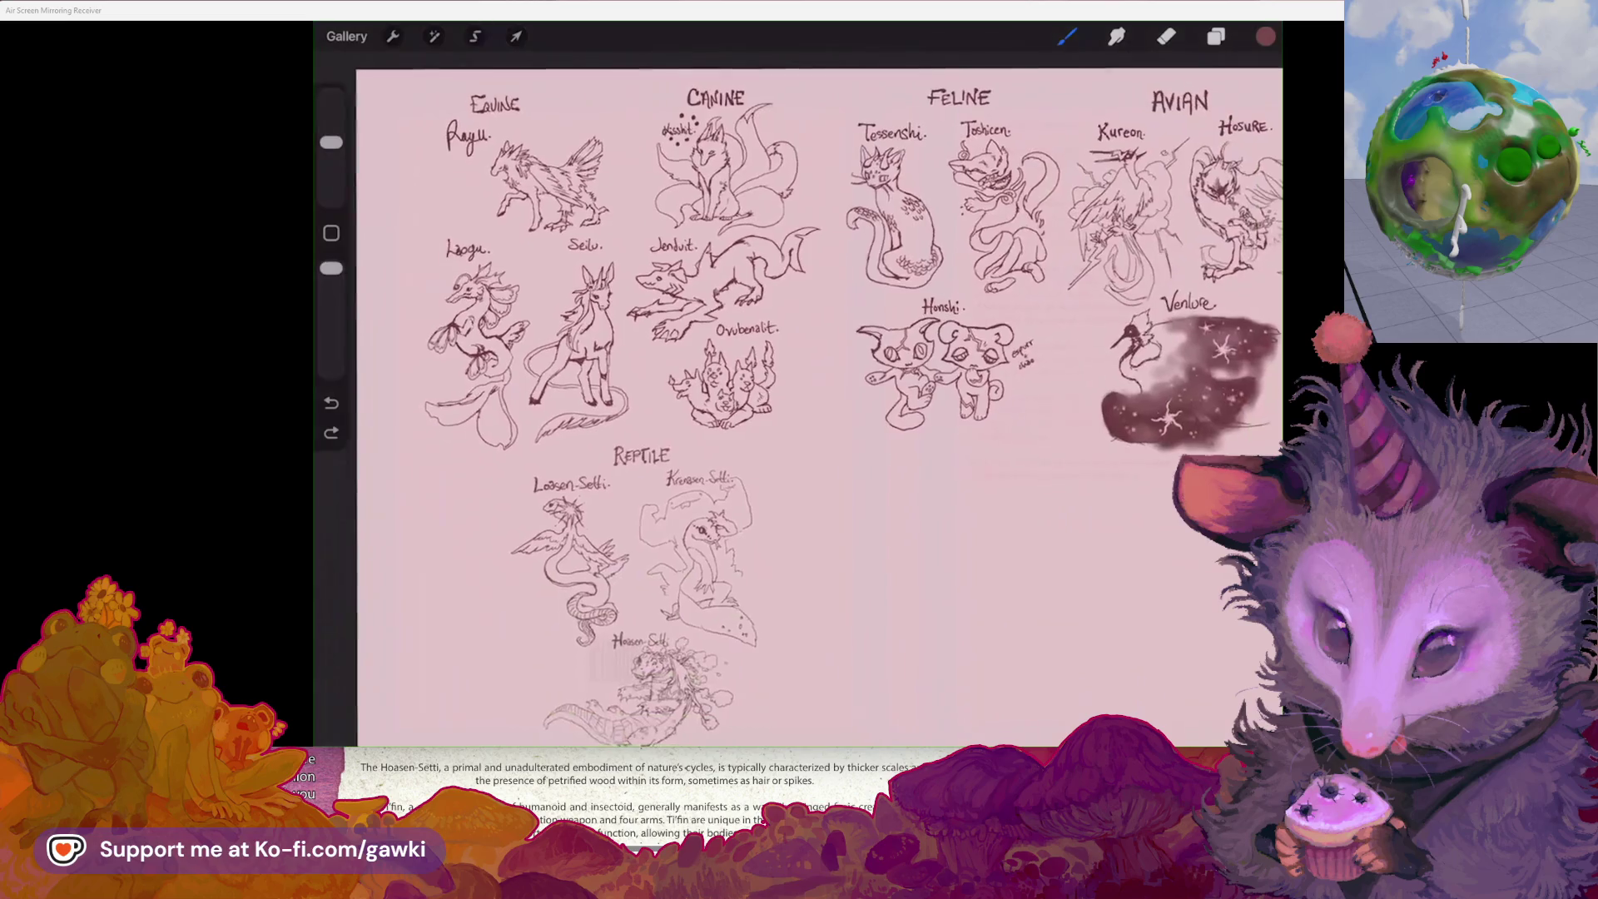
scroll(797, 401, "up", 5)
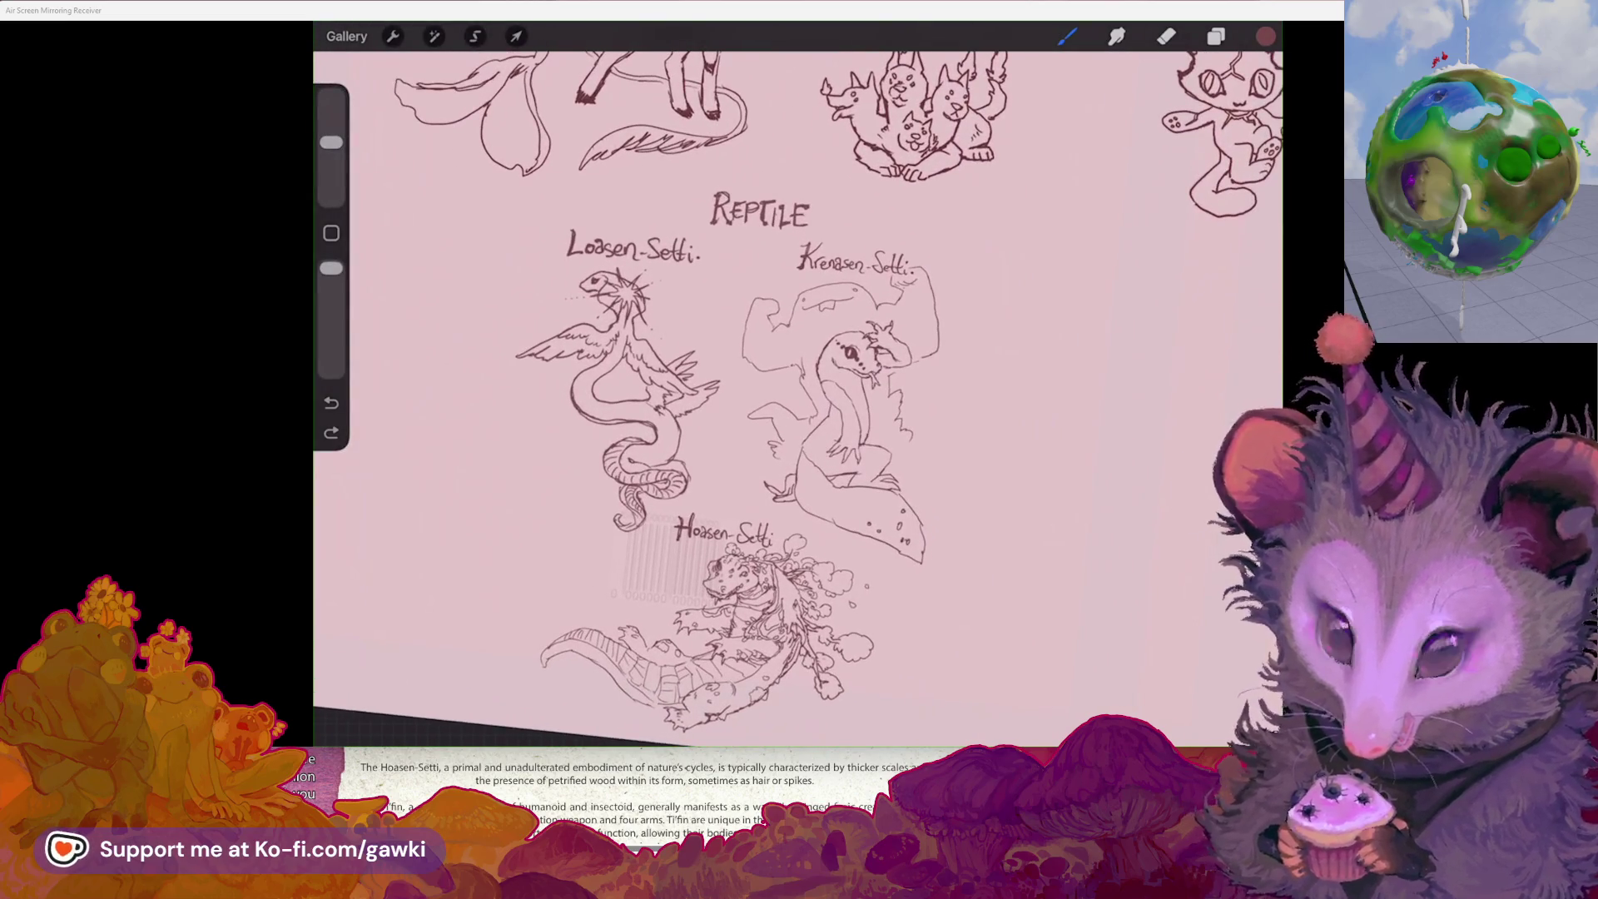
scroll(797, 400, "right", 3)
scroll(797, 399, "down", 2)
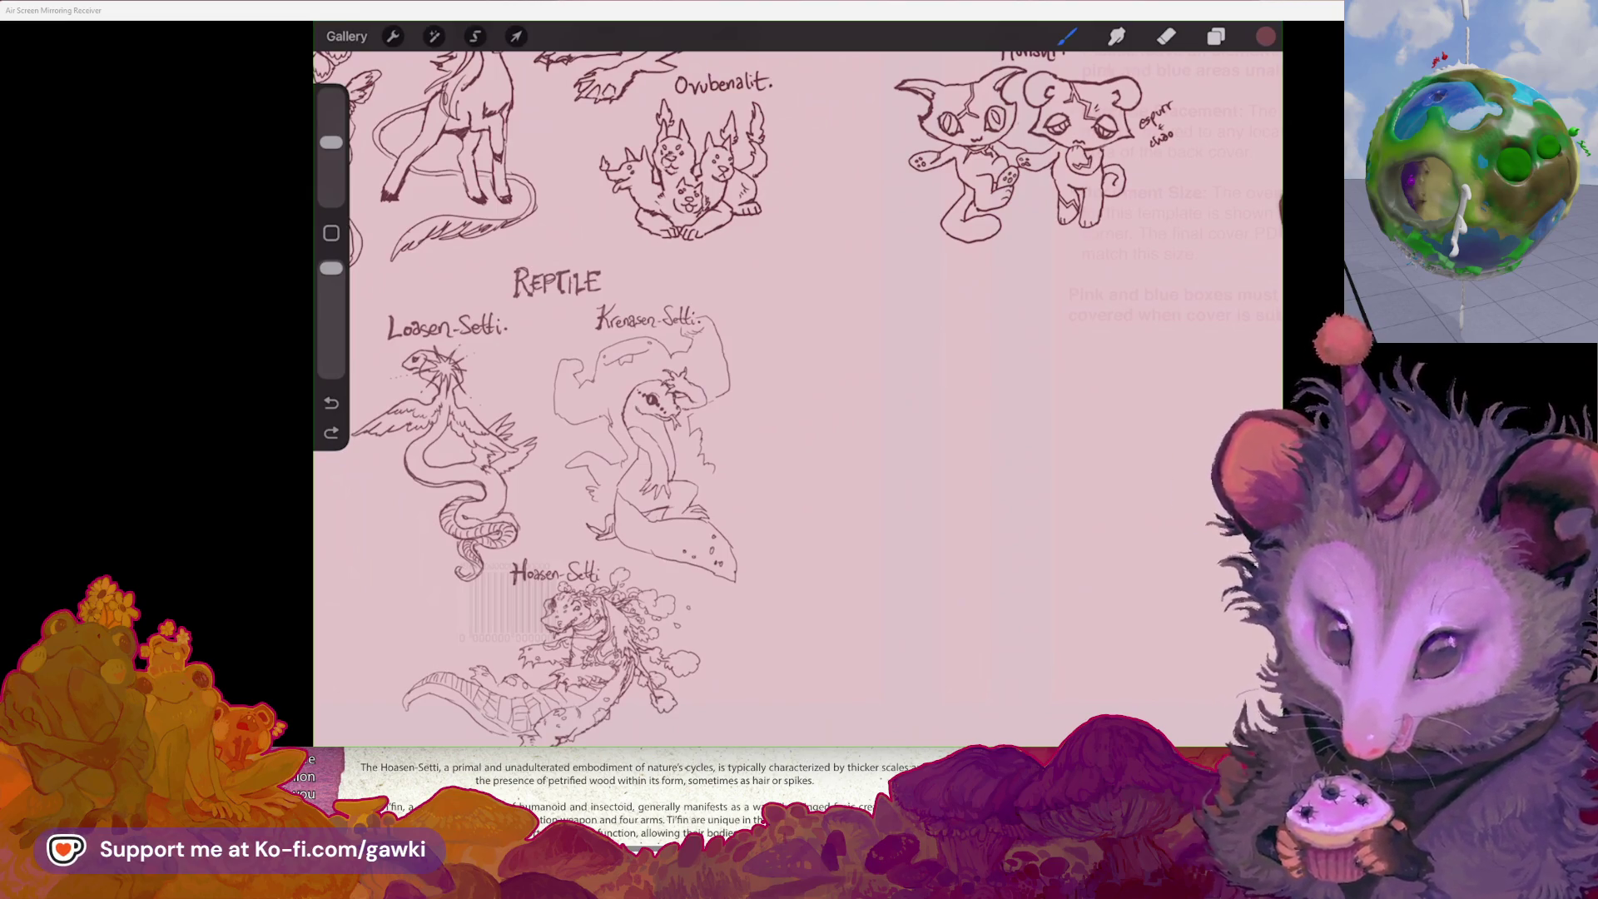
scroll(633, 400, "up", 2)
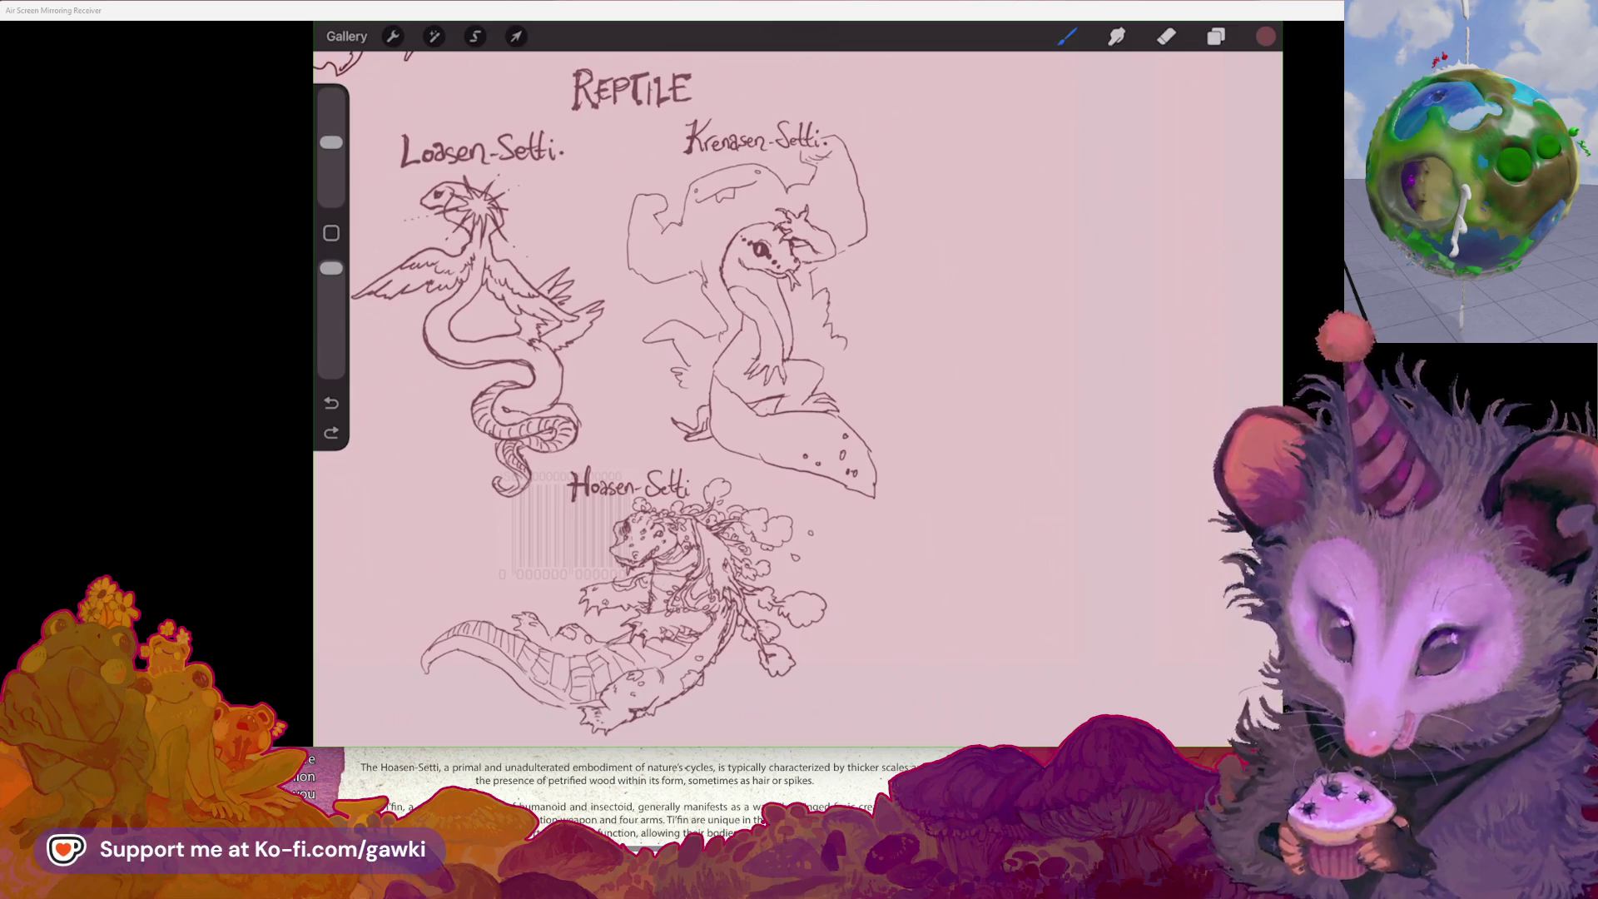
scroll(798, 400, "up", 5)
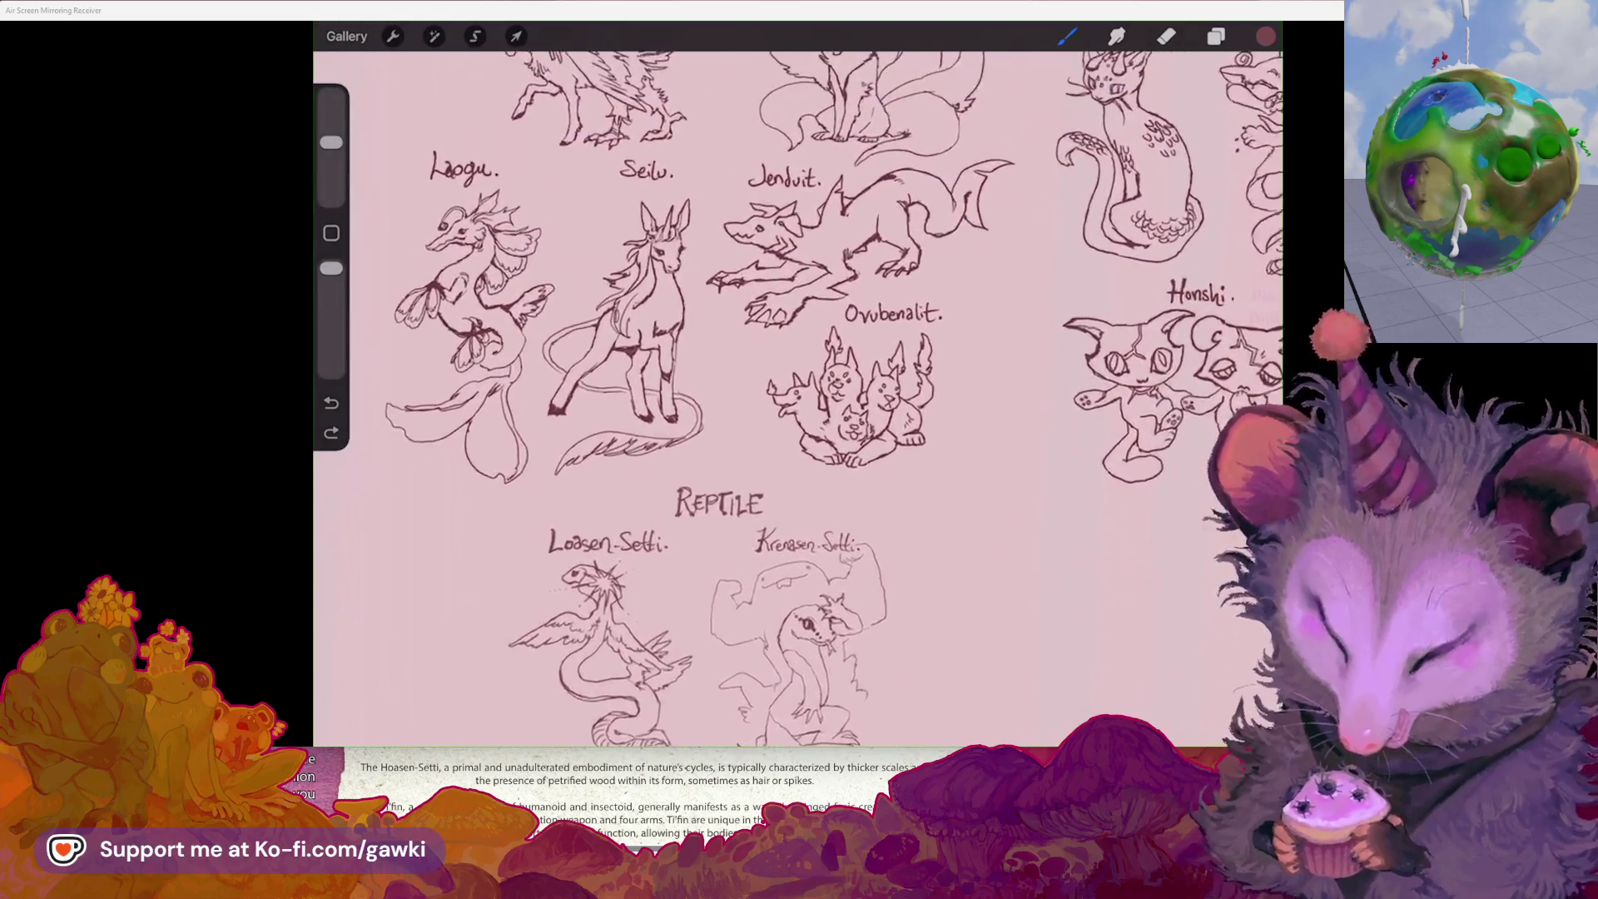
scroll(798, 399, "up", 3)
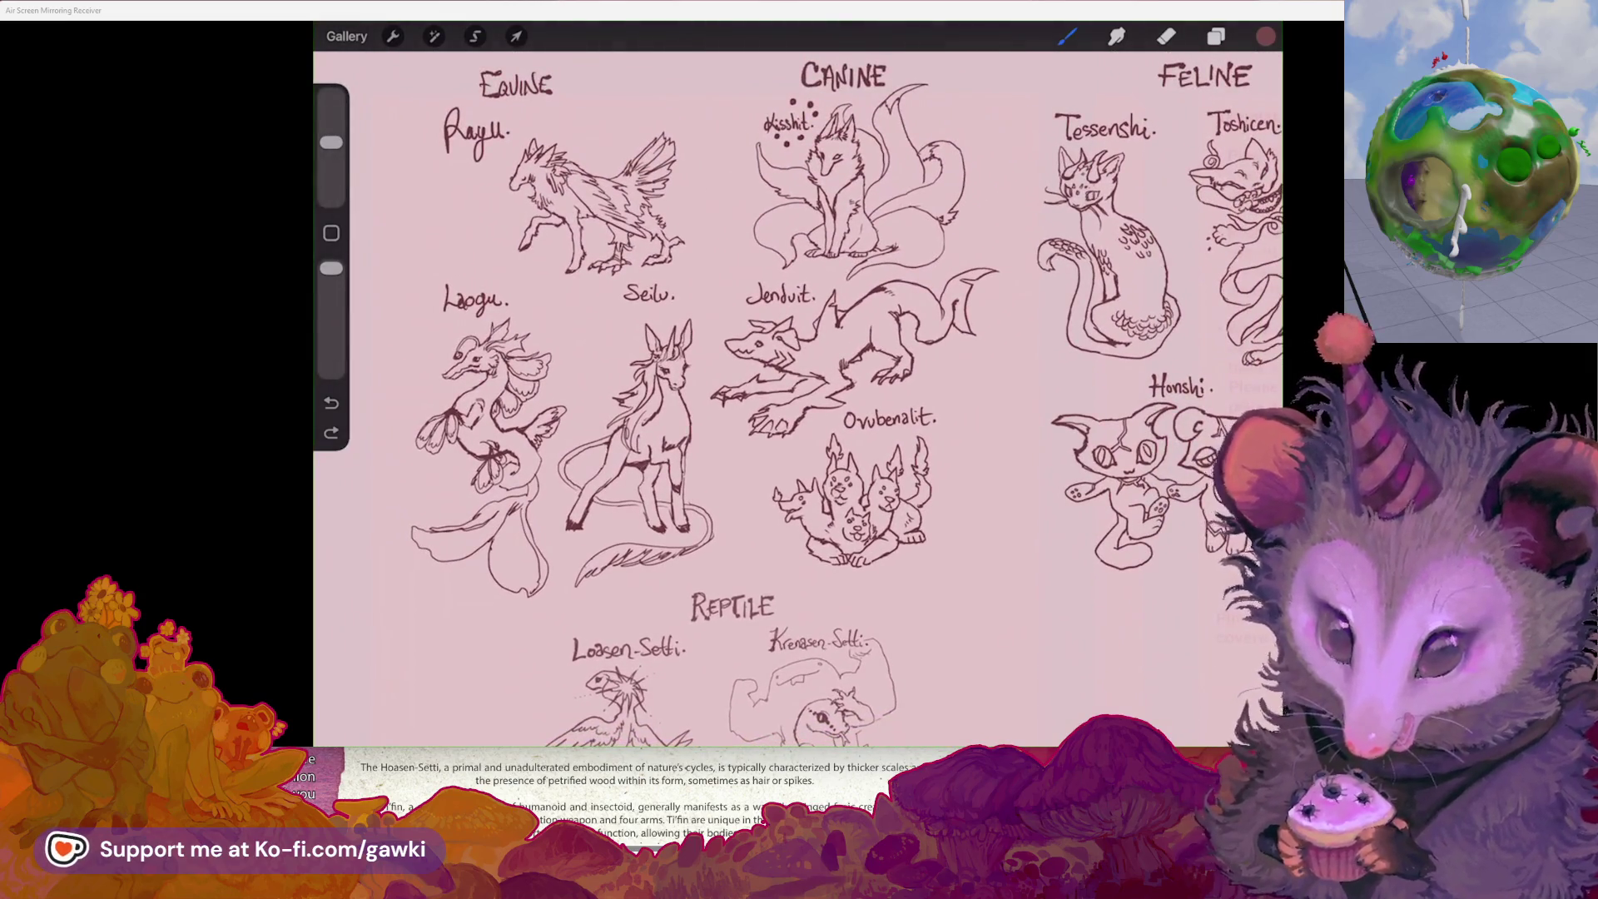